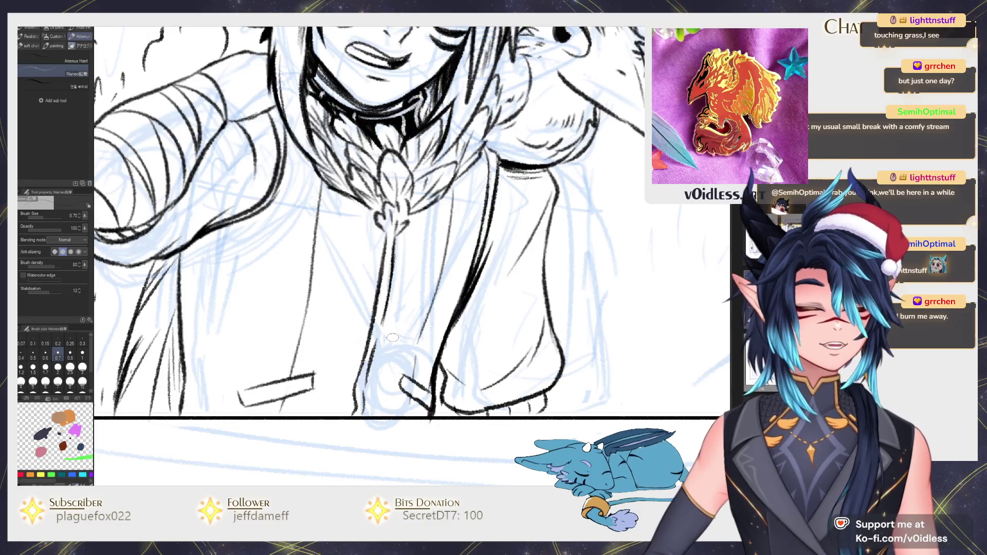
Step: Thicken and darken one ink line on the lower coat of the bird-carrying character
{"action": "left_click_drag", "start_coordinate": [186, 405], "coordinate": [235, 393]}
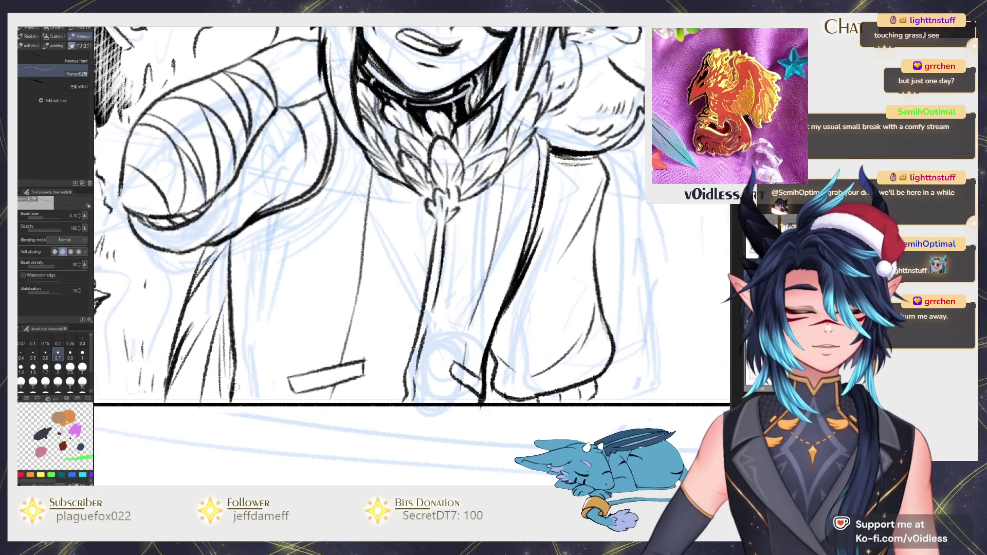
{"action": "mouse_move", "coordinate": [236, 338]}
{"action": "left_mouse_down"}
{"action": "mouse_move", "coordinate": [262, 376]}
{"action": "mouse_move", "coordinate": [262, 273]}
{"action": "left_mouse_up"}
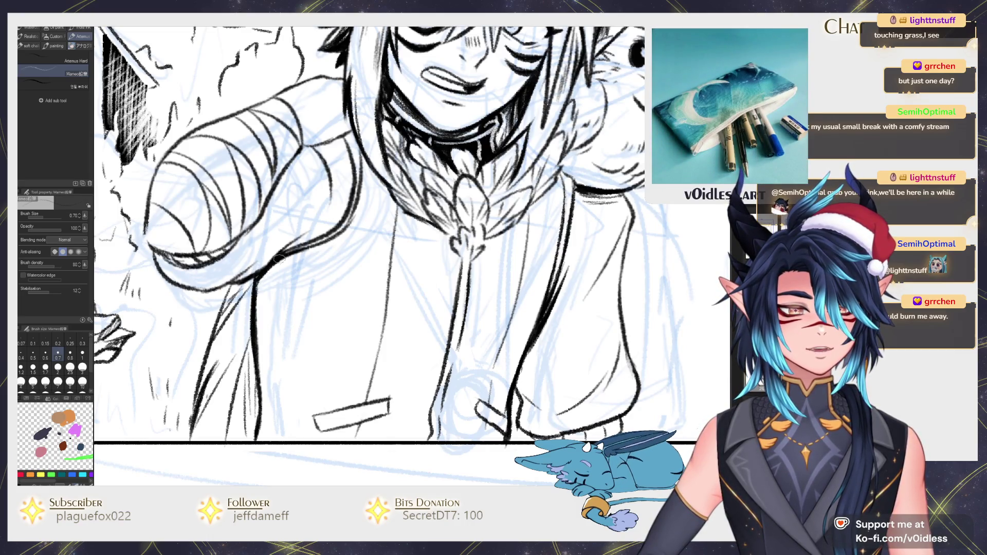
{"action": "left_click_drag", "start_coordinate": [280, 259], "coordinate": [257, 298]}
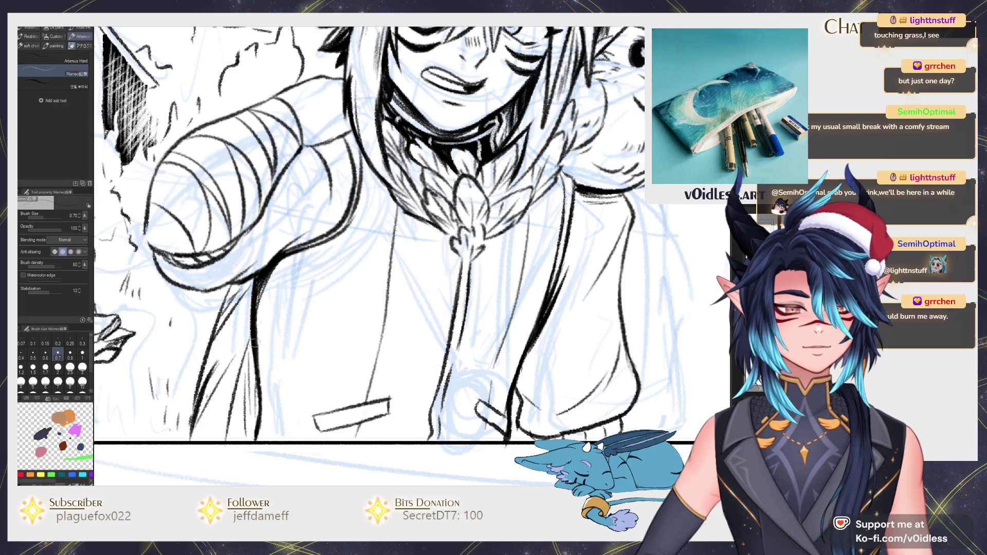
{"action": "mouse_move", "coordinate": [217, 301]}
{"action": "left_mouse_down"}
{"action": "mouse_move", "coordinate": [263, 323]}
{"action": "mouse_move", "coordinate": [308, 288]}
{"action": "left_mouse_up"}
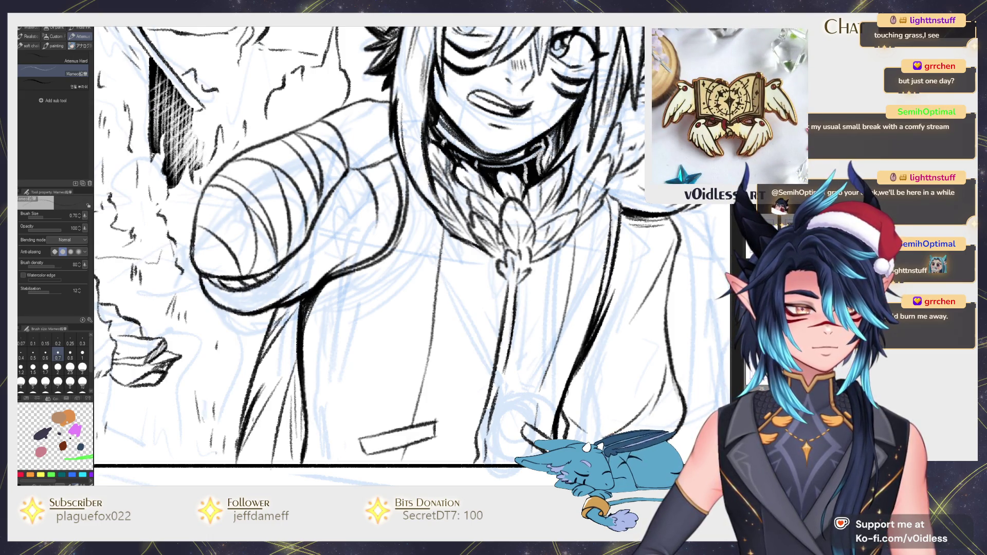
{"action": "left_click_drag", "start_coordinate": [274, 275], "coordinate": [260, 296]}
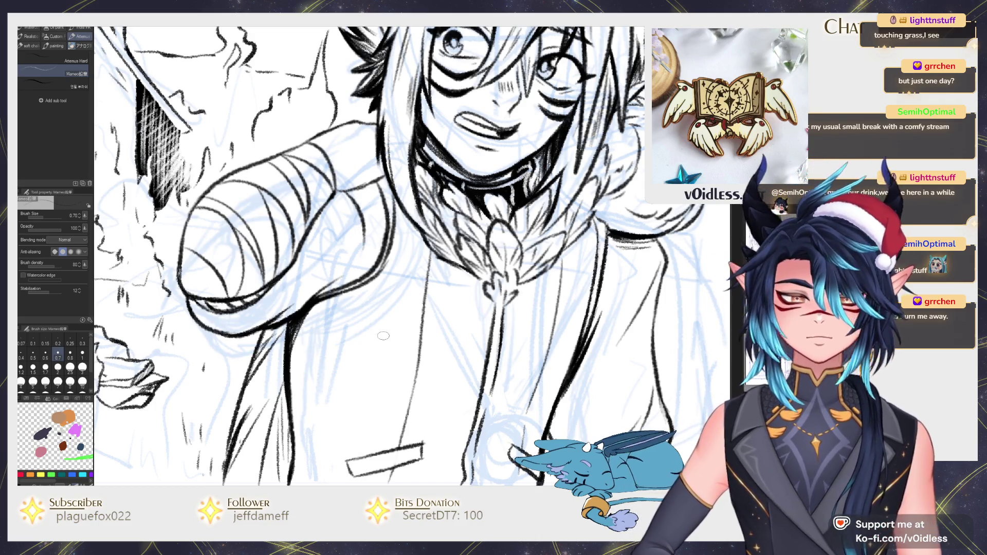
Step: Zoom out to the whole comic panel and move the view toward the horned boy
{"action": "scroll", "coordinate": [383, 335], "scroll_direction": "up", "scroll_amount": 3}
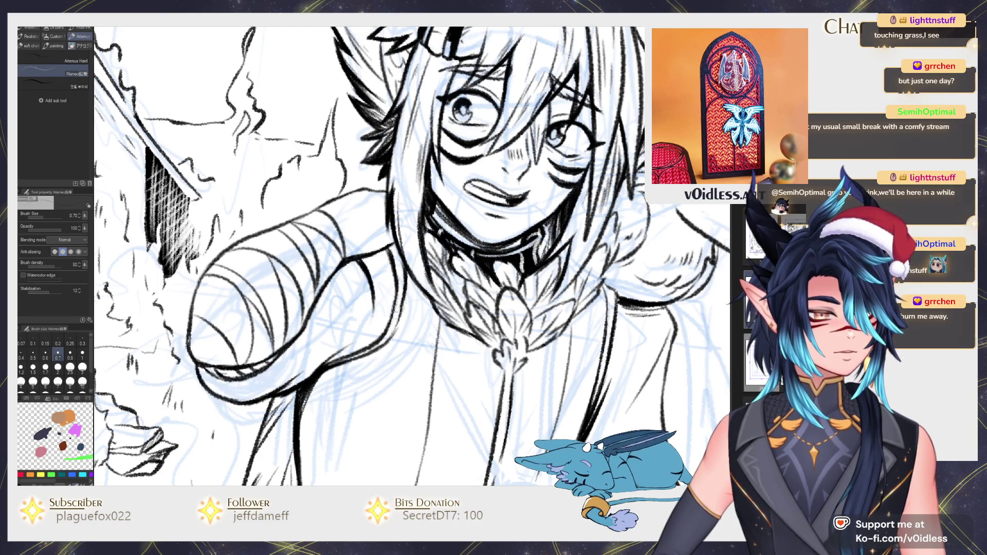
{"action": "scroll", "coordinate": [398, 279], "scroll_direction": "down", "scroll_amount": 3}
{"action": "scroll", "coordinate": [428, 252], "scroll_direction": "up", "scroll_amount": 1}
{"action": "scroll", "coordinate": [429, 252], "scroll_direction": "up", "scroll_amount": 1}
{"action": "scroll", "coordinate": [428, 252], "scroll_direction": "up", "scroll_amount": 1}
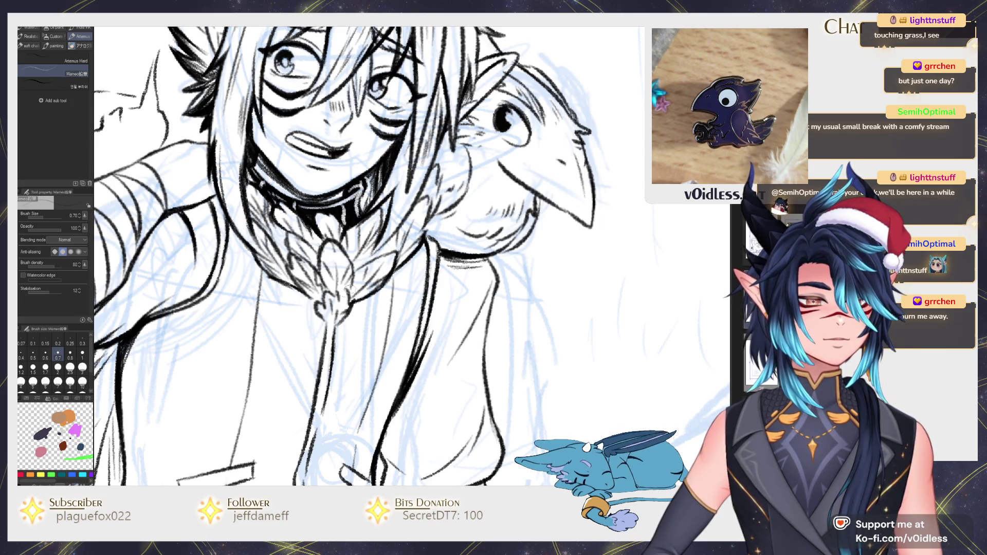
{"action": "scroll", "coordinate": [345, 292], "scroll_direction": "down", "scroll_amount": 3}
{"action": "scroll", "coordinate": [345, 292], "scroll_direction": "down", "scroll_amount": 2}
{"action": "mouse_move", "coordinate": [414, 321]}
{"action": "left_mouse_down"}
{"action": "mouse_move", "coordinate": [398, 306]}
{"action": "mouse_move", "coordinate": [390, 365]}
{"action": "left_mouse_up"}
{"action": "left_click_drag", "start_coordinate": [694, 273], "coordinate": [556, 298]}
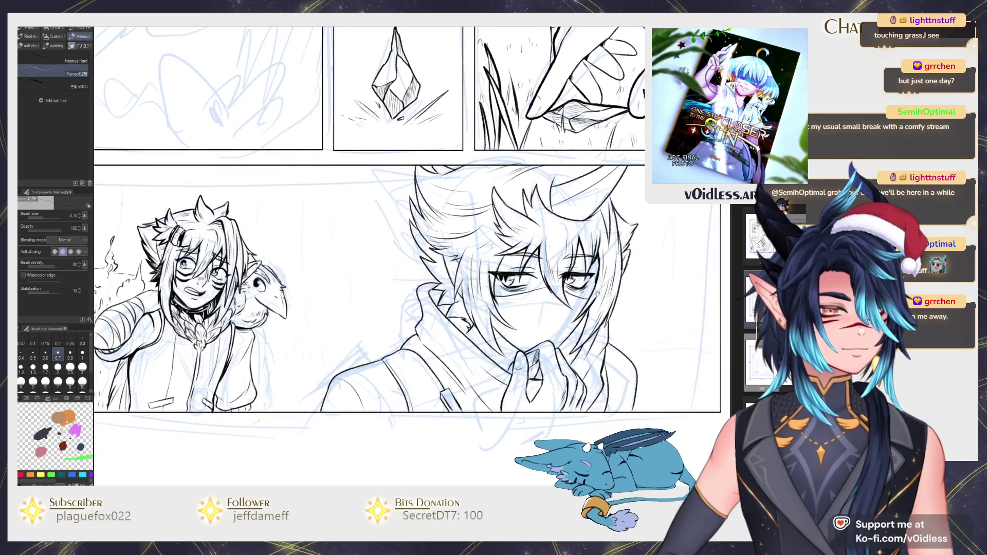
Step: Zoom in on the horned boy, centring the view around his eyes
{"action": "scroll", "coordinate": [423, 470], "scroll_direction": "down", "scroll_amount": 1}
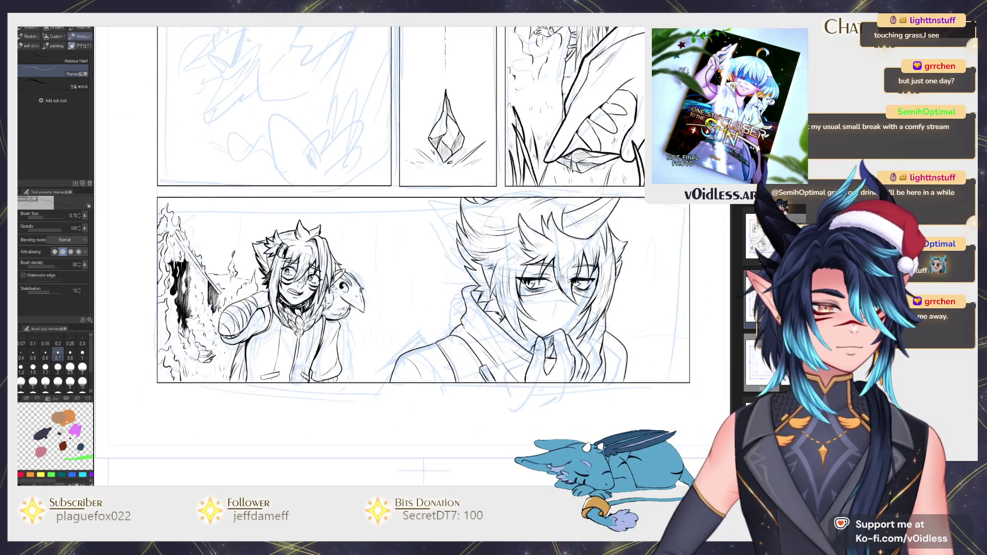
{"action": "scroll", "coordinate": [483, 299], "scroll_direction": "up", "scroll_amount": 3}
{"action": "scroll", "coordinate": [483, 299], "scroll_direction": "up", "scroll_amount": 2}
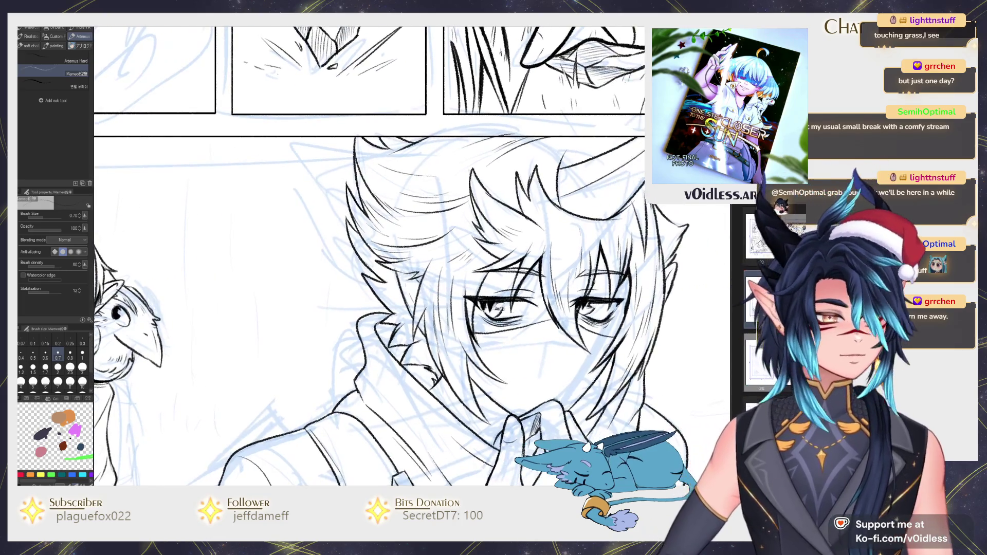
{"action": "scroll", "coordinate": [354, 283], "scroll_direction": "down", "scroll_amount": 1}
{"action": "scroll", "coordinate": [354, 283], "scroll_direction": "down", "scroll_amount": 1}
{"action": "scroll", "coordinate": [355, 283], "scroll_direction": "down", "scroll_amount": 1}
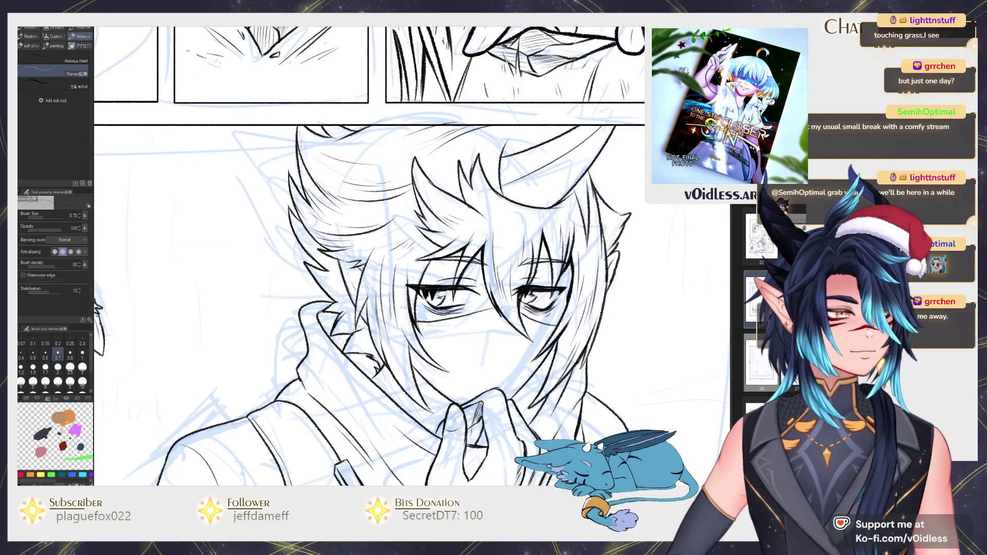
{"action": "scroll", "coordinate": [444, 308], "scroll_direction": "up", "scroll_amount": 2}
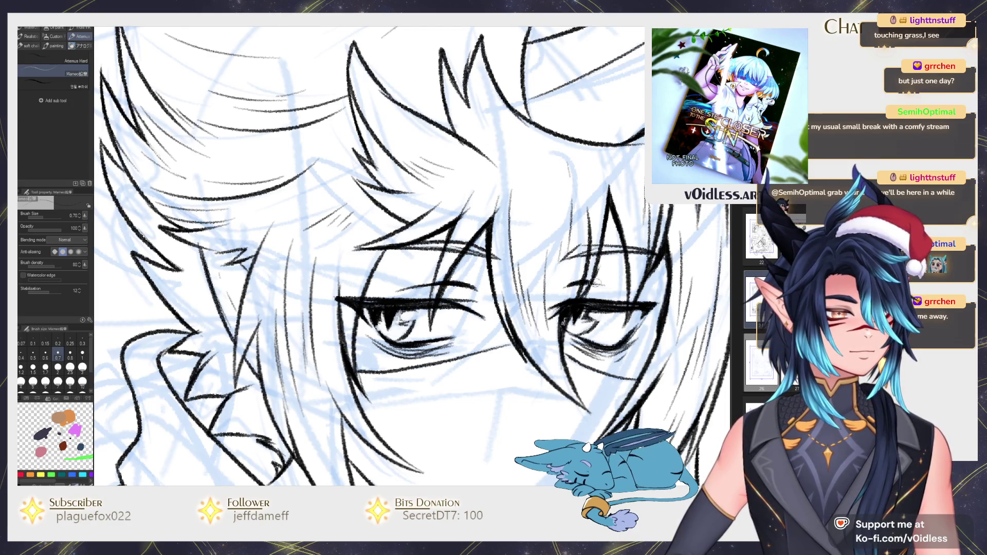
{"action": "left_click_drag", "start_coordinate": [490, 239], "coordinate": [475, 229]}
{"action": "scroll", "coordinate": [426, 257], "scroll_direction": "down", "scroll_amount": 2}
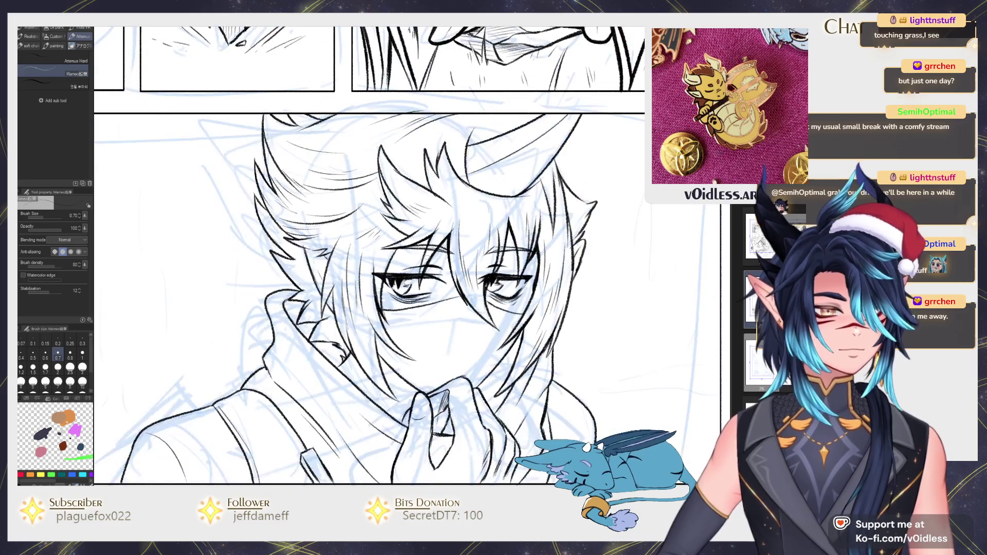
Step: Frame the boy's hand, collar and zipper pull closely, and ink the pull's left edge
{"action": "left_click_drag", "start_coordinate": [426, 259], "coordinate": [493, 278]}
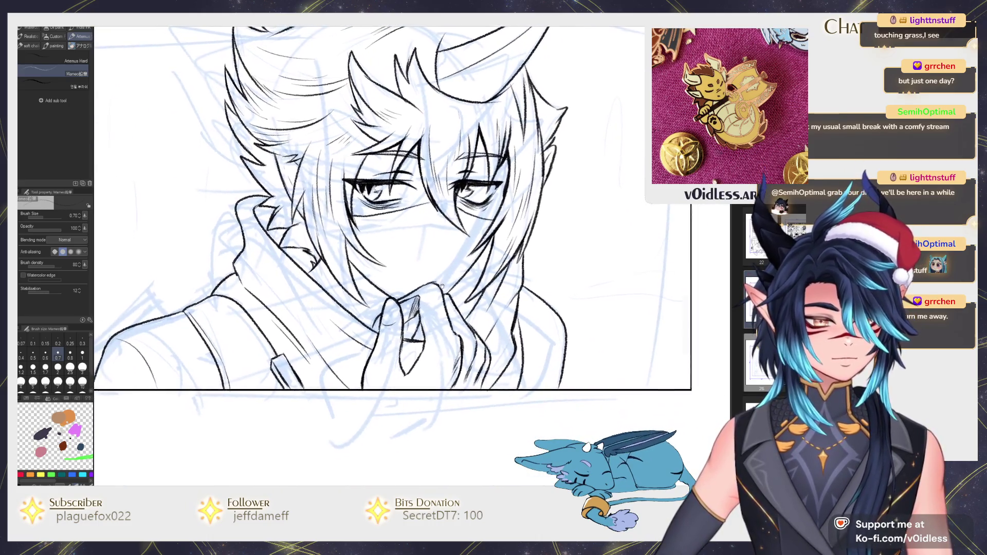
{"action": "scroll", "coordinate": [493, 279], "scroll_direction": "up", "scroll_amount": 5}
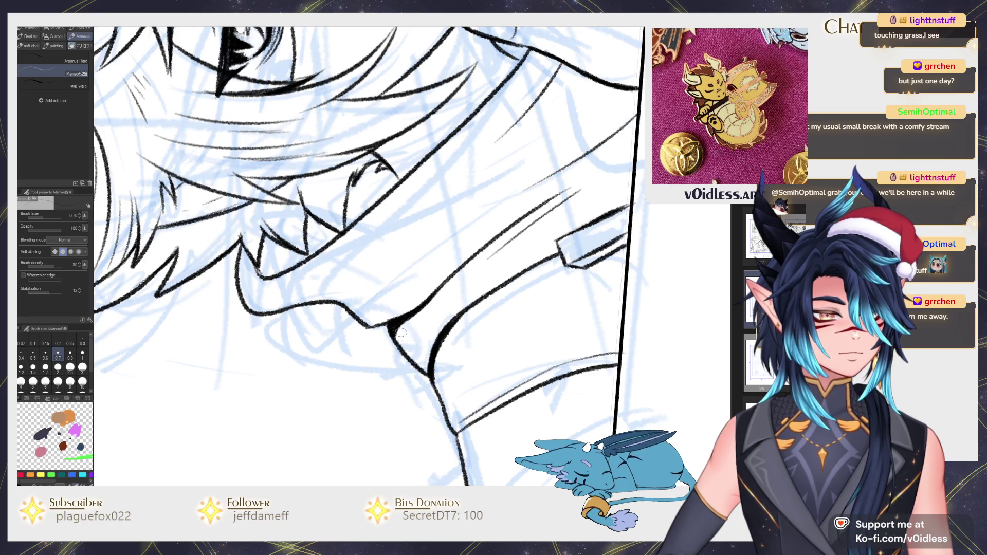
{"action": "left_click_drag", "start_coordinate": [401, 337], "coordinate": [321, 248]}
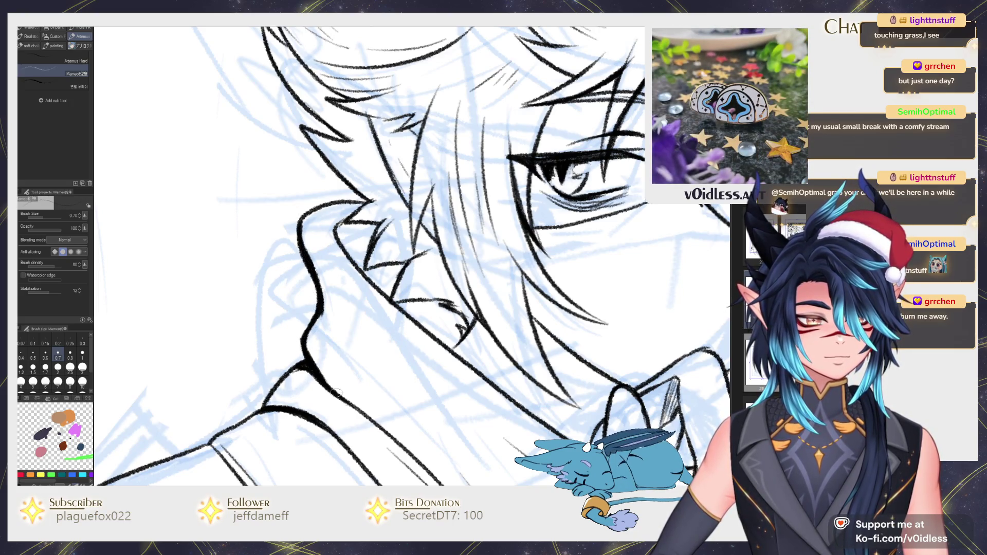
{"action": "scroll", "coordinate": [330, 387], "scroll_direction": "down", "scroll_amount": 3}
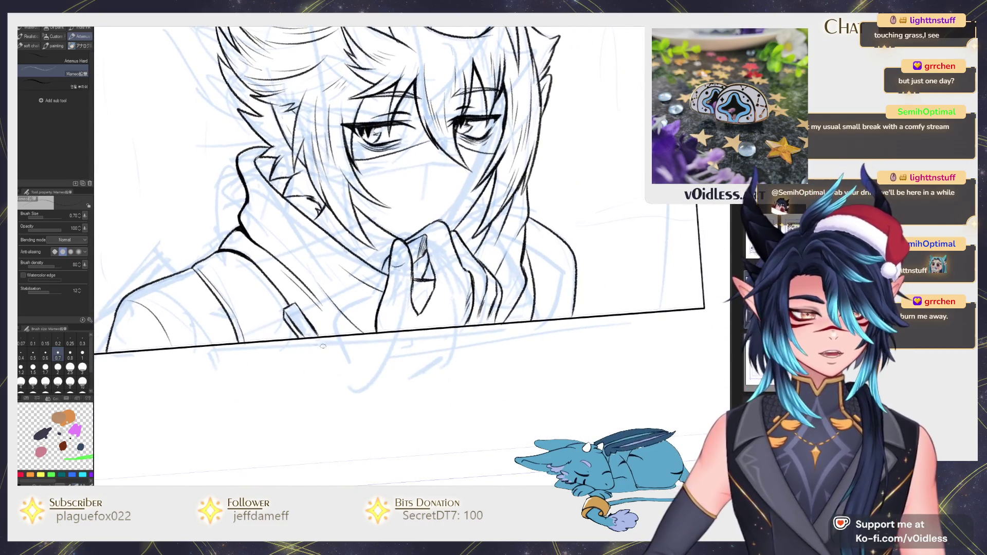
{"action": "scroll", "coordinate": [309, 319], "scroll_direction": "up", "scroll_amount": 3}
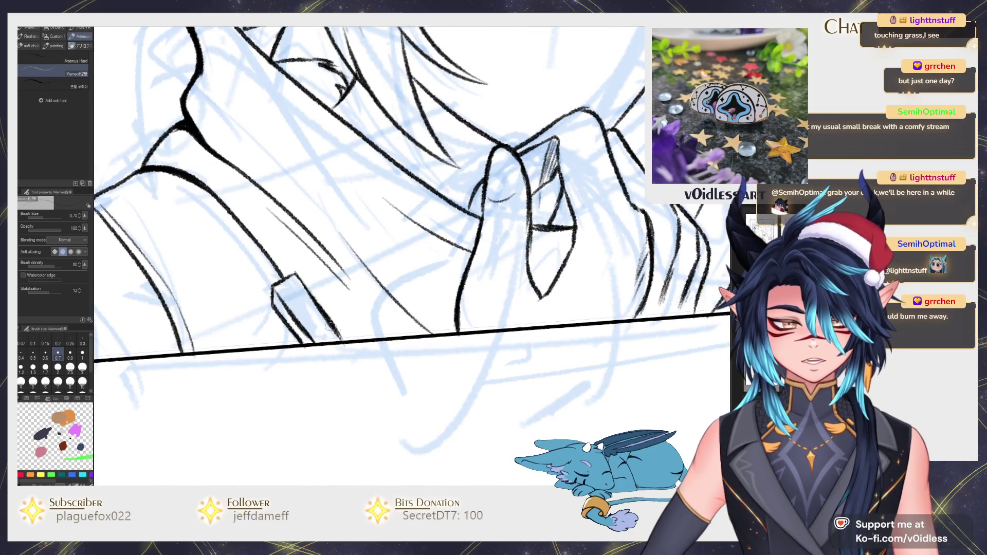
{"action": "left_click_drag", "start_coordinate": [308, 343], "coordinate": [372, 363]}
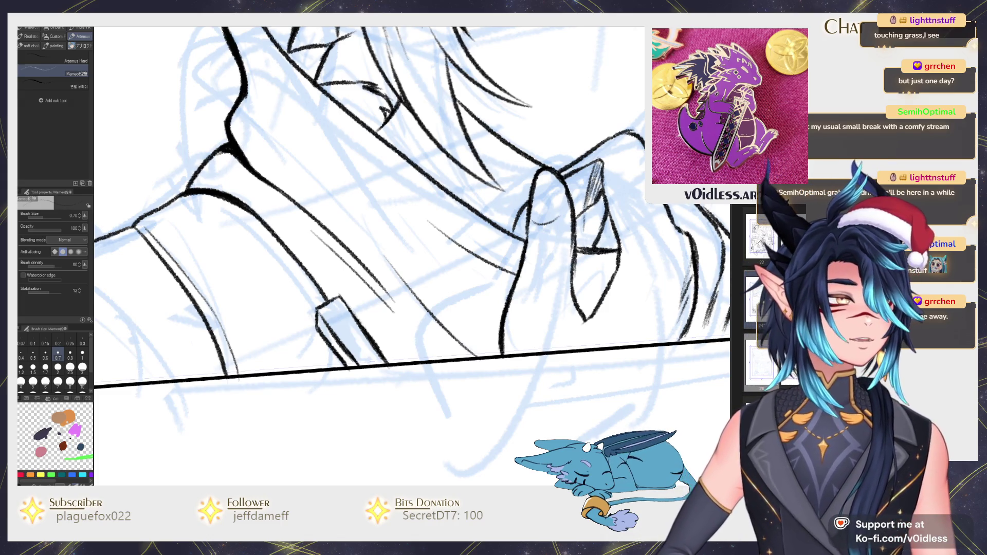
{"action": "scroll", "coordinate": [361, 361], "scroll_direction": "up", "scroll_amount": 1}
{"action": "scroll", "coordinate": [353, 284], "scroll_direction": "up", "scroll_amount": 2}
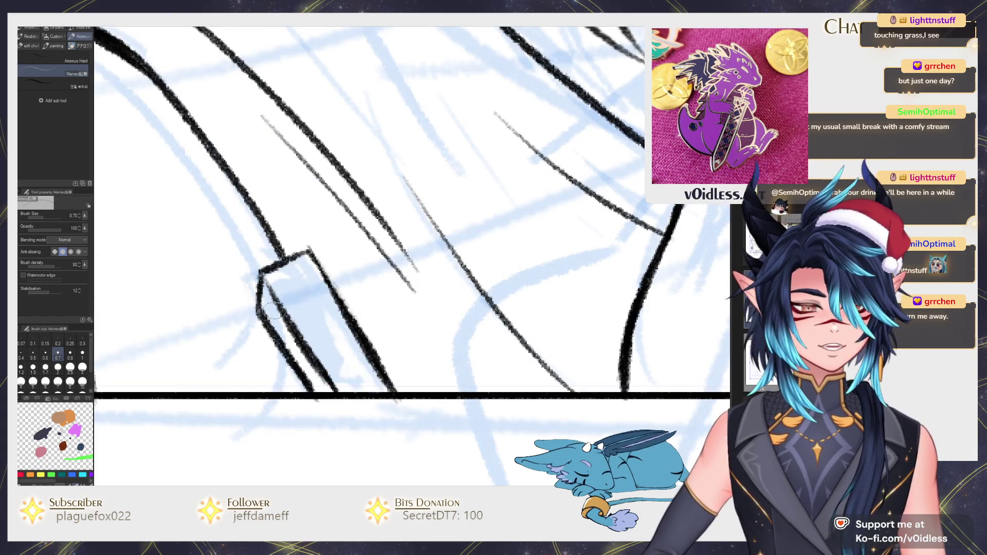
{"action": "left_click_drag", "start_coordinate": [295, 337], "coordinate": [315, 393]}
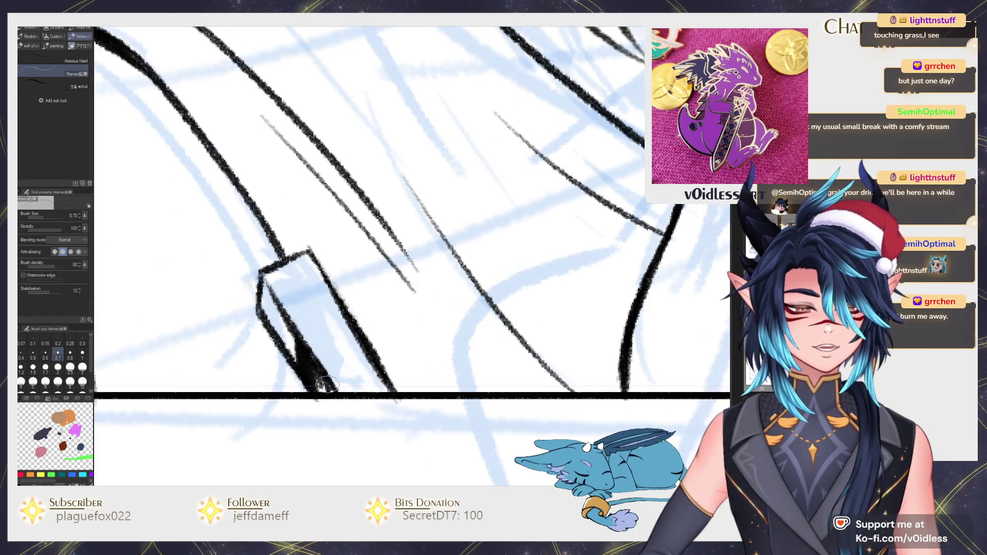
Step: Ink the zipper pull and fill it mostly solid black, trimming its right edge
{"action": "left_click_drag", "start_coordinate": [277, 280], "coordinate": [332, 389]}
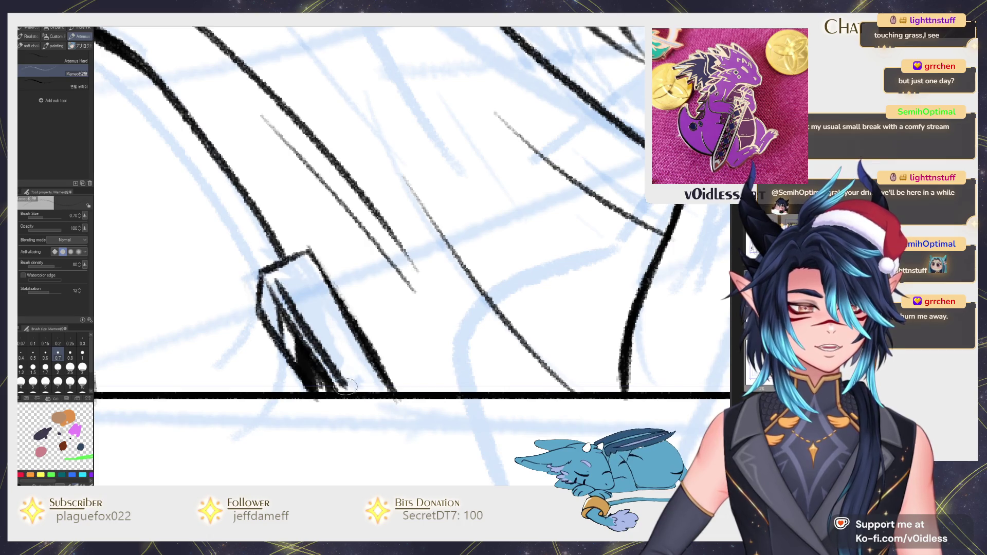
{"action": "mouse_move", "coordinate": [275, 280]}
{"action": "left_mouse_down"}
{"action": "mouse_move", "coordinate": [351, 329]}
{"action": "mouse_move", "coordinate": [387, 392]}
{"action": "left_mouse_up"}
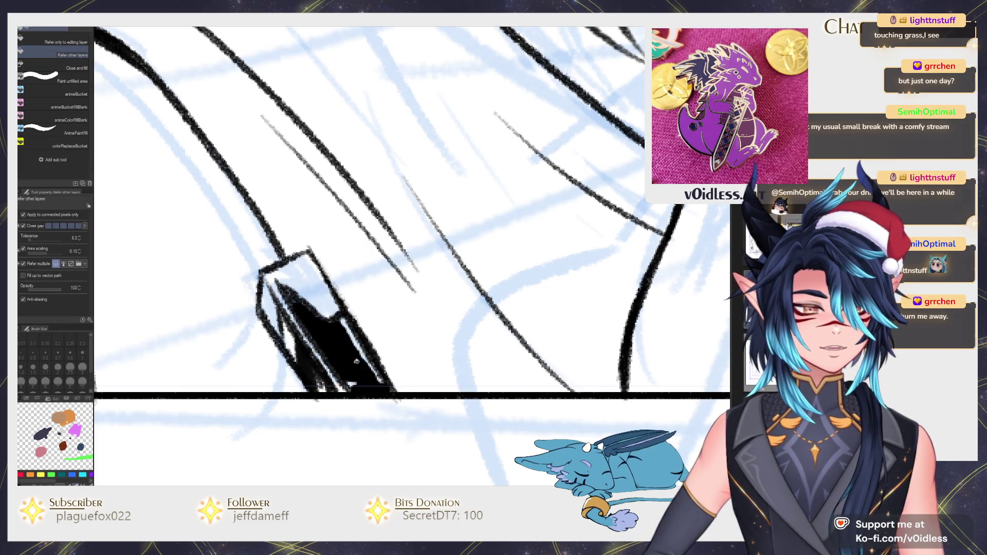
{"action": "mouse_move", "coordinate": [343, 318]}
{"action": "left_mouse_down"}
{"action": "mouse_move", "coordinate": [375, 370]}
{"action": "mouse_move", "coordinate": [342, 374]}
{"action": "left_mouse_up"}
{"action": "left_click_drag", "start_coordinate": [281, 287], "coordinate": [319, 357]}
{"action": "mouse_move", "coordinate": [267, 265]}
{"action": "left_mouse_down"}
{"action": "mouse_move", "coordinate": [371, 355]}
{"action": "mouse_move", "coordinate": [342, 316]}
{"action": "left_mouse_up"}
{"action": "left_click_drag", "start_coordinate": [401, 401], "coordinate": [347, 329]}
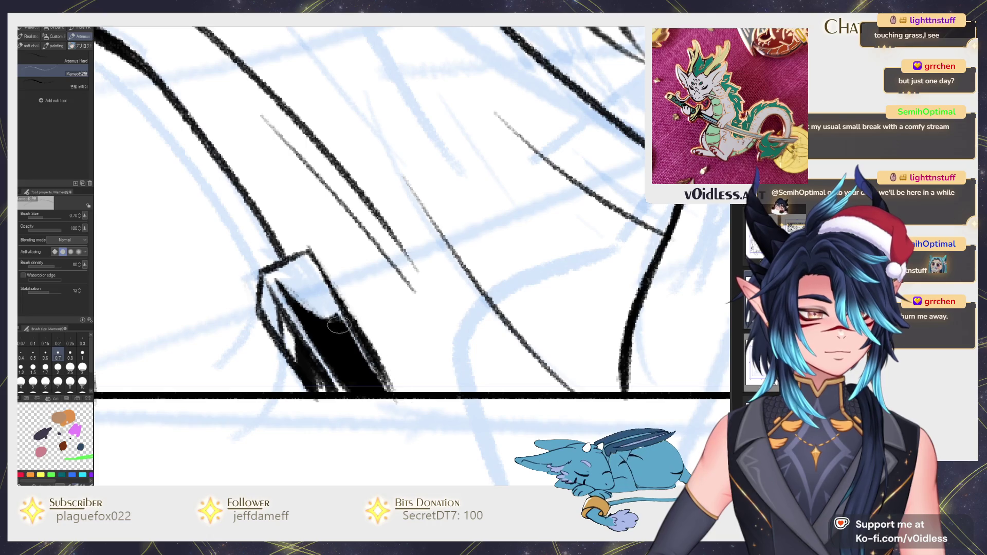
{"action": "left_click", "coordinate": [294, 280]}
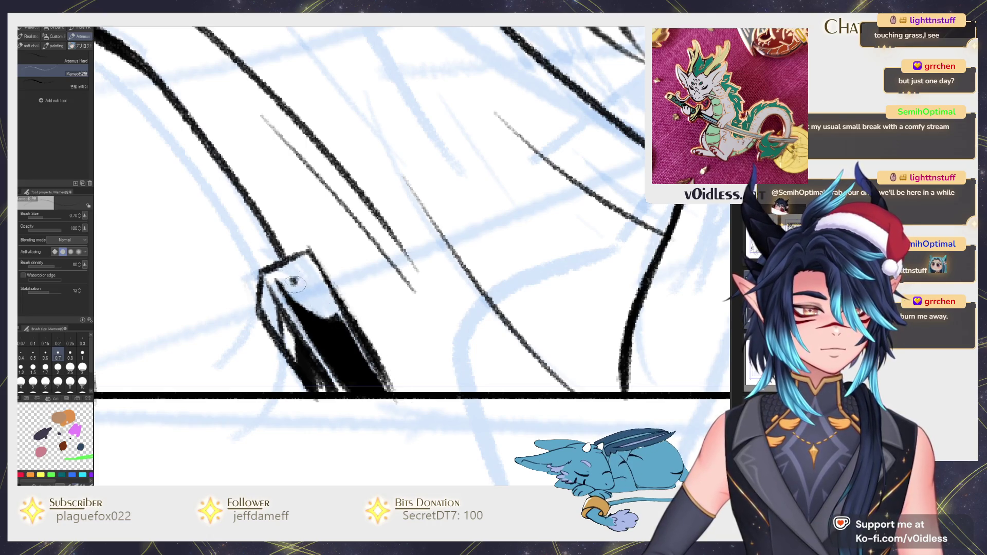
Step: Add a small black shadow beneath the boy's hand, then zoom back out
{"action": "scroll", "coordinate": [307, 289], "scroll_direction": "down", "scroll_amount": 5}
{"action": "scroll", "coordinate": [393, 312], "scroll_direction": "up", "scroll_amount": 4}
{"action": "scroll", "coordinate": [393, 312], "scroll_direction": "up", "scroll_amount": 1}
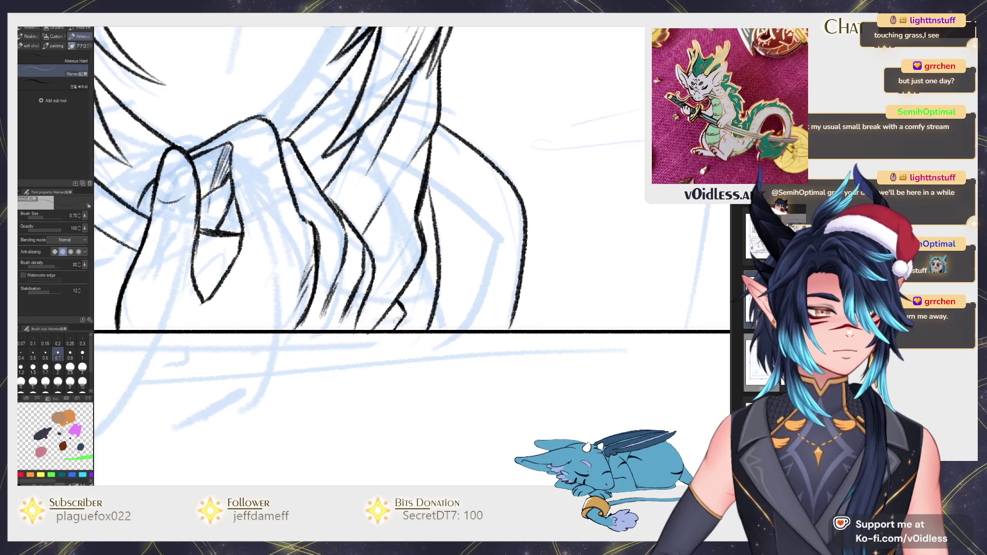
{"action": "left_click_drag", "start_coordinate": [387, 329], "coordinate": [386, 322]}
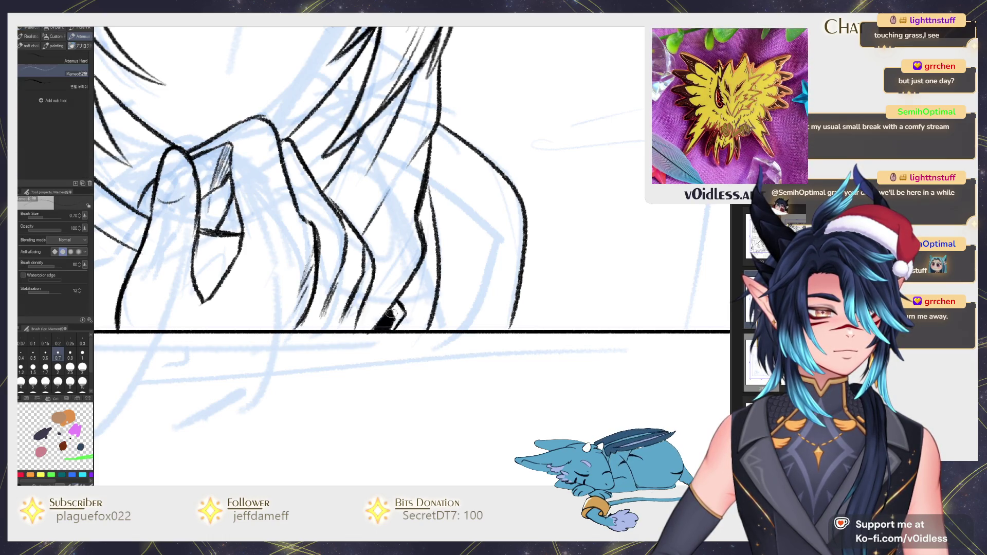
{"action": "left_click_drag", "start_coordinate": [432, 214], "coordinate": [394, 285]}
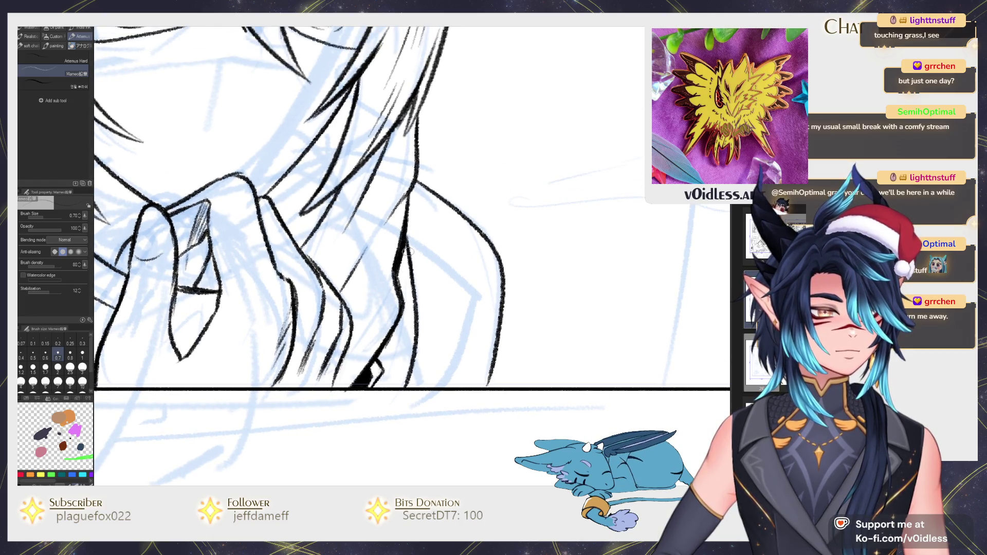
{"action": "scroll", "coordinate": [363, 249], "scroll_direction": "down", "scroll_amount": 3}
{"action": "scroll", "coordinate": [391, 278], "scroll_direction": "down", "scroll_amount": 3}
{"action": "scroll", "coordinate": [415, 303], "scroll_direction": "down", "scroll_amount": 2}
{"action": "scroll", "coordinate": [414, 304], "scroll_direction": "up", "scroll_amount": 5}
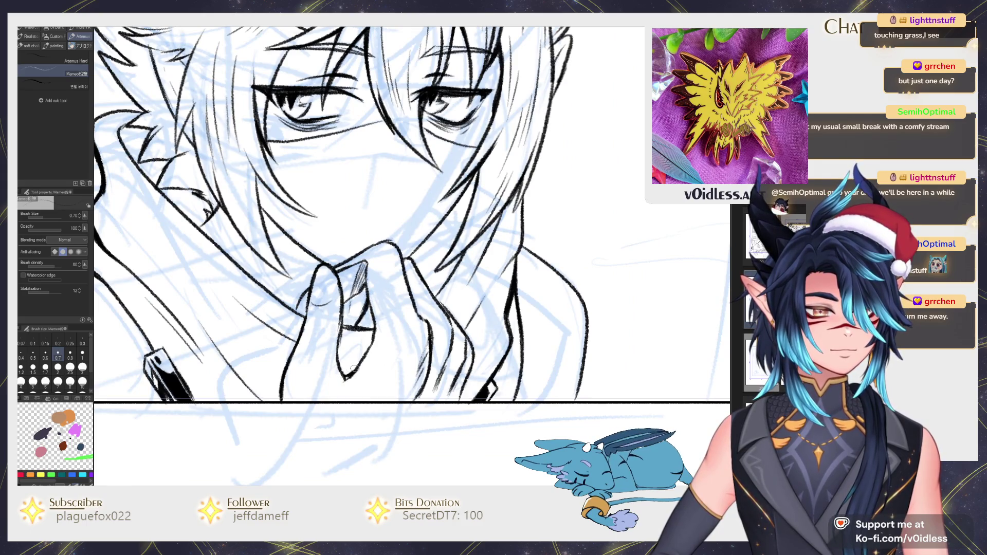
{"action": "scroll", "coordinate": [354, 366], "scroll_direction": "down", "scroll_amount": 3}
{"action": "scroll", "coordinate": [354, 366], "scroll_direction": "down", "scroll_amount": 2}
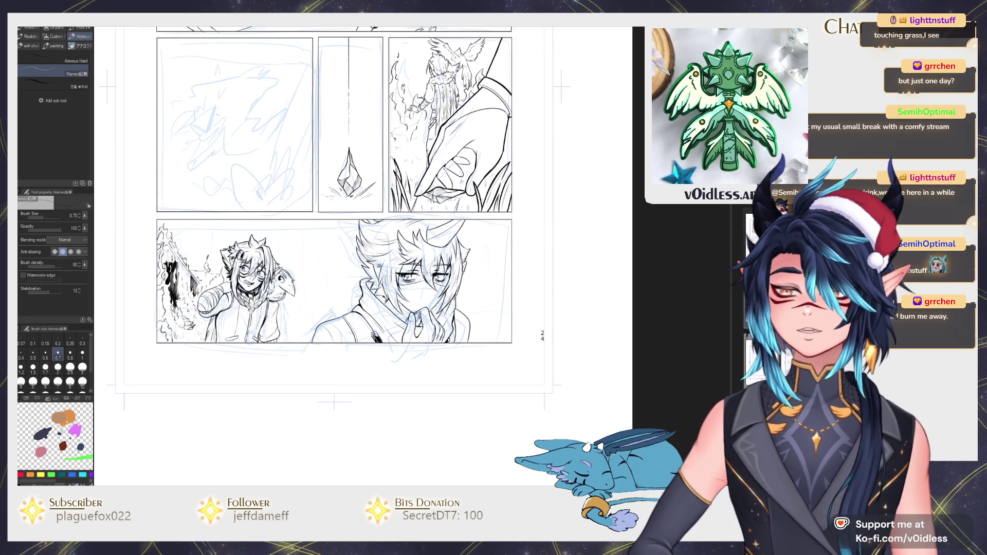
Step: Thicken the sleeve outline on the right character's shoulder in the bottom panel
{"action": "scroll", "coordinate": [411, 288], "scroll_direction": "up", "scroll_amount": 5}
{"action": "scroll", "coordinate": [411, 288], "scroll_direction": "down", "scroll_amount": 3}
{"action": "scroll", "coordinate": [463, 366], "scroll_direction": "up", "scroll_amount": 6}
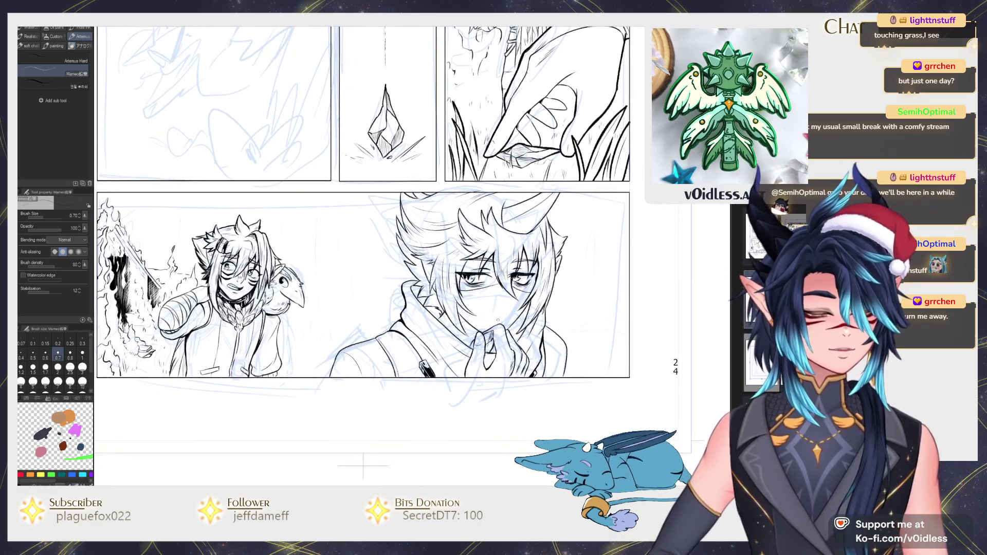
{"action": "left_click_drag", "start_coordinate": [278, 392], "coordinate": [339, 338]}
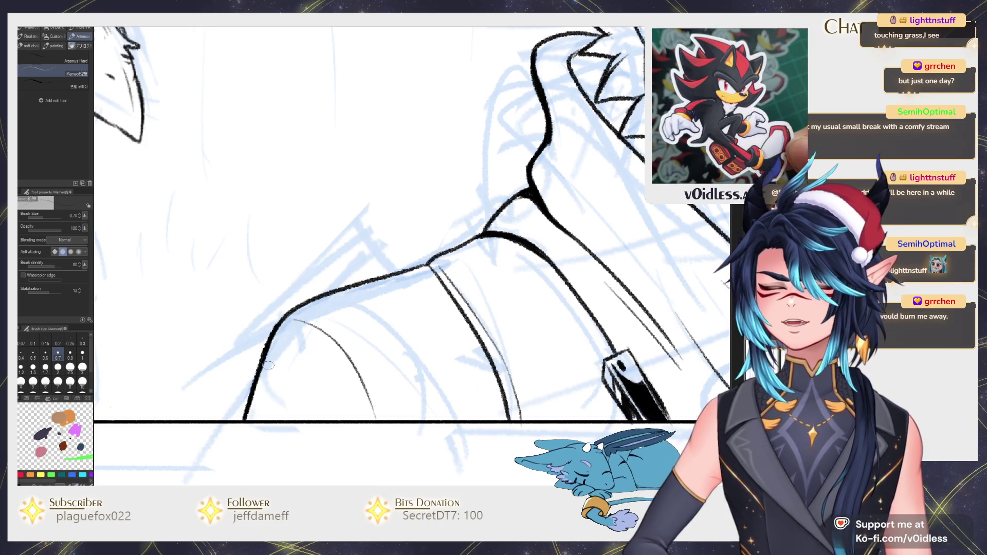
{"action": "mouse_move", "coordinate": [268, 348]}
{"action": "left_mouse_down"}
{"action": "mouse_move", "coordinate": [311, 284]}
{"action": "mouse_move", "coordinate": [405, 258]}
{"action": "mouse_move", "coordinate": [368, 288]}
{"action": "mouse_move", "coordinate": [435, 256]}
{"action": "mouse_move", "coordinate": [362, 292]}
{"action": "left_mouse_up"}
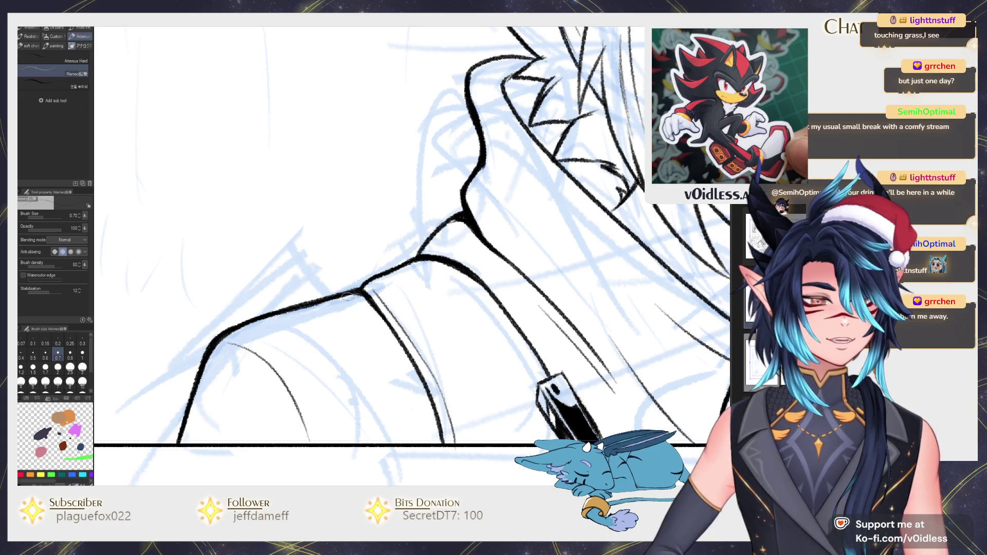
Step: Zoom in and out to review the reinforced sleeve line
{"action": "scroll", "coordinate": [347, 297], "scroll_direction": "down", "scroll_amount": 3}
{"action": "scroll", "coordinate": [307, 339], "scroll_direction": "up", "scroll_amount": 3}
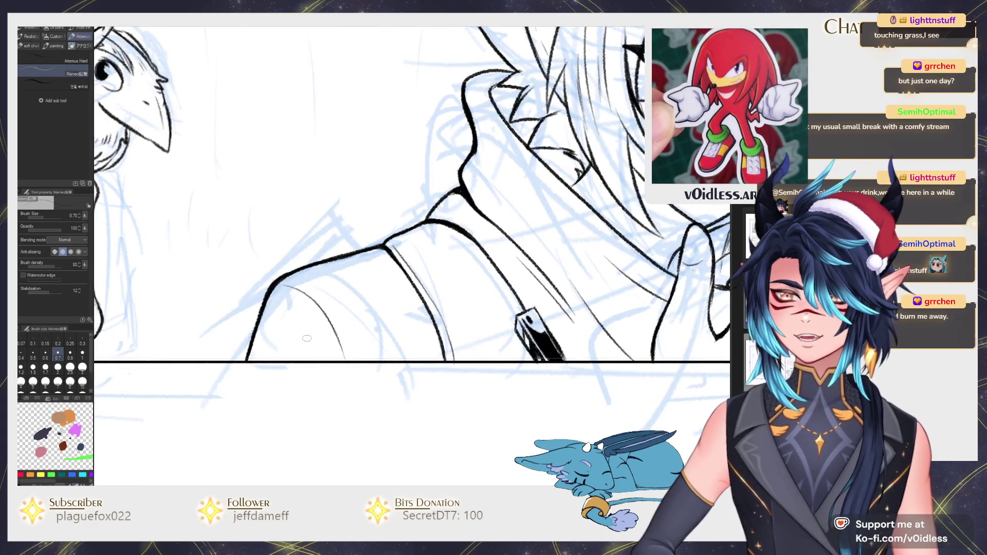
{"action": "scroll", "coordinate": [307, 338], "scroll_direction": "up", "scroll_amount": 2}
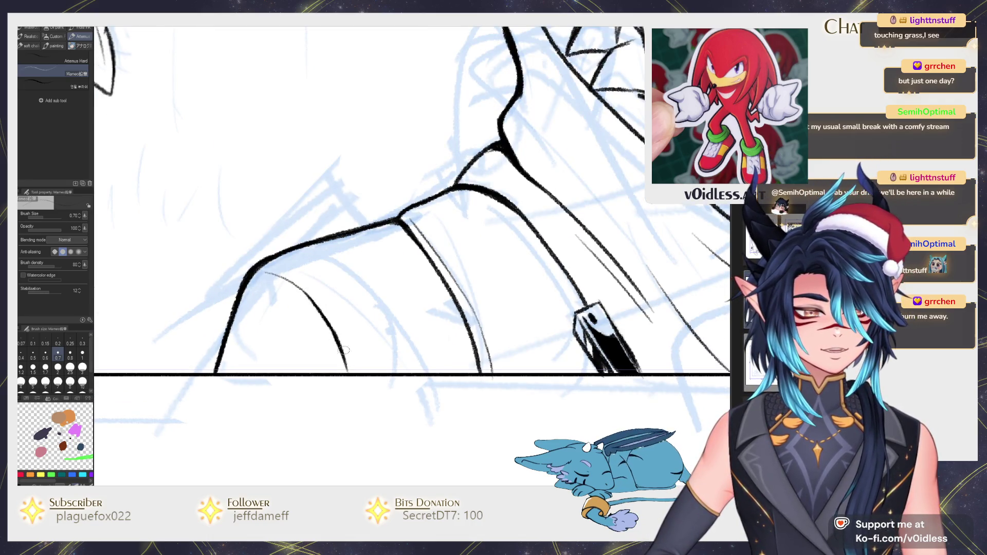
{"action": "scroll", "coordinate": [333, 334], "scroll_direction": "down", "scroll_amount": 5}
{"action": "scroll", "coordinate": [399, 349], "scroll_direction": "up", "scroll_amount": 5}
{"action": "scroll", "coordinate": [391, 342], "scroll_direction": "down", "scroll_amount": 3}
{"action": "scroll", "coordinate": [390, 342], "scroll_direction": "down", "scroll_amount": 2}
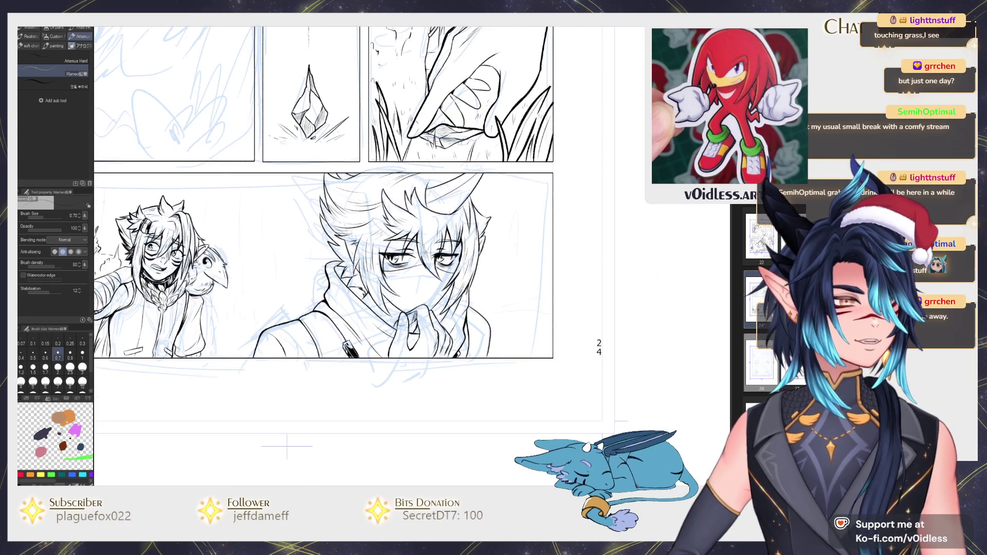
{"action": "scroll", "coordinate": [350, 332], "scroll_direction": "down", "scroll_amount": 1}
{"action": "scroll", "coordinate": [350, 332], "scroll_direction": "up", "scroll_amount": 1}
{"action": "scroll", "coordinate": [350, 331], "scroll_direction": "up", "scroll_amount": 1}
{"action": "scroll", "coordinate": [351, 332], "scroll_direction": "up", "scroll_amount": 1}
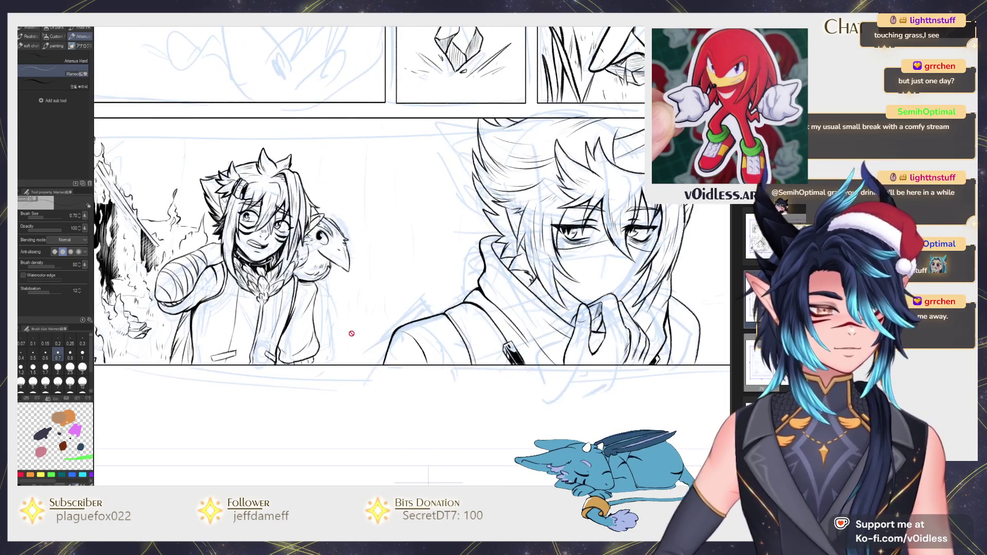
{"action": "scroll", "coordinate": [350, 331], "scroll_direction": "down", "scroll_amount": 1}
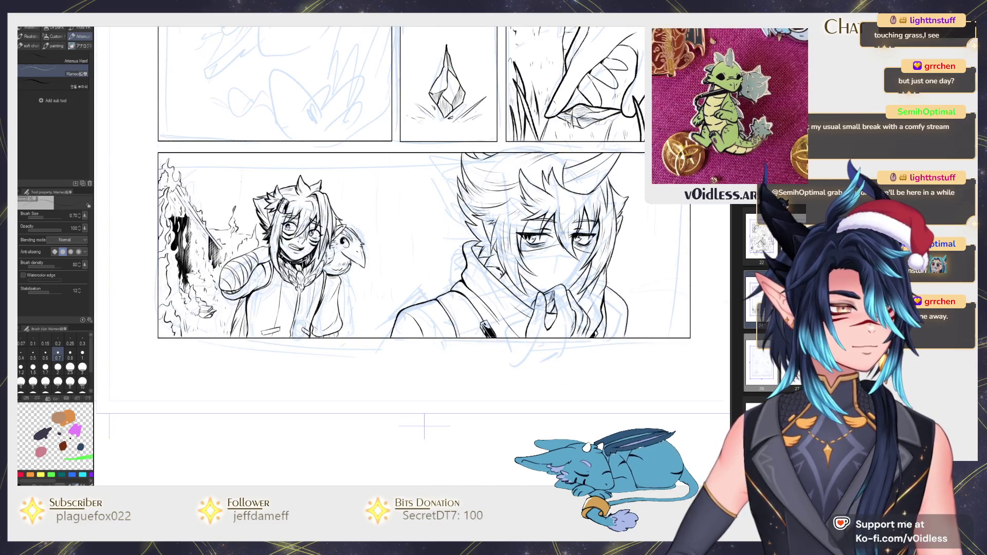
{"action": "scroll", "coordinate": [420, 332], "scroll_direction": "down", "scroll_amount": 1}
Step: Look over the top of the page, check the blue sketch page, and return to the inked page
{"action": "mouse_move", "coordinate": [420, 288]}
{"action": "left_mouse_down"}
{"action": "mouse_move", "coordinate": [420, 463]}
{"action": "mouse_move", "coordinate": [420, 333]}
{"action": "left_mouse_up"}
{"action": "scroll", "coordinate": [420, 332], "scroll_direction": "up", "scroll_amount": 1}
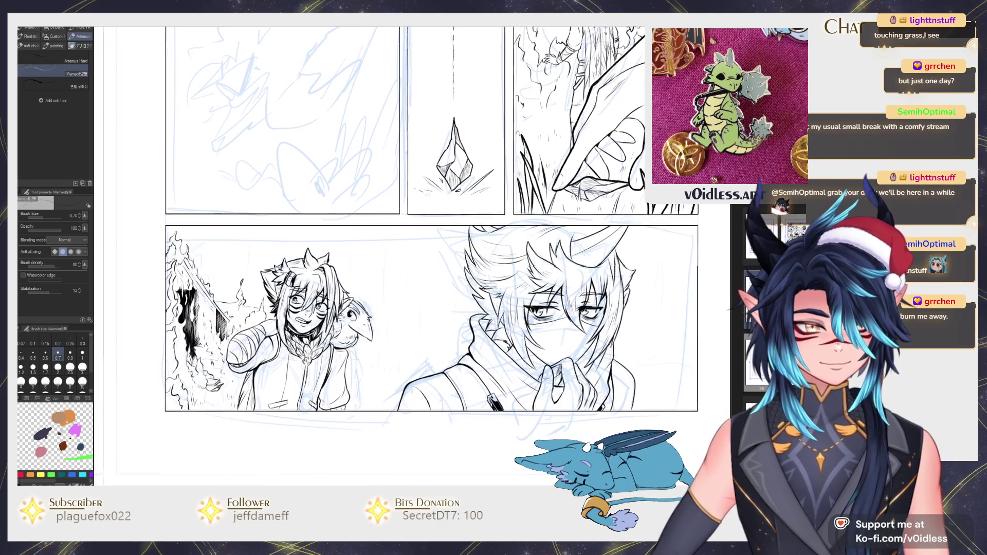
{"action": "left_click_drag", "start_coordinate": [354, 352], "coordinate": [360, 364]}
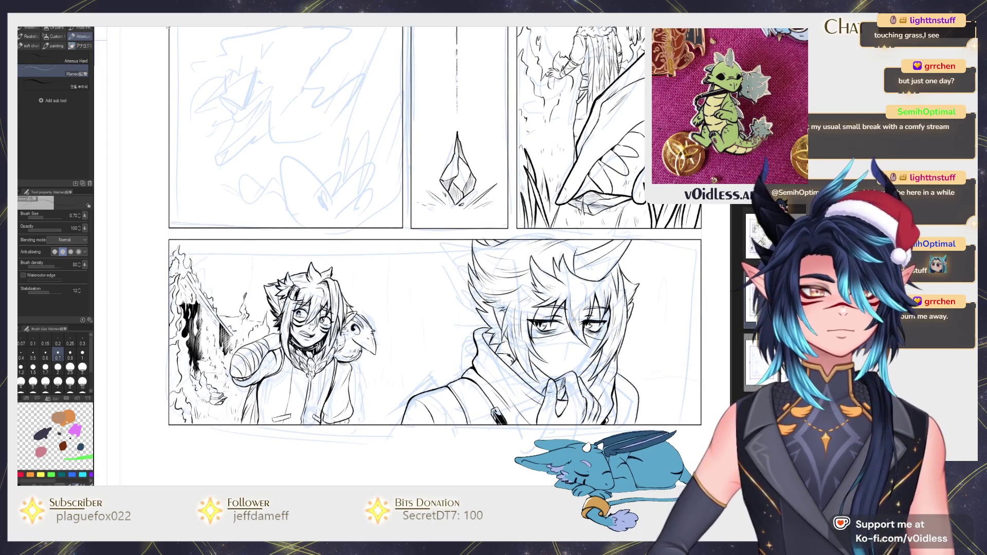
{"action": "left_click", "coordinate": [167, 26]}
{"action": "left_click", "coordinate": [216, 26]}
{"action": "left_click", "coordinate": [216, 26]}
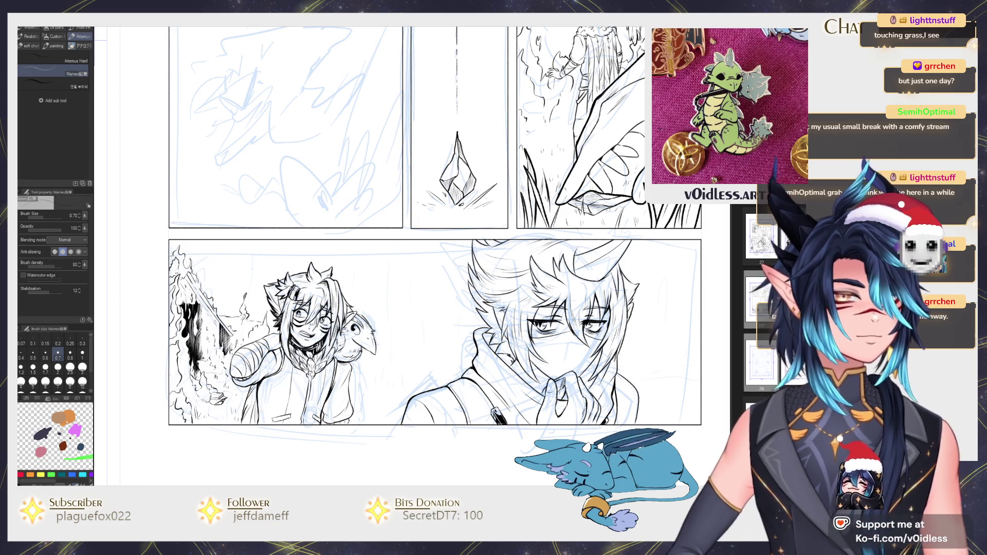
Step: Glance at the blue sketch page and return to the inked comic page
{"action": "left_click", "coordinate": [222, 28]}
{"action": "left_click", "coordinate": [243, 24]}
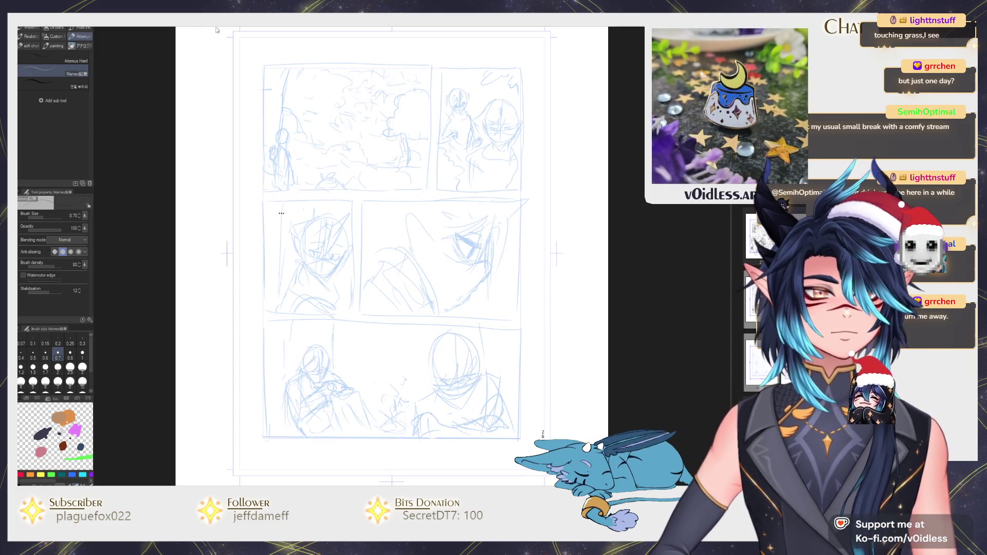
{"action": "left_click", "coordinate": [111, 25]}
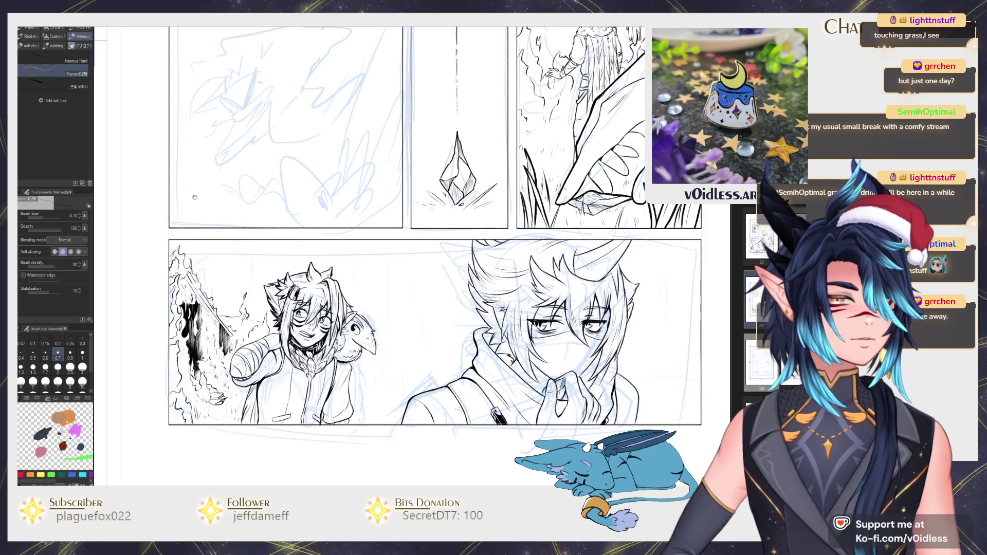
{"action": "scroll", "coordinate": [245, 220], "scroll_direction": "down", "scroll_amount": 2}
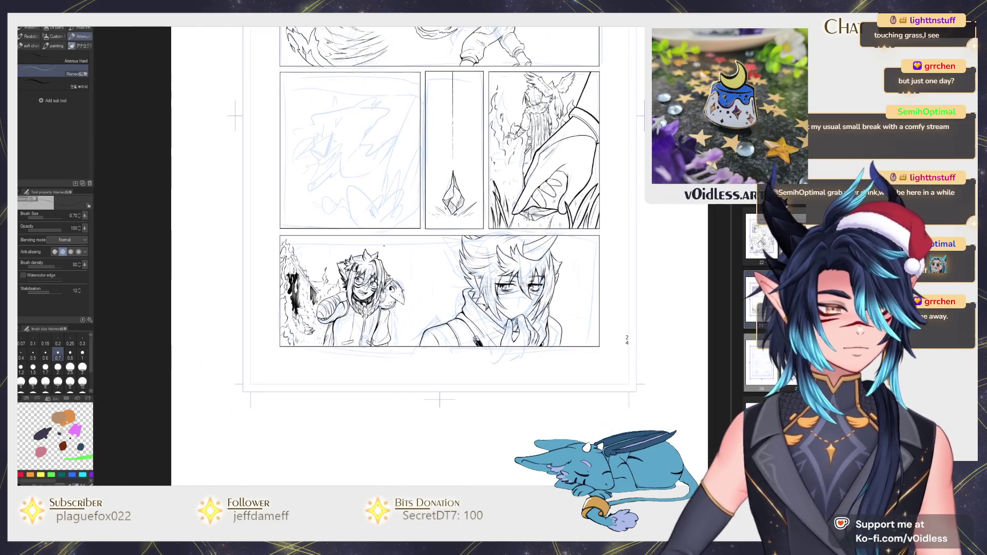
Step: Transform the vertical speed lines onto the bottom-left panel behind the left character
{"action": "key", "text": "ctrl+t"}
{"action": "scroll", "coordinate": [360, 169], "scroll_direction": "up", "scroll_amount": 3}
{"action": "mouse_move", "coordinate": [339, 108]}
{"action": "left_mouse_down"}
{"action": "mouse_move", "coordinate": [378, 350]}
{"action": "mouse_move", "coordinate": [329, 349]}
{"action": "mouse_move", "coordinate": [339, 337]}
{"action": "mouse_move", "coordinate": [399, 350]}
{"action": "mouse_move", "coordinate": [362, 364]}
{"action": "mouse_move", "coordinate": [324, 362]}
{"action": "mouse_move", "coordinate": [371, 357]}
{"action": "left_mouse_up"}
{"action": "scroll", "coordinate": [377, 349], "scroll_direction": "down", "scroll_amount": 3}
{"action": "key", "text": "Return"}
Step: Enlarge the eraser and clean speed-line overlaps near the bottom panel edge
{"action": "key", "text": "e"}
{"action": "scroll", "coordinate": [391, 331], "scroll_direction": "up", "scroll_amount": 1}
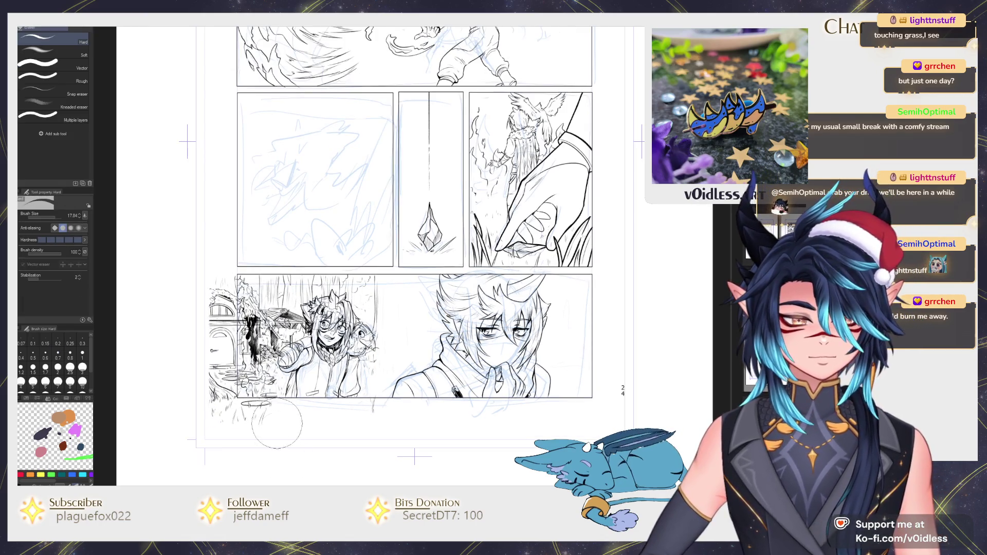
{"action": "mouse_move", "coordinate": [225, 395]}
{"action": "left_mouse_down"}
{"action": "mouse_move", "coordinate": [277, 396]}
{"action": "mouse_move", "coordinate": [256, 405]}
{"action": "left_mouse_up"}
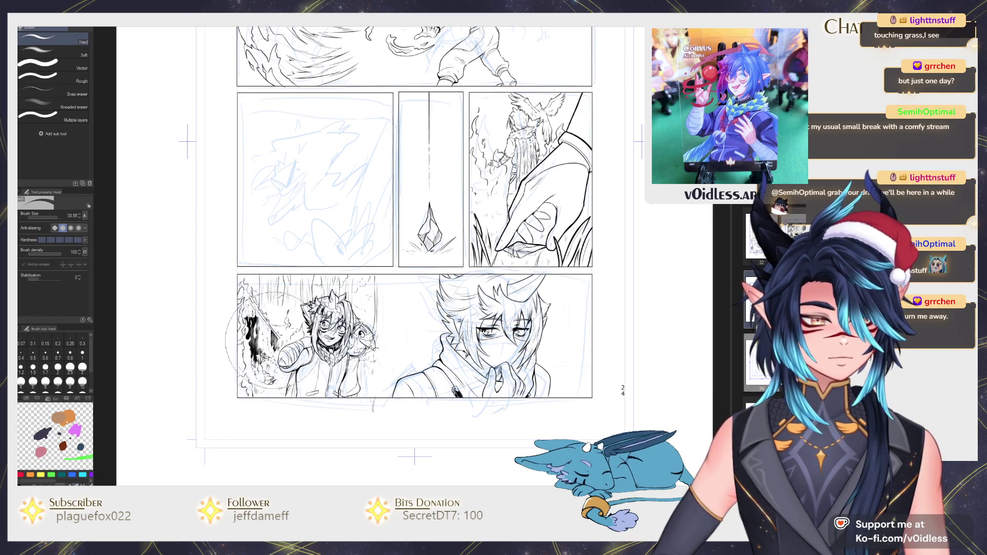
{"action": "key", "text": "p"}
{"action": "scroll", "coordinate": [281, 290], "scroll_direction": "up", "scroll_amount": 3}
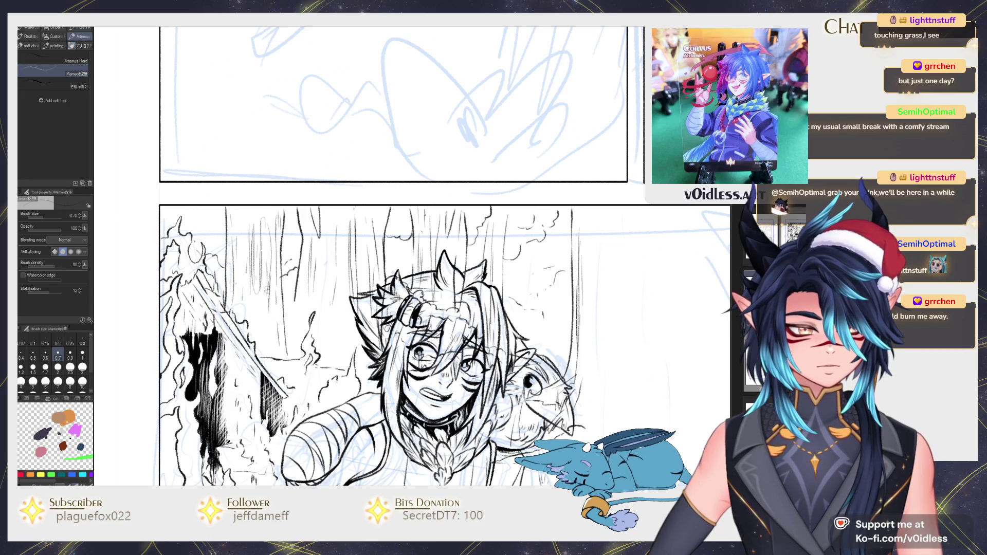
{"action": "scroll", "coordinate": [241, 283], "scroll_direction": "up", "scroll_amount": 2}
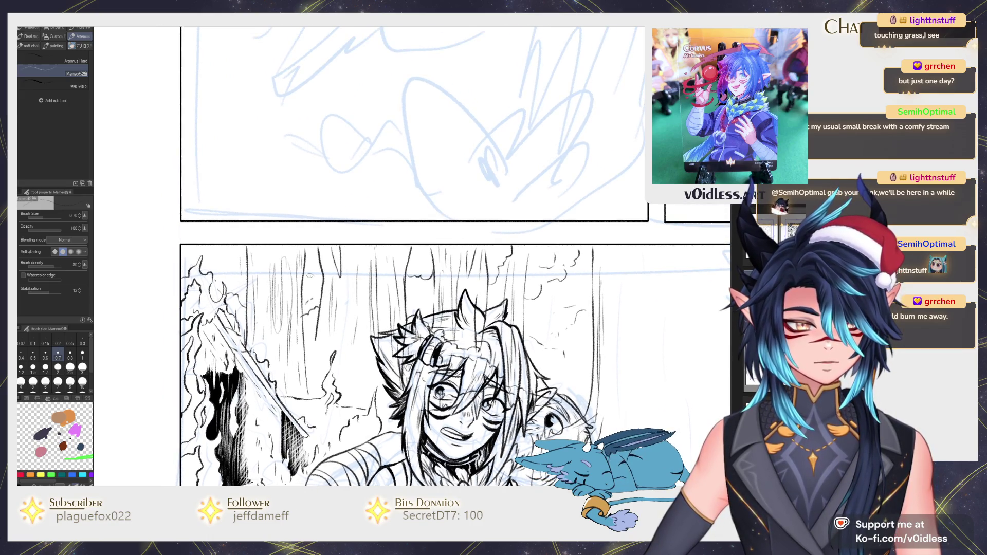
{"action": "scroll", "coordinate": [307, 272], "scroll_direction": "left", "scroll_amount": 3}
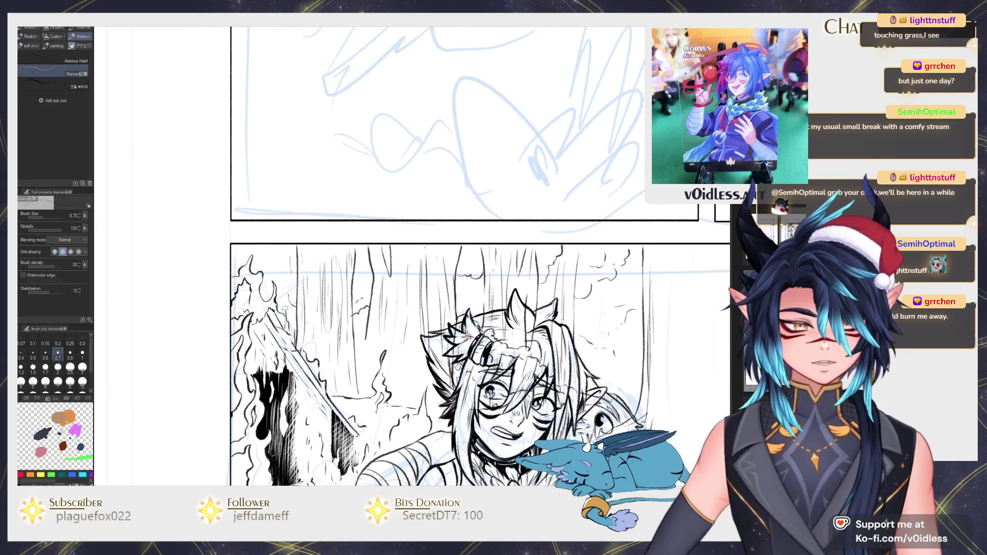
Step: Erase the remaining speed lines spilling past the bottom panel's edge
{"action": "key", "text": "e"}
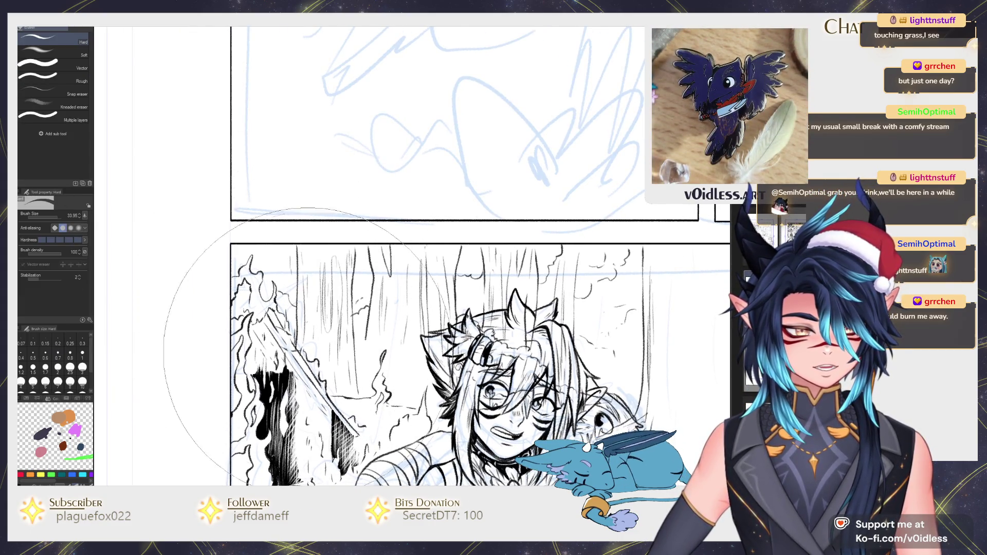
{"action": "key", "text": "p"}
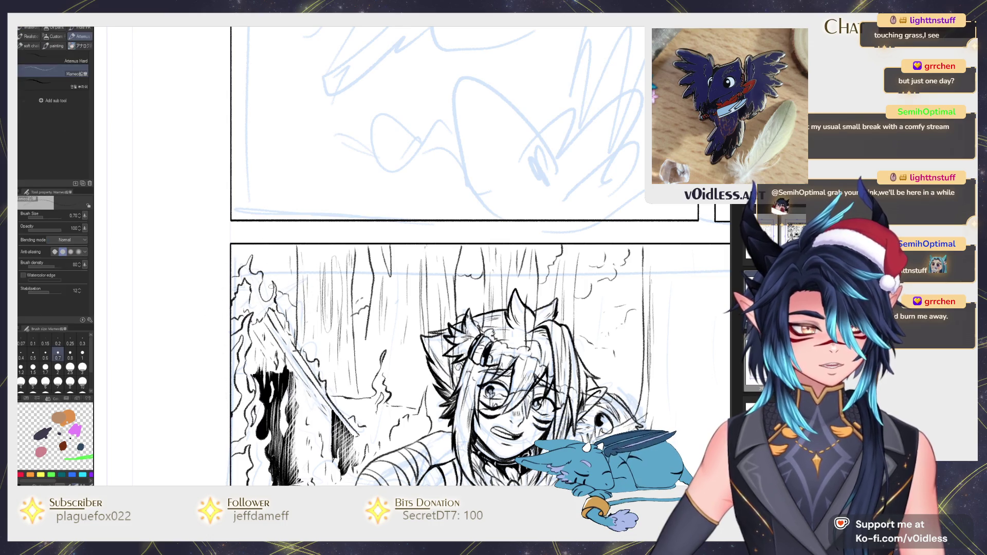
{"action": "scroll", "coordinate": [291, 286], "scroll_direction": "down", "scroll_amount": 2}
{"action": "scroll", "coordinate": [320, 267], "scroll_direction": "right", "scroll_amount": 4}
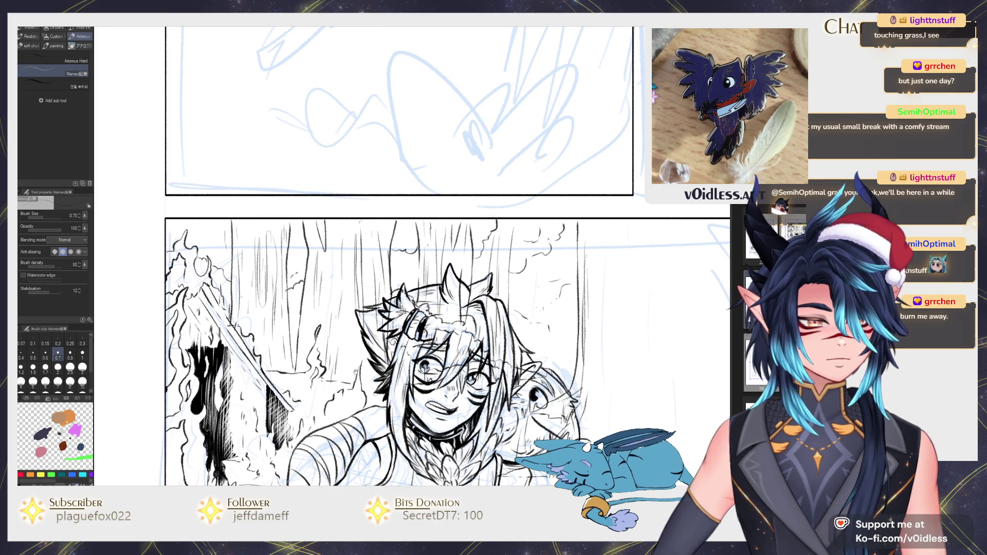
{"action": "left_click_drag", "start_coordinate": [355, 367], "coordinate": [347, 283]}
{"action": "key", "text": "e"}
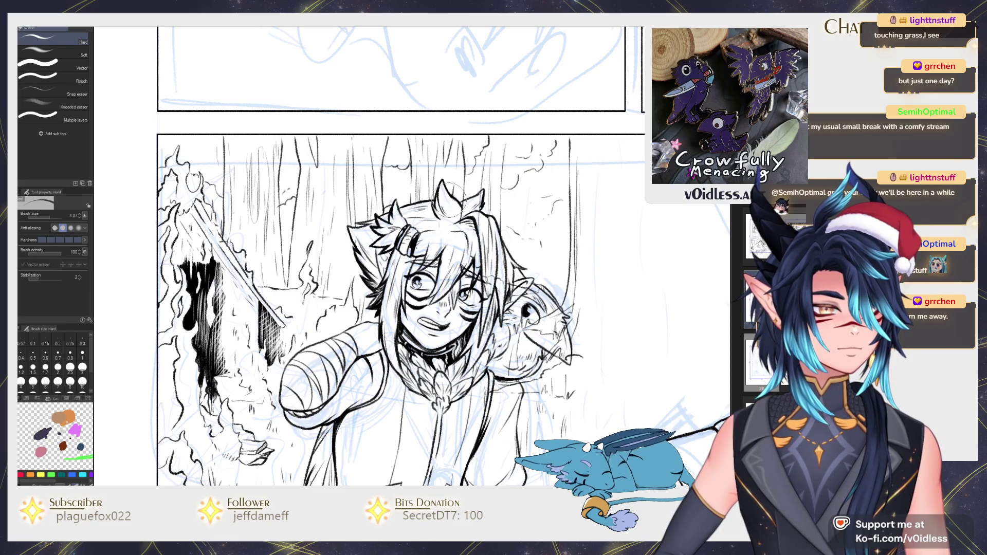
{"action": "left_click_drag", "start_coordinate": [496, 287], "coordinate": [403, 272]}
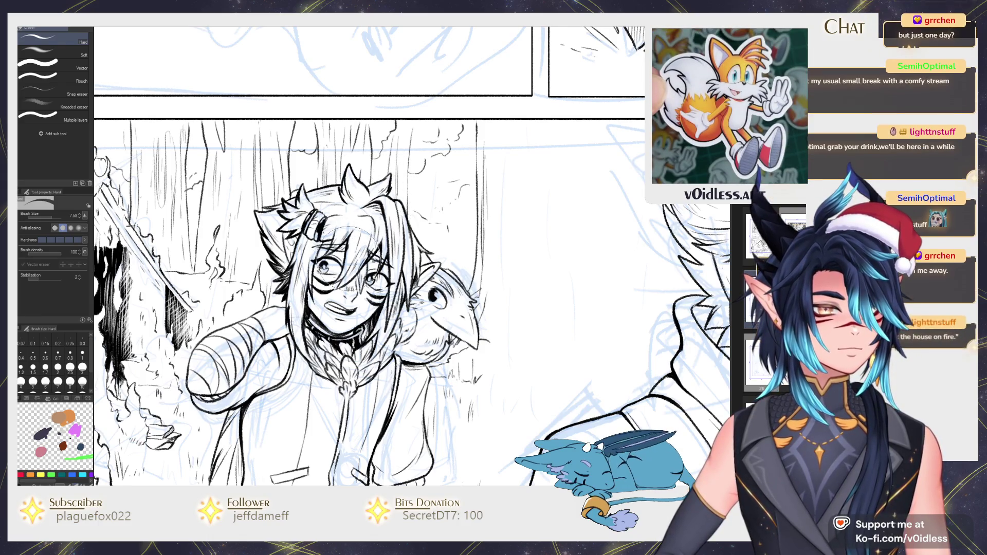
Step: Sketch grass strokes along the ground in the lower panel
{"action": "key", "text": "p"}
{"action": "scroll", "coordinate": [358, 229], "scroll_direction": "up", "scroll_amount": 2}
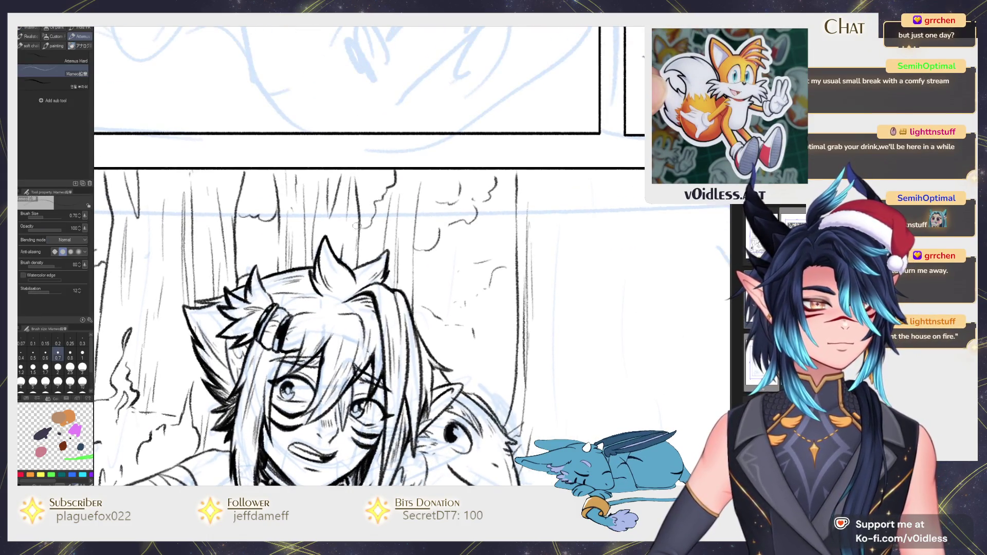
{"action": "scroll", "coordinate": [358, 229], "scroll_direction": "down", "scroll_amount": 2}
{"action": "left_click_drag", "start_coordinate": [442, 282], "coordinate": [396, 285]}
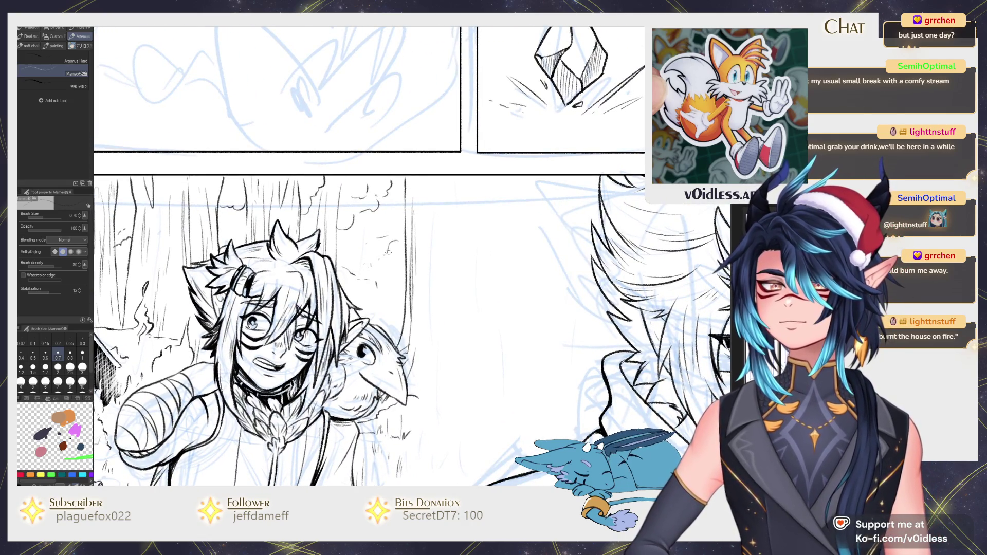
{"action": "left_click_drag", "start_coordinate": [395, 275], "coordinate": [407, 292]}
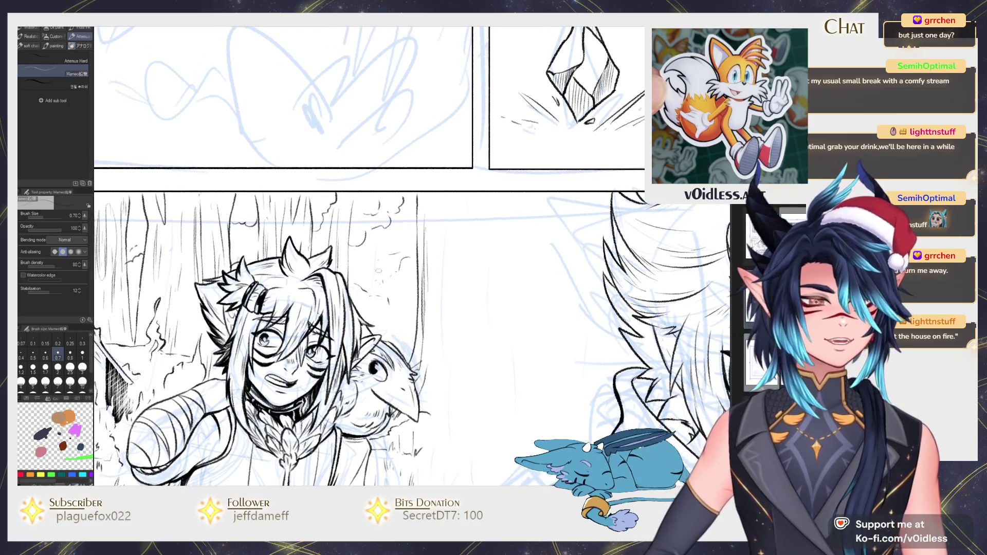
{"action": "scroll", "coordinate": [441, 325], "scroll_direction": "down", "scroll_amount": 2}
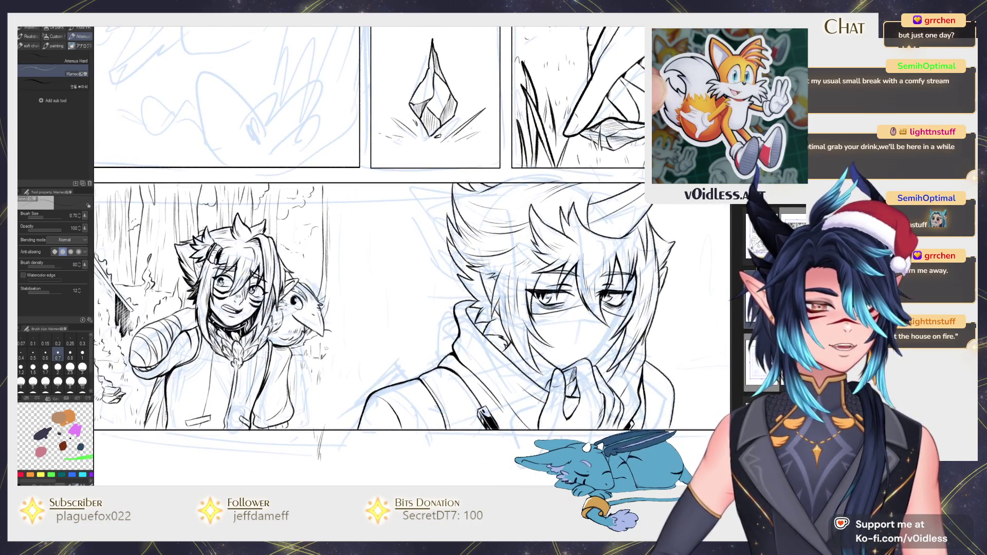
{"action": "scroll", "coordinate": [442, 325], "scroll_direction": "up", "scroll_amount": 2}
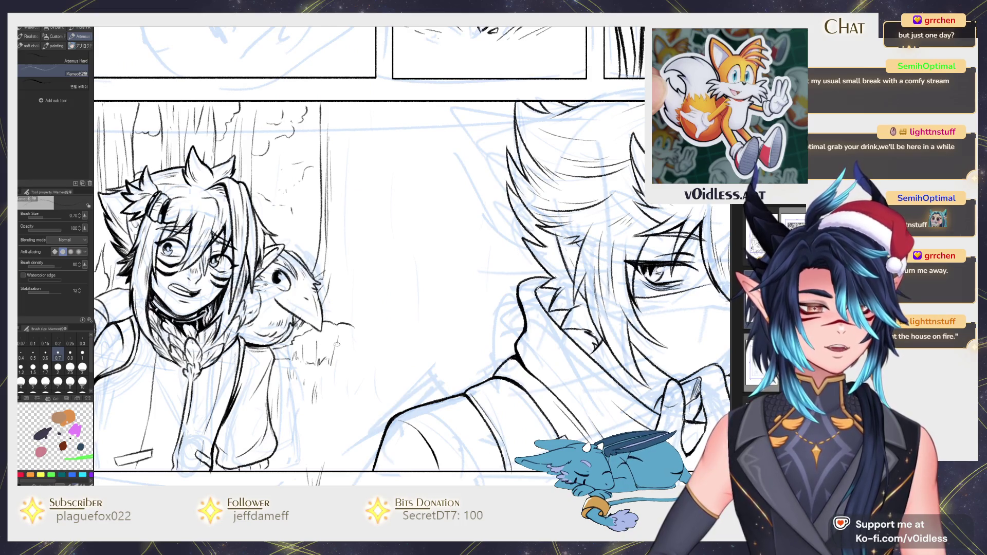
{"action": "left_click_drag", "start_coordinate": [311, 363], "coordinate": [355, 363]}
{"action": "left_click_drag", "start_coordinate": [360, 329], "coordinate": [393, 331]}
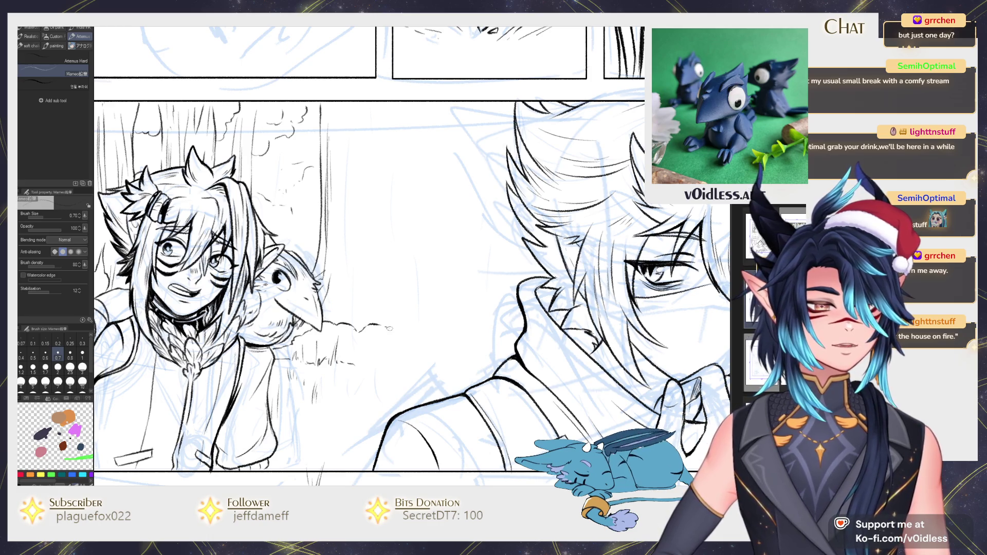
{"action": "left_click_drag", "start_coordinate": [394, 339], "coordinate": [438, 354]}
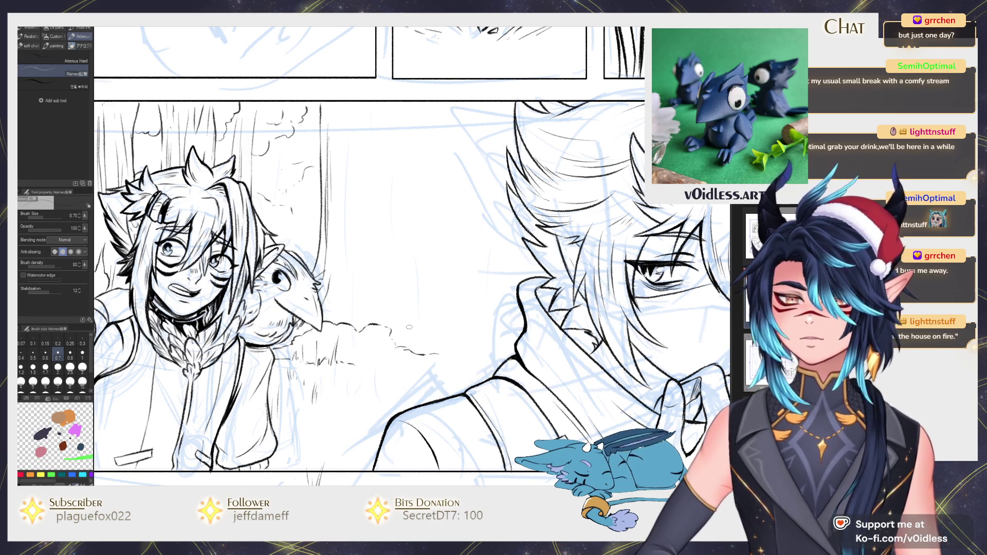
Step: Draw a short touch-up line in the lower panel with the Mameo pencil
{"action": "scroll", "coordinate": [370, 360], "scroll_direction": "down", "scroll_amount": 2}
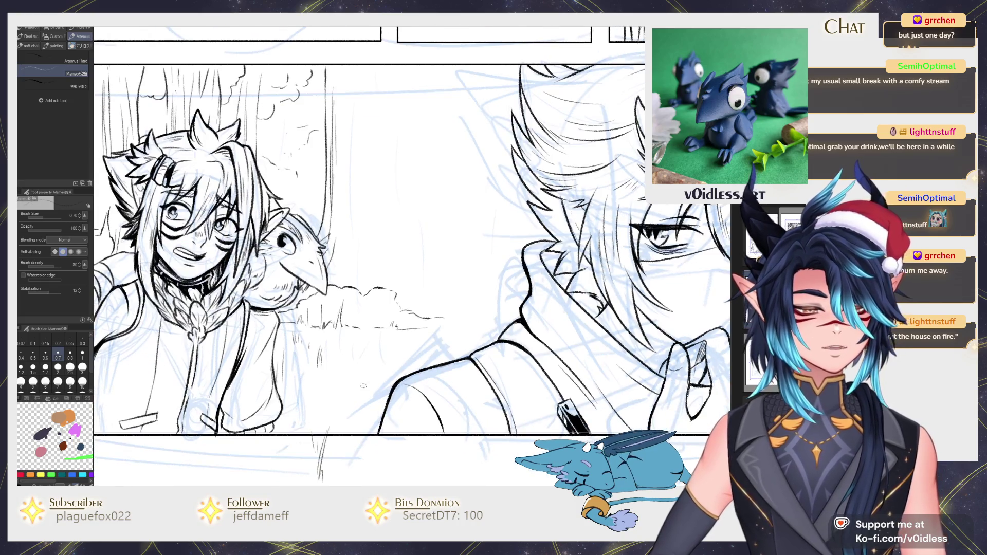
{"action": "scroll", "coordinate": [370, 360], "scroll_direction": "down", "scroll_amount": 3}
{"action": "key", "text": "e"}
{"action": "key", "text": "p"}
{"action": "left_click_drag", "start_coordinate": [365, 328], "coordinate": [380, 300]}
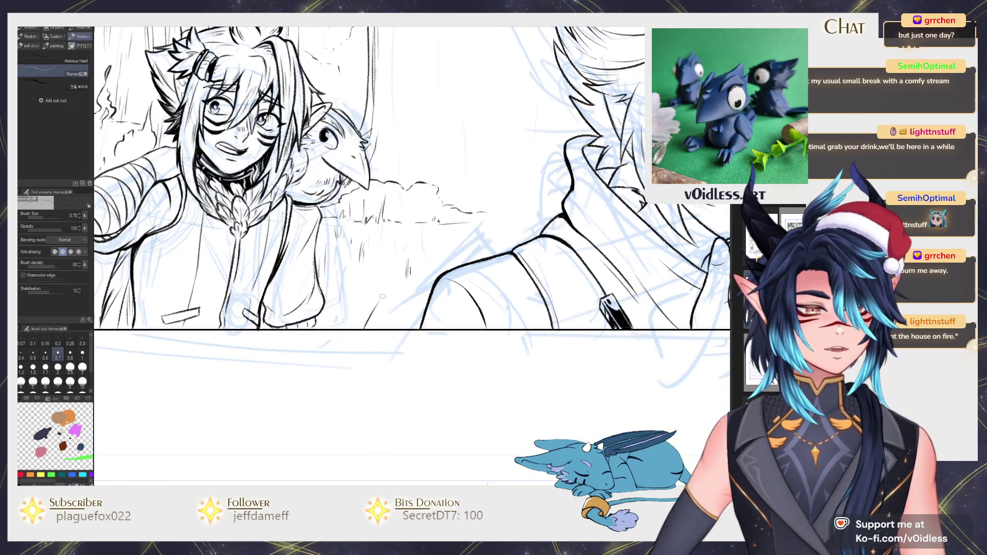
{"action": "scroll", "coordinate": [360, 325], "scroll_direction": "down", "scroll_amount": 2}
{"action": "scroll", "coordinate": [360, 308], "scroll_direction": "down", "scroll_amount": 2}
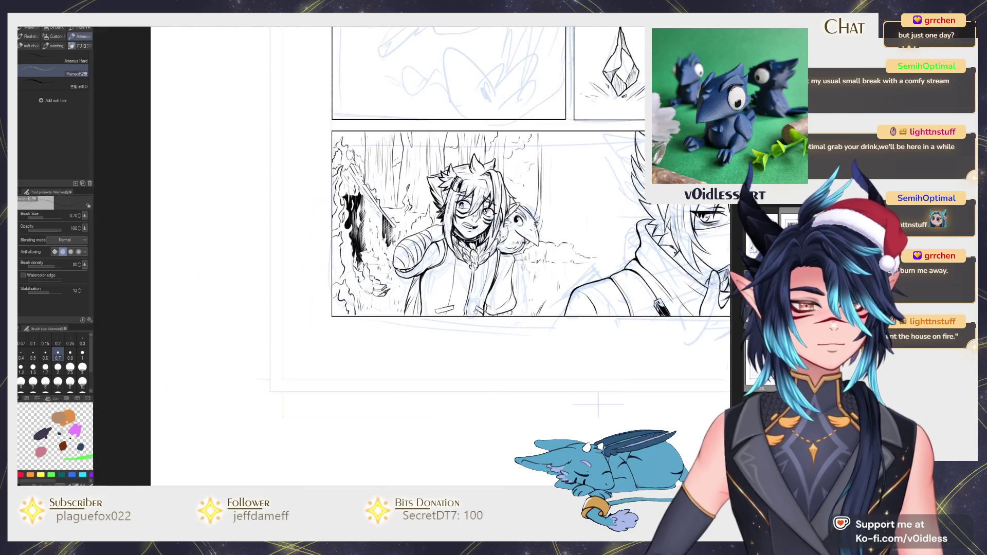
Step: Ink short ground strokes and a vertical background tree line in the lower forest panel
{"action": "scroll", "coordinate": [360, 294], "scroll_direction": "up", "scroll_amount": 4}
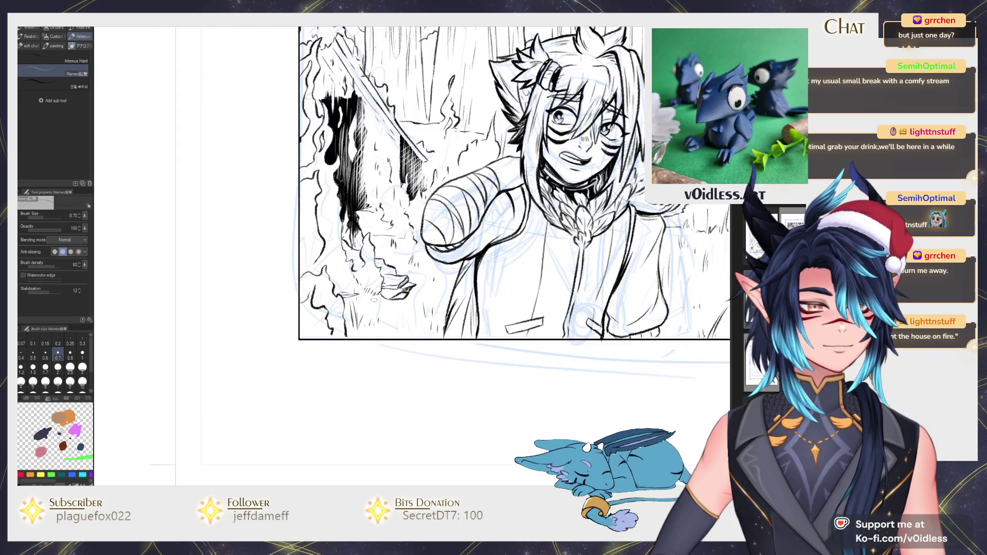
{"action": "left_click_drag", "start_coordinate": [359, 307], "coordinate": [395, 305]}
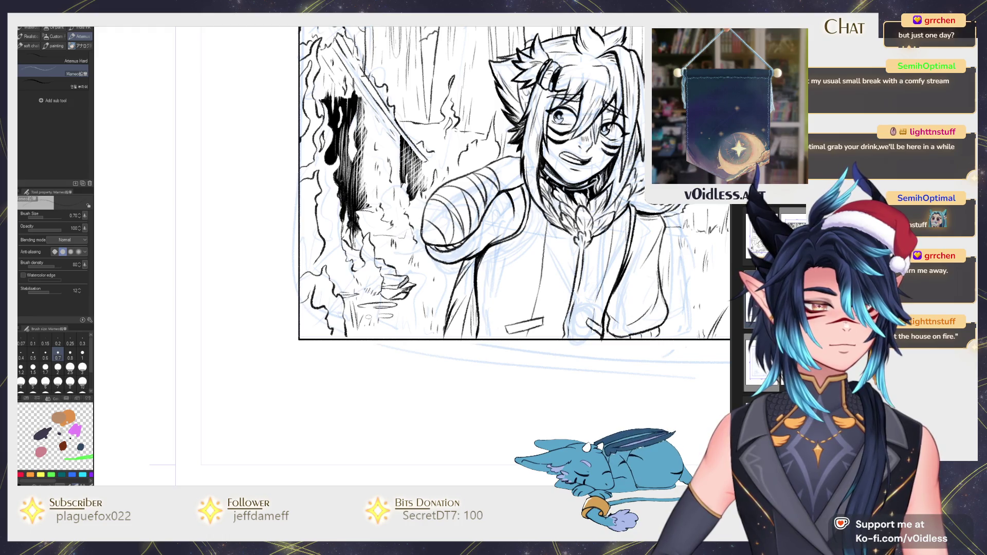
{"action": "scroll", "coordinate": [419, 302], "scroll_direction": "down", "scroll_amount": 2}
{"action": "scroll", "coordinate": [491, 450], "scroll_direction": "down", "scroll_amount": 2}
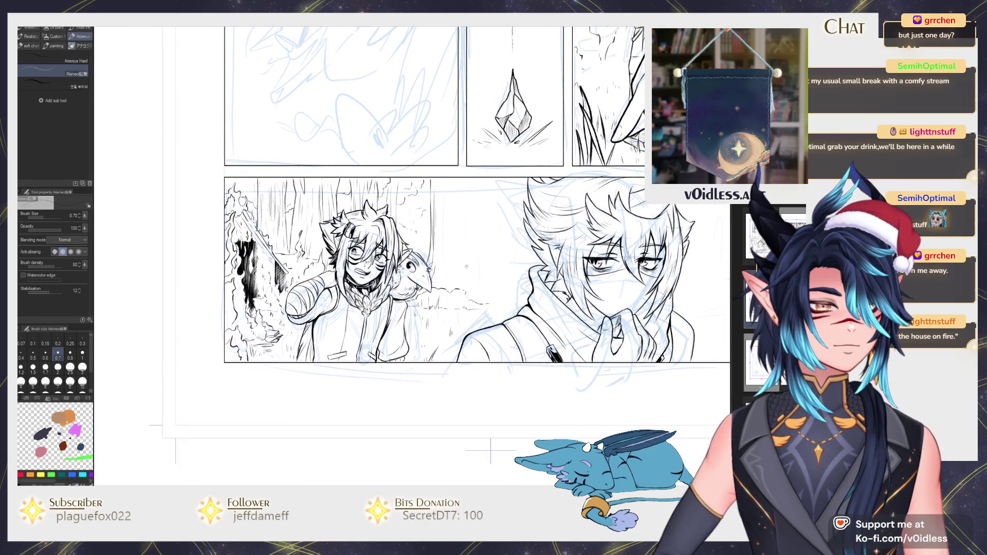
{"action": "scroll", "coordinate": [424, 354], "scroll_direction": "up", "scroll_amount": 2}
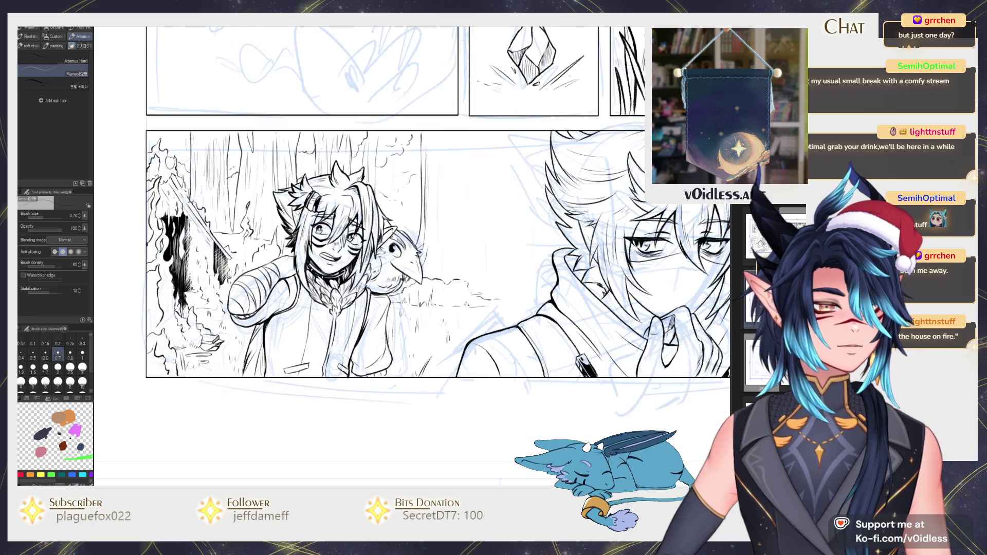
{"action": "left_click_drag", "start_coordinate": [428, 383], "coordinate": [410, 348]}
{"action": "left_click_drag", "start_coordinate": [402, 284], "coordinate": [401, 230]}
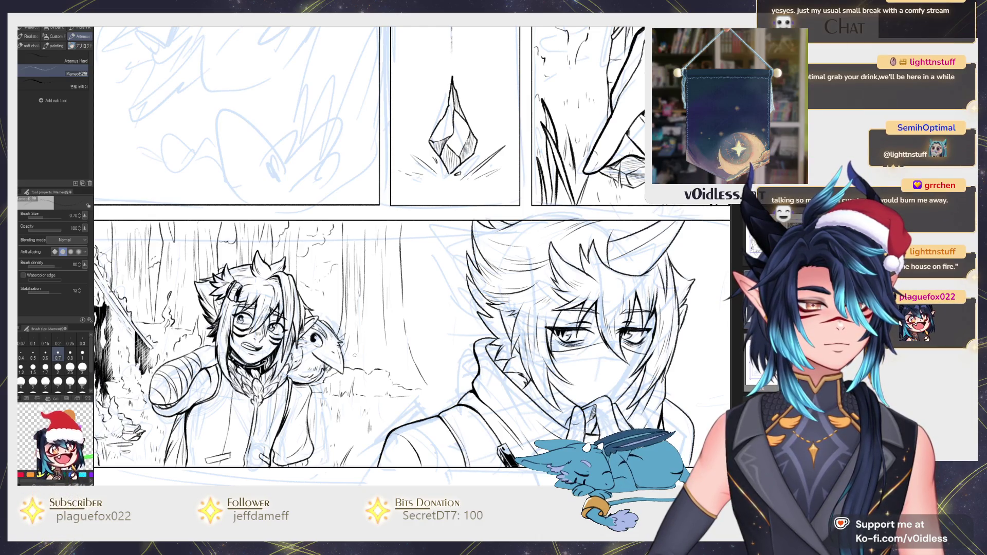
{"action": "left_click_drag", "start_coordinate": [425, 241], "coordinate": [369, 261]}
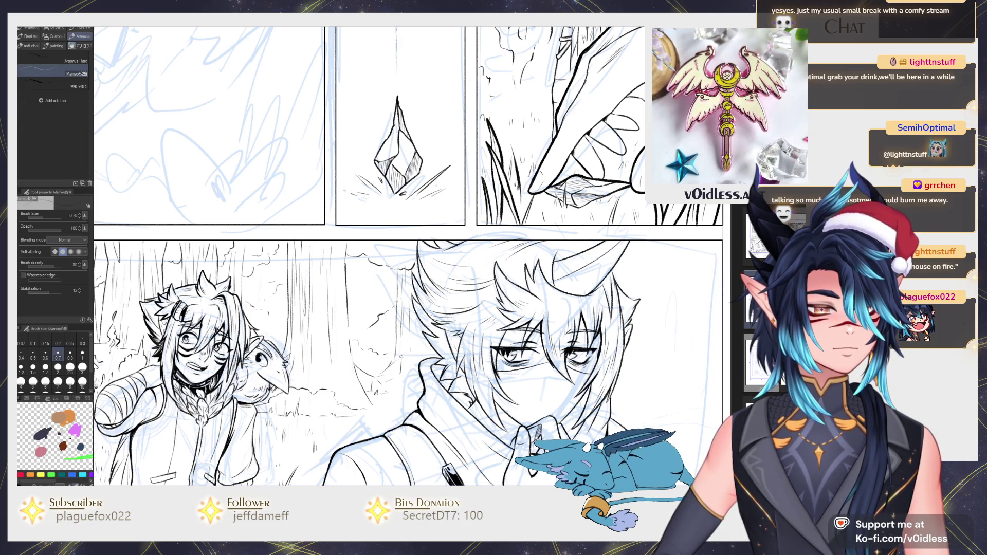
{"action": "left_click_drag", "start_coordinate": [411, 379], "coordinate": [397, 350]}
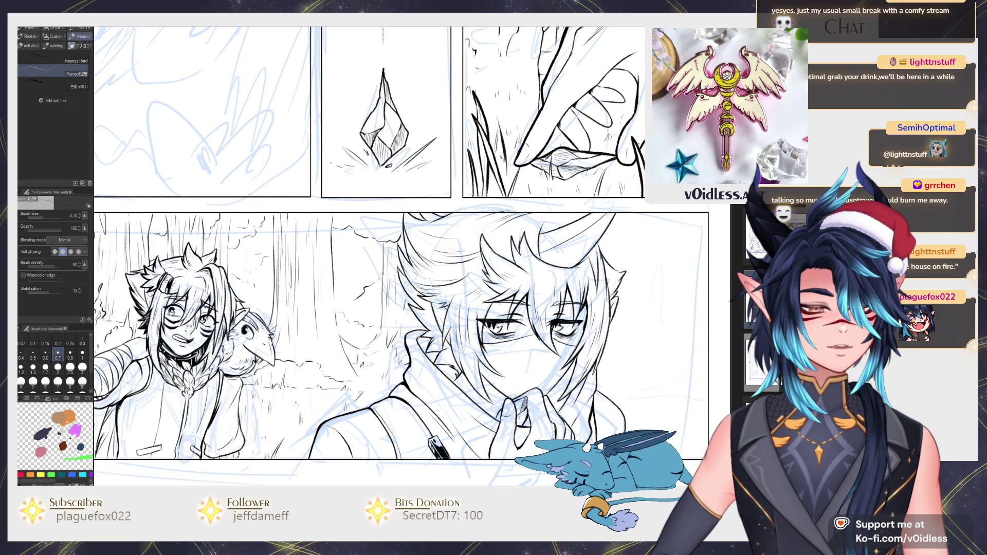
{"action": "left_click_drag", "start_coordinate": [360, 309], "coordinate": [385, 305]}
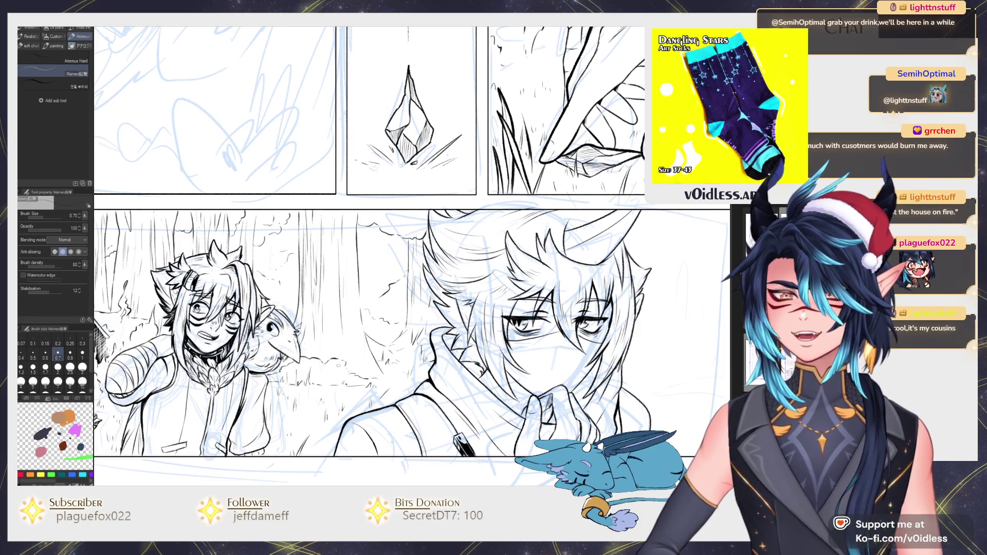
{"action": "scroll", "coordinate": [360, 258], "scroll_direction": "down", "scroll_amount": 1}
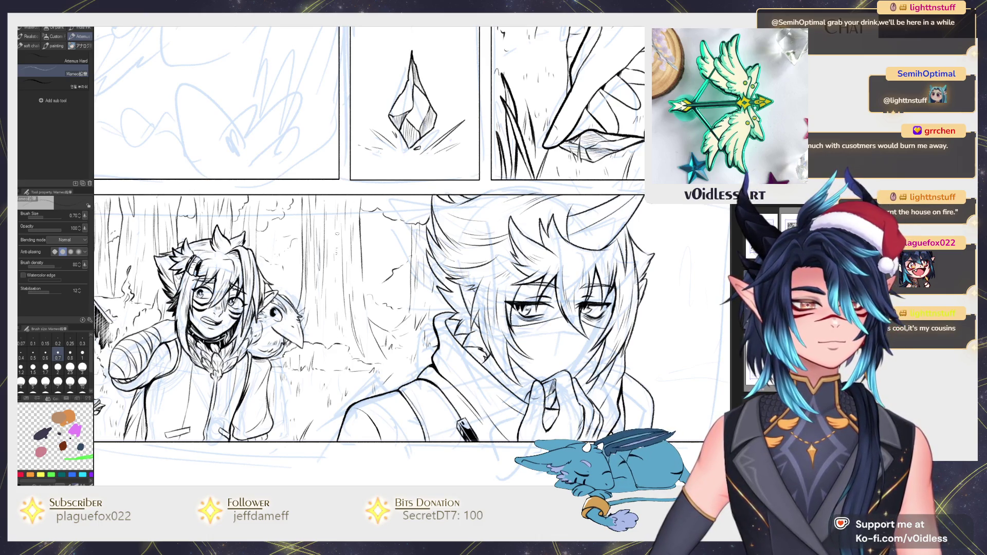
Step: Extend the tree line upward along the lower panel's right edge
{"action": "left_click_drag", "start_coordinate": [412, 257], "coordinate": [449, 270]}
{"action": "left_click_drag", "start_coordinate": [297, 251], "coordinate": [387, 268]}
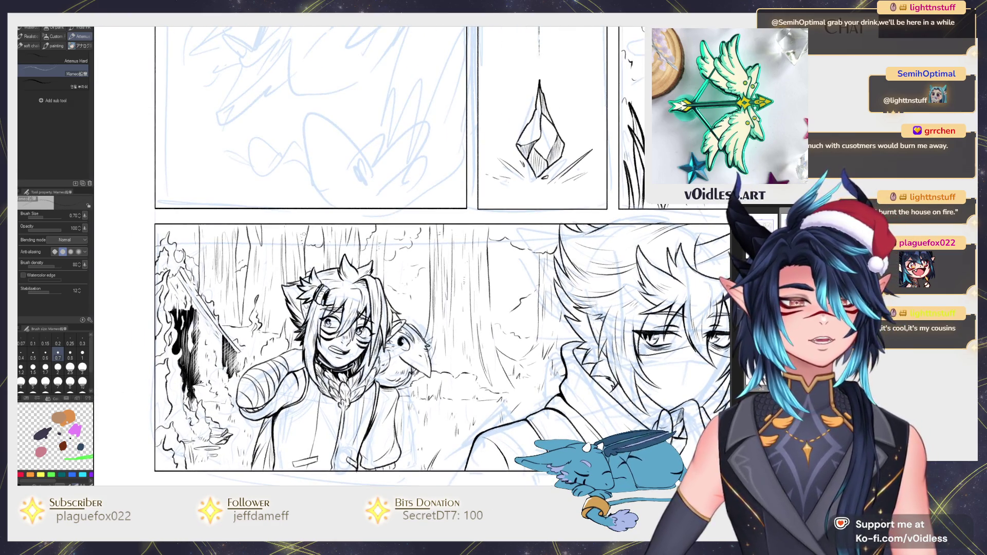
{"action": "scroll", "coordinate": [531, 269], "scroll_direction": "down", "scroll_amount": 1}
{"action": "scroll", "coordinate": [531, 270], "scroll_direction": "up", "scroll_amount": 1}
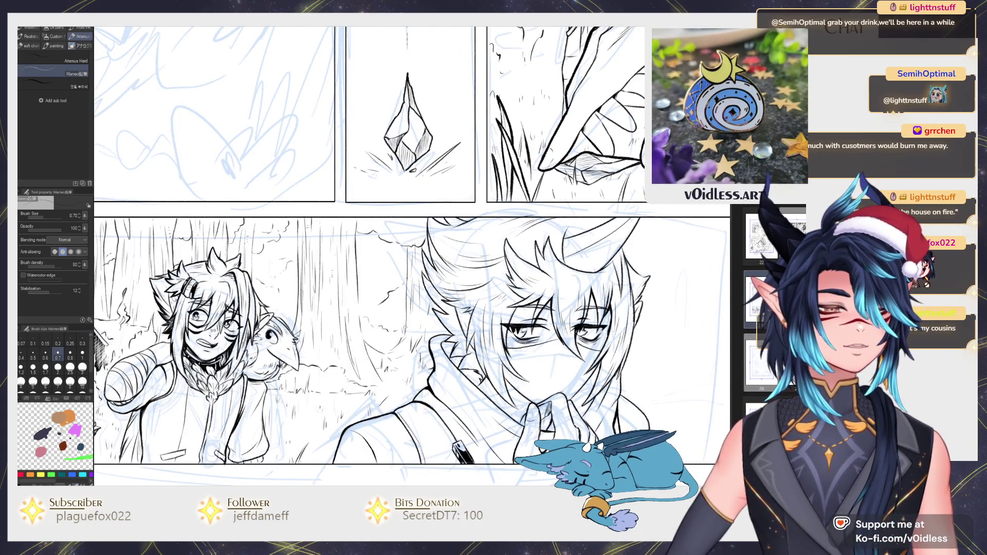
{"action": "scroll", "coordinate": [404, 322], "scroll_direction": "up", "scroll_amount": 1}
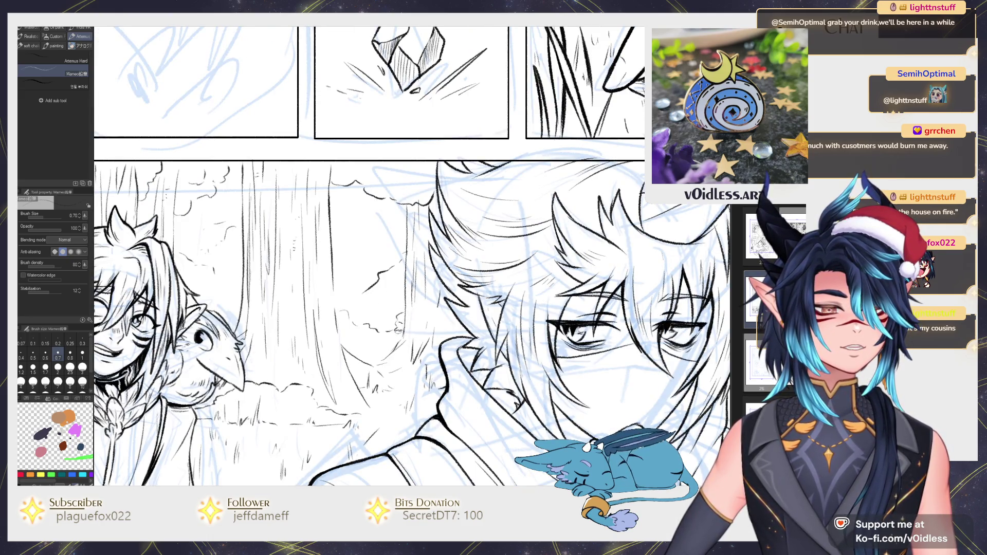
{"action": "scroll", "coordinate": [392, 324], "scroll_direction": "up", "scroll_amount": 1}
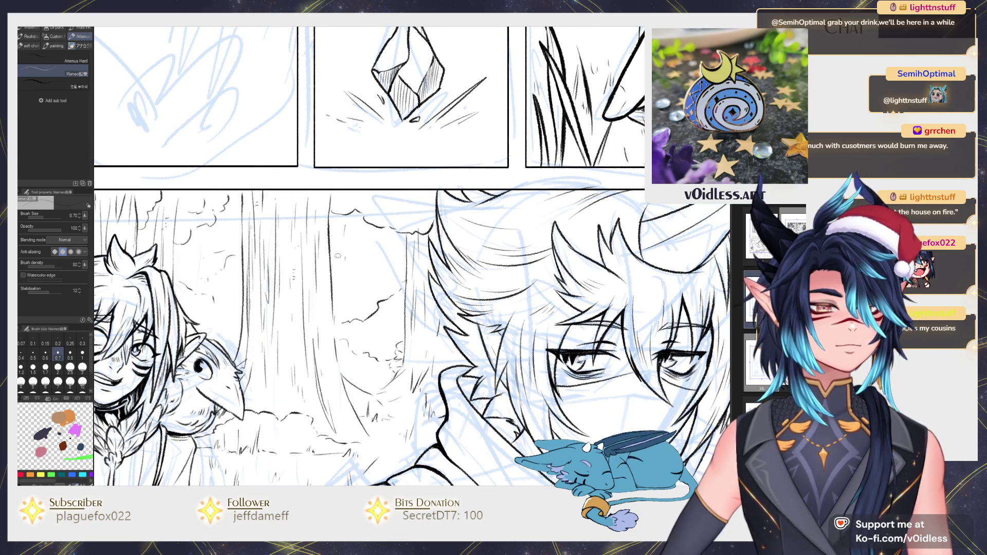
{"action": "scroll", "coordinate": [497, 287], "scroll_direction": "down", "scroll_amount": 3}
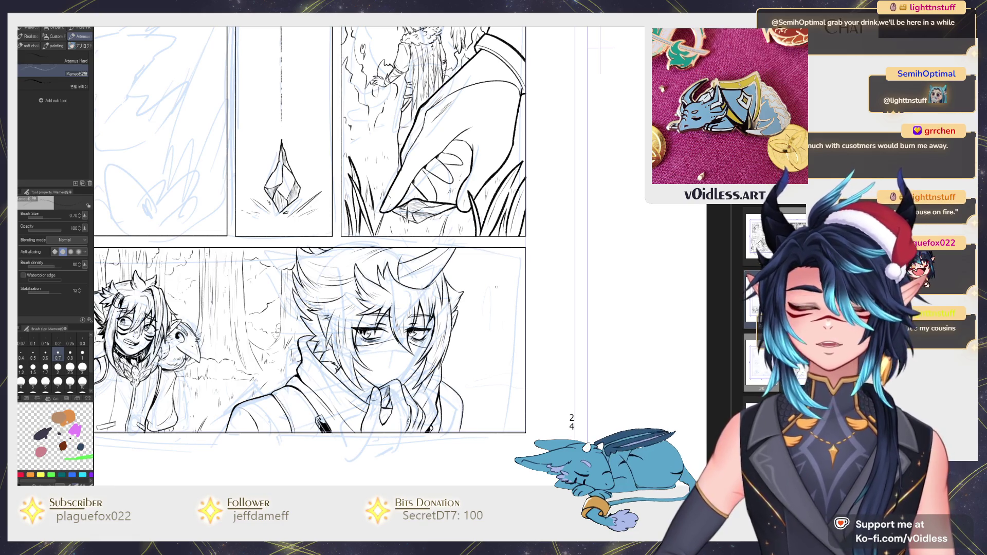
{"action": "scroll", "coordinate": [496, 287], "scroll_direction": "up", "scroll_amount": 2}
{"action": "left_click_drag", "start_coordinate": [476, 320], "coordinate": [441, 282]}
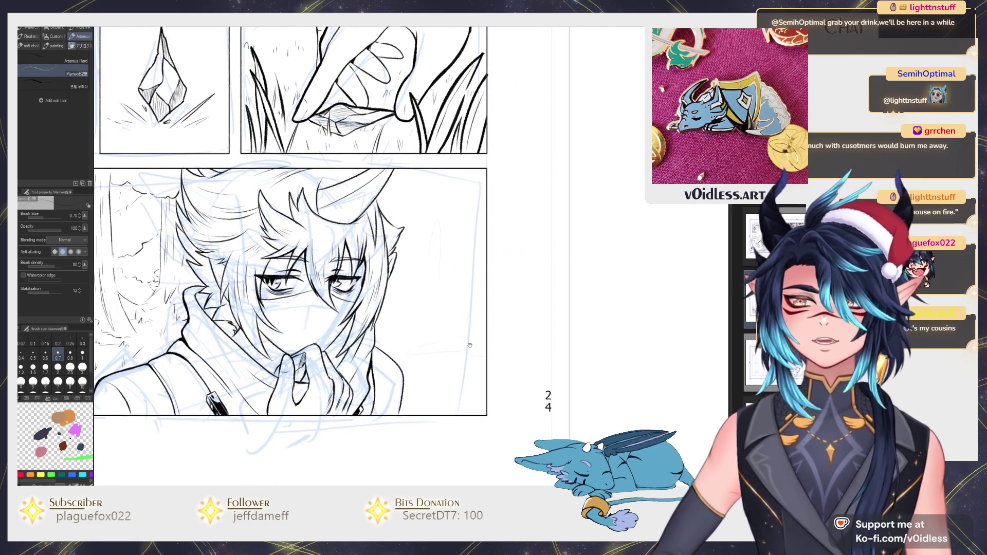
{"action": "left_click_drag", "start_coordinate": [478, 250], "coordinate": [482, 184]}
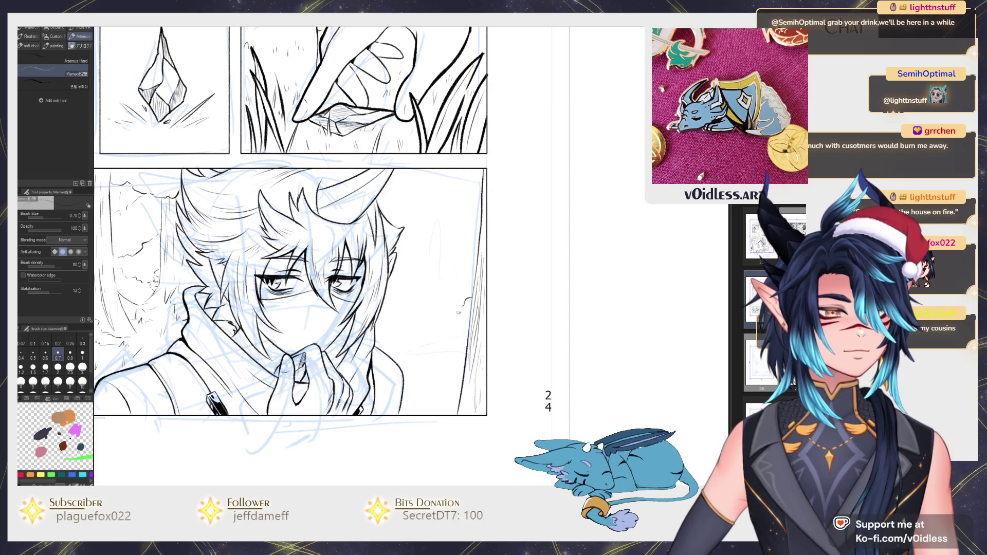
Step: Ink the wavy bush outline behind the right character
{"action": "left_click_drag", "start_coordinate": [459, 312], "coordinate": [392, 346]}
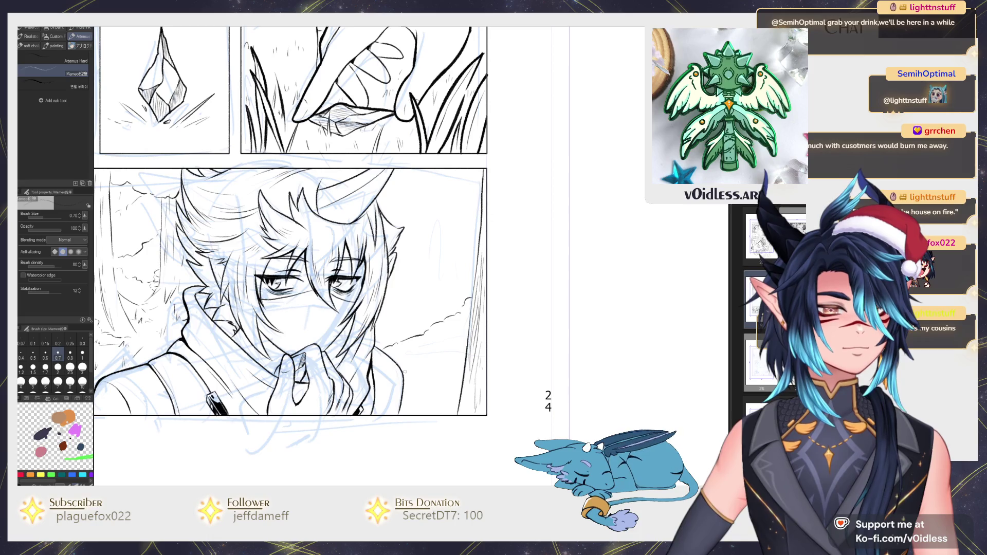
{"action": "scroll", "coordinate": [451, 371], "scroll_direction": "down", "scroll_amount": 2}
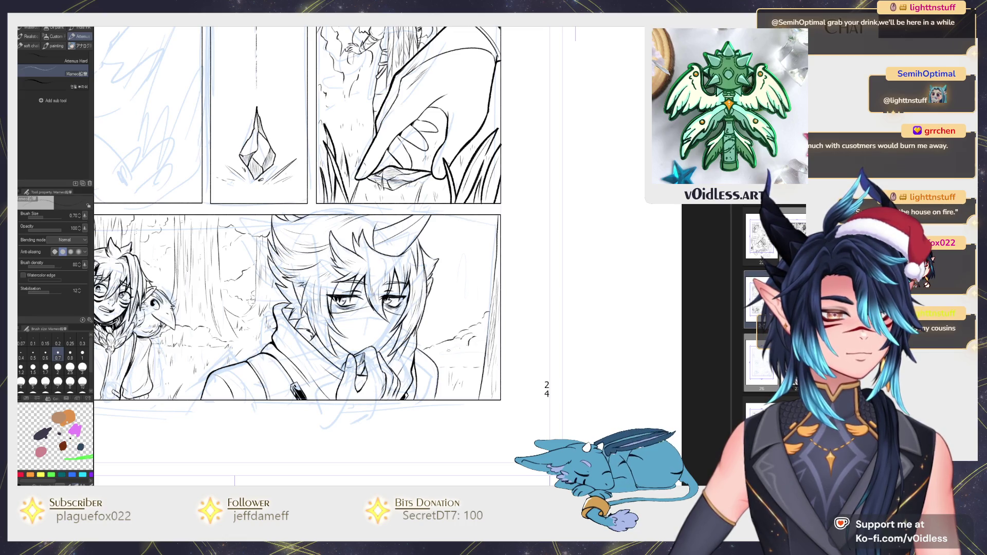
{"action": "scroll", "coordinate": [455, 353], "scroll_direction": "up", "scroll_amount": 3}
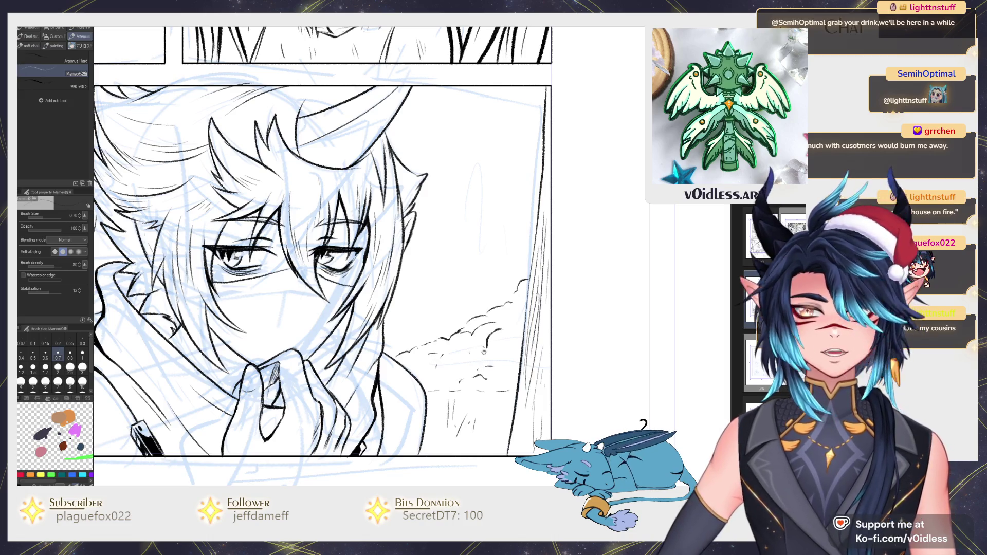
Step: Ink four vertical tree-trunk strokes on the right side of the lower forest panel
{"action": "scroll", "coordinate": [440, 337], "scroll_direction": "up", "scroll_amount": 2}
{"action": "scroll", "coordinate": [445, 334], "scroll_direction": "down", "scroll_amount": 2}
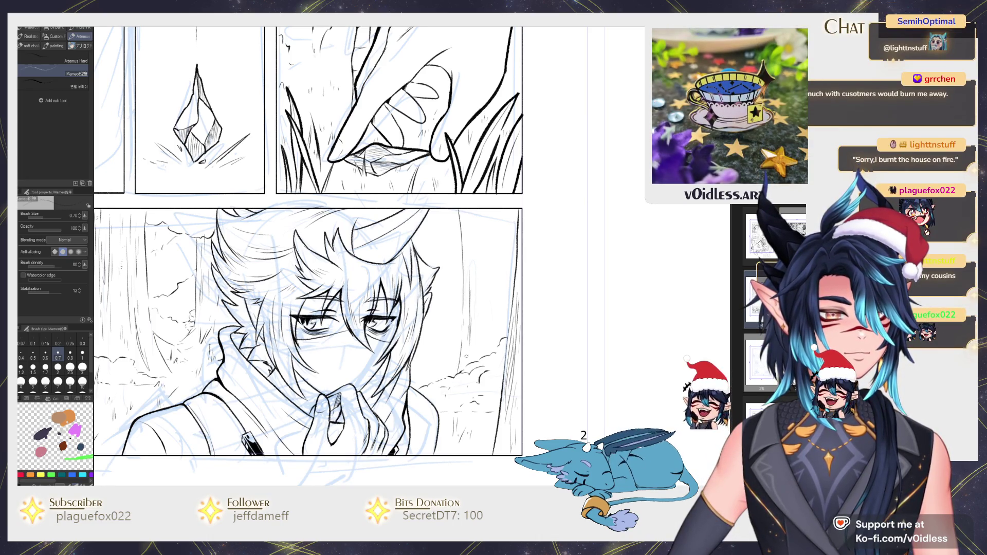
{"action": "left_click_drag", "start_coordinate": [484, 233], "coordinate": [483, 274]}
{"action": "left_click_drag", "start_coordinate": [503, 215], "coordinate": [507, 312]}
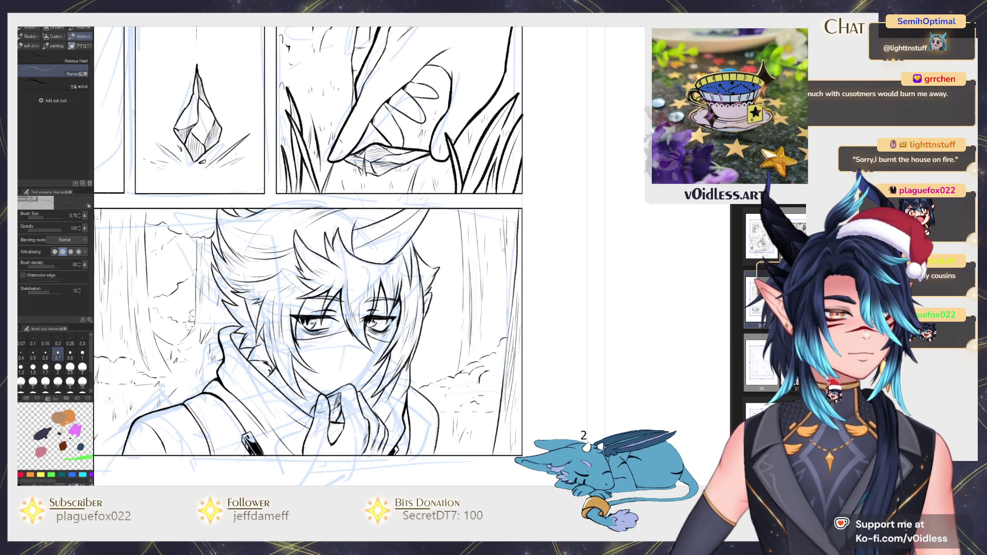
{"action": "left_click_drag", "start_coordinate": [512, 234], "coordinate": [514, 265]}
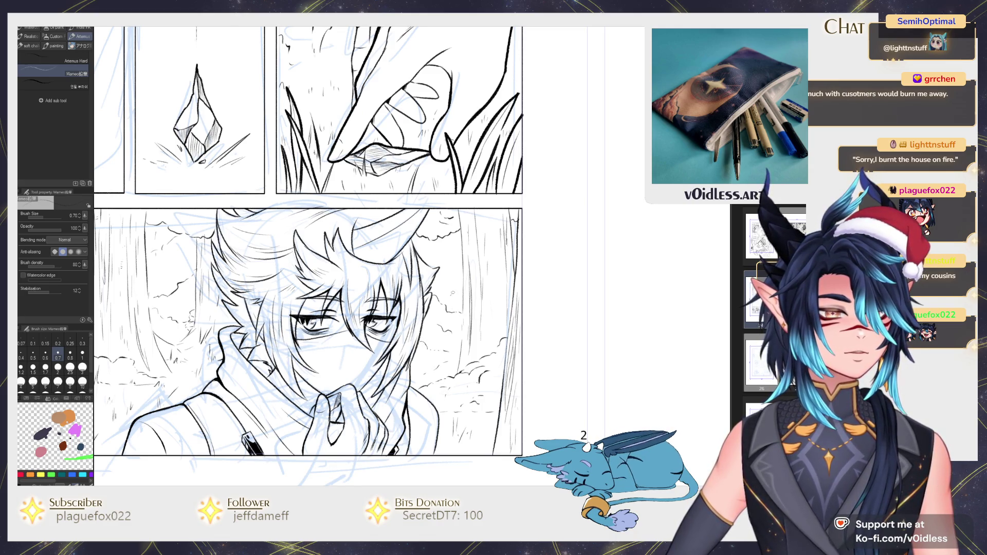
{"action": "left_click_drag", "start_coordinate": [443, 243], "coordinate": [443, 291]}
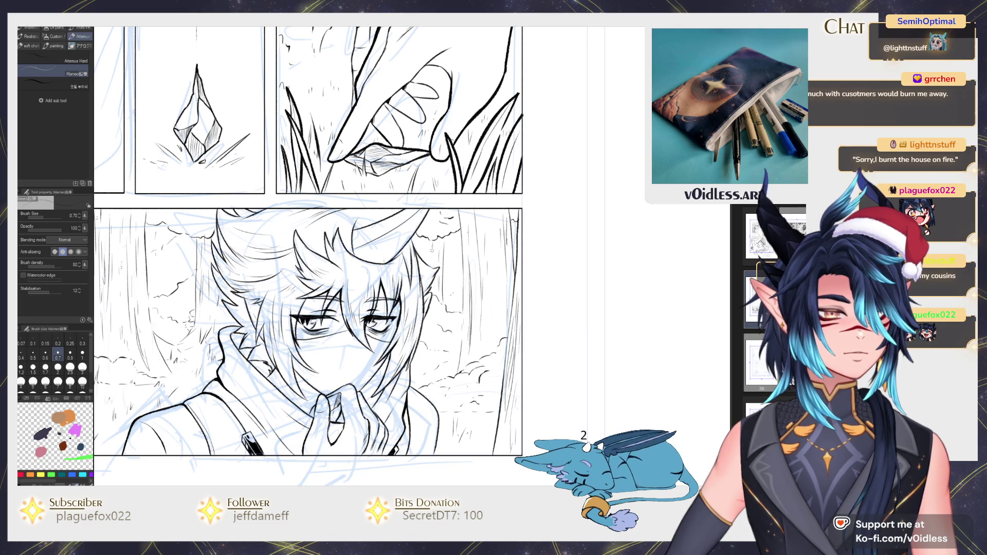
{"action": "scroll", "coordinate": [354, 237], "scroll_direction": "down", "scroll_amount": 2}
{"action": "scroll", "coordinate": [353, 238], "scroll_direction": "down", "scroll_amount": 1}
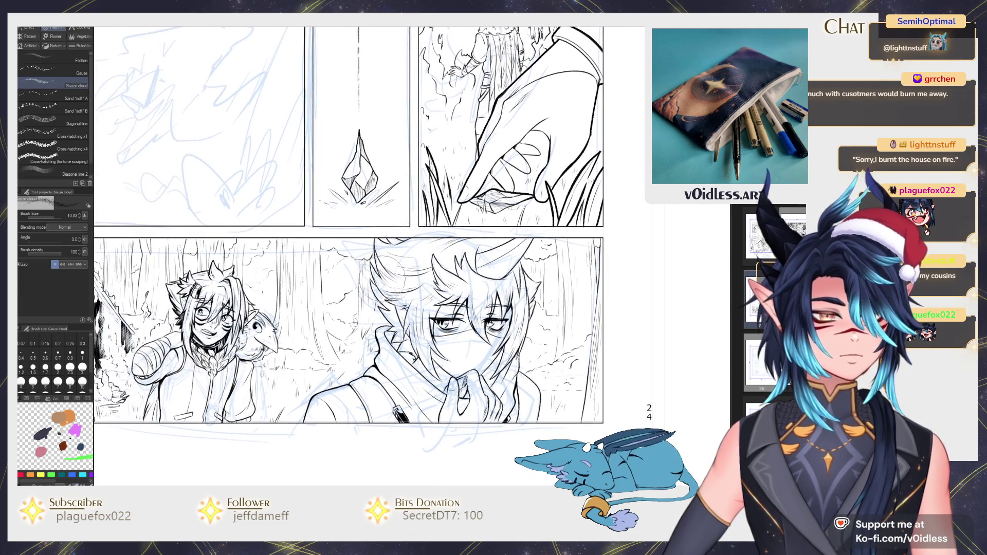
Step: Select the Gauze cloud decoration brush and raise its size to 15.03
{"action": "key", "text": "p"}
{"action": "scroll", "coordinate": [353, 237], "scroll_direction": "up", "scroll_amount": 2}
{"action": "key", "text": "b"}
{"action": "scroll", "coordinate": [391, 261], "scroll_direction": "down", "scroll_amount": 1}
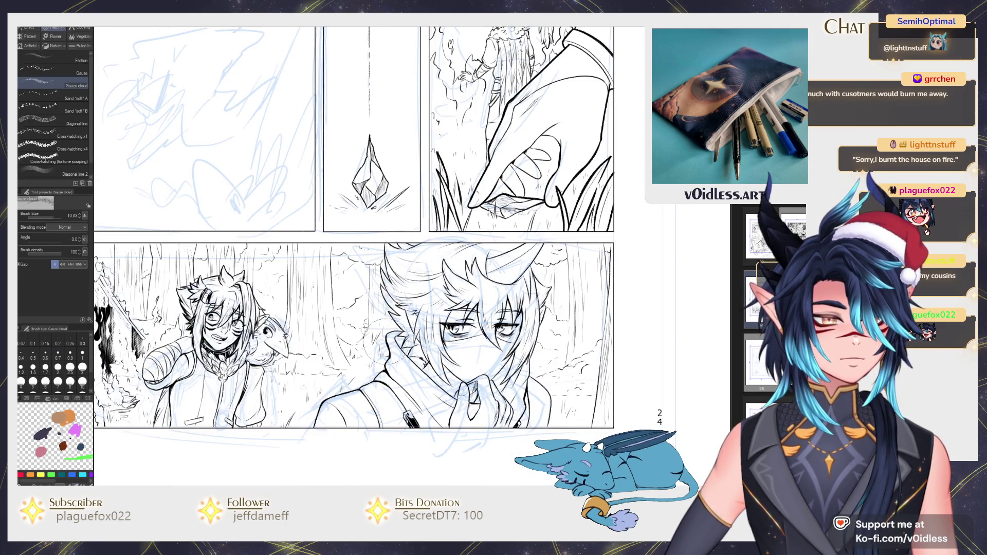
{"action": "left_click_drag", "start_coordinate": [514, 252], "coordinate": [540, 283]}
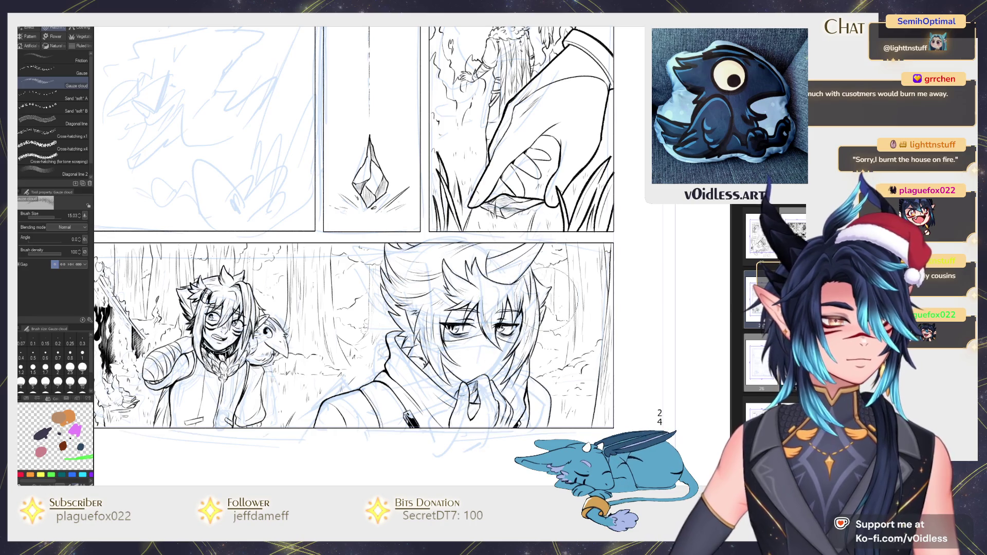
Step: Return to the Mameo inking pen and zoom out slightly
{"action": "scroll", "coordinate": [548, 407], "scroll_direction": "left", "scroll_amount": 4}
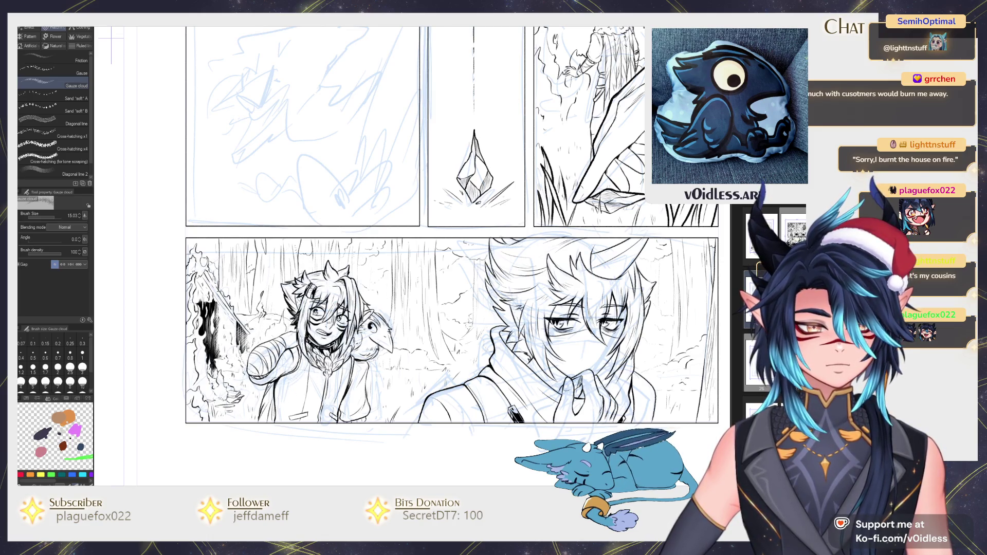
{"action": "key", "text": "p"}
{"action": "key", "text": "ctrl+minus"}
{"action": "key", "text": "ctrl+minus"}
{"action": "scroll", "coordinate": [408, 256], "scroll_direction": "up", "scroll_amount": 3}
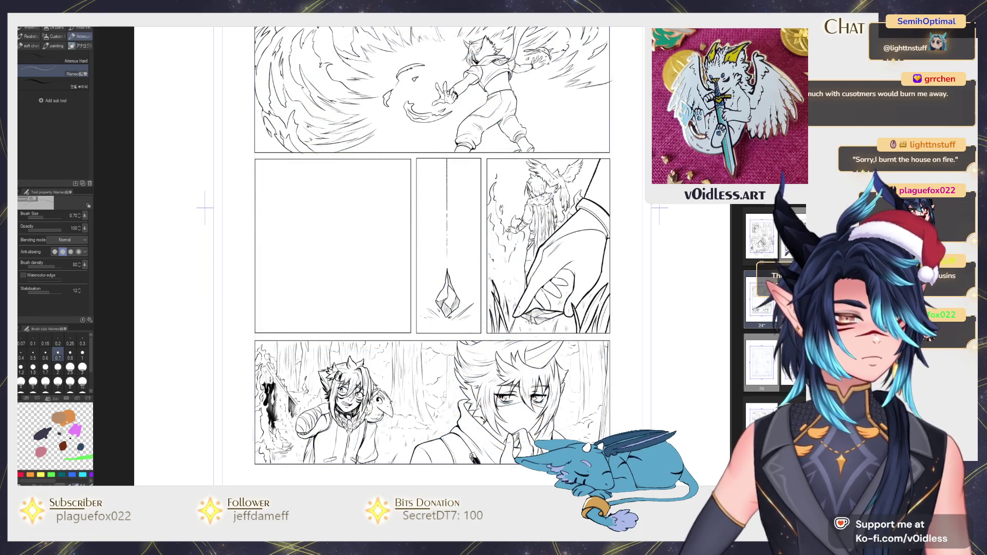
Step: Frame the fire panel and ink two flame strokes at its lower left
{"action": "scroll", "coordinate": [423, 233], "scroll_direction": "up", "scroll_amount": 3}
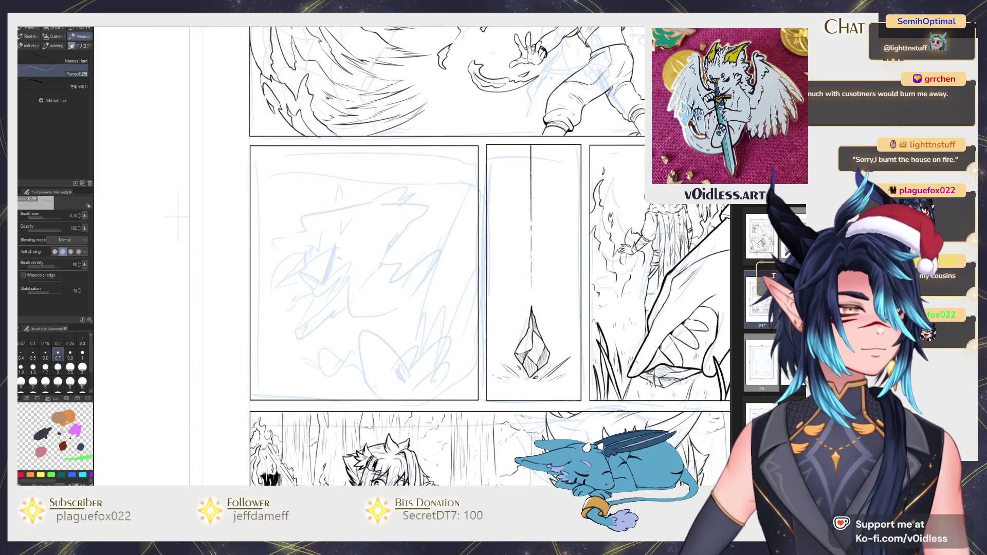
{"action": "left_click_drag", "start_coordinate": [388, 267], "coordinate": [399, 304]}
{"action": "left_click_drag", "start_coordinate": [371, 404], "coordinate": [367, 392]}
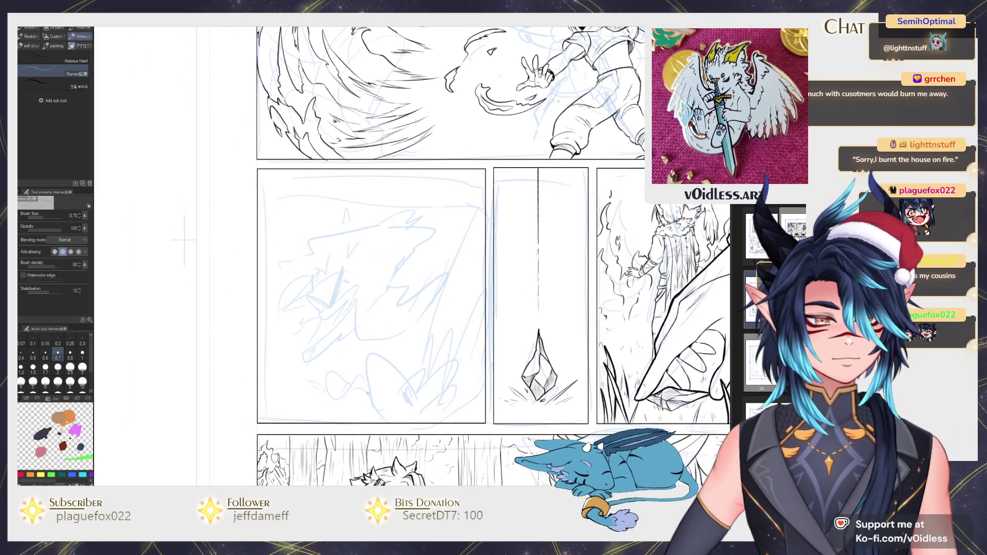
{"action": "mouse_move", "coordinate": [372, 355]}
{"action": "left_mouse_down"}
{"action": "mouse_move", "coordinate": [364, 365]}
{"action": "mouse_move", "coordinate": [390, 375]}
{"action": "left_mouse_up"}
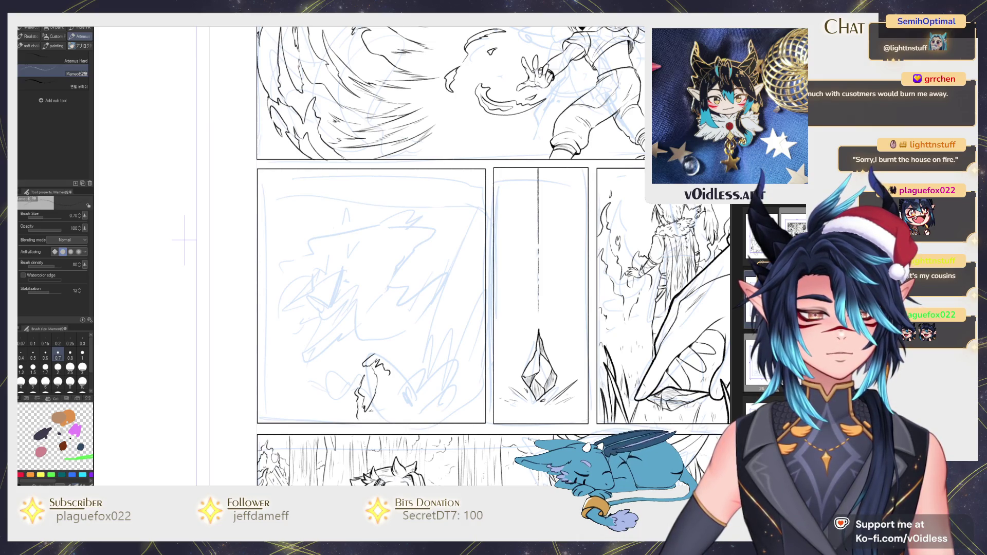
{"action": "left_click_drag", "start_coordinate": [397, 351], "coordinate": [390, 372]}
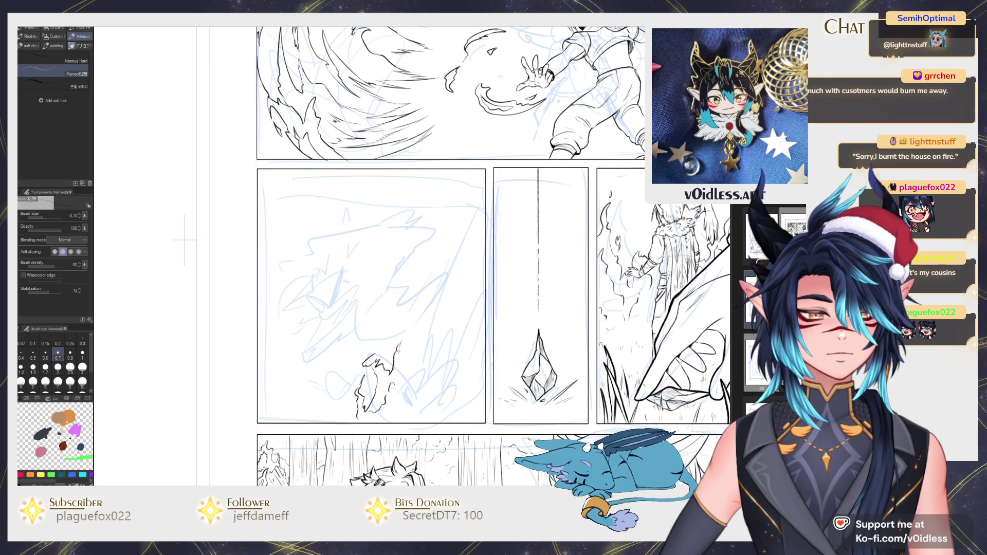
Step: Ink more flame shapes over the sketch, plus a short flame stroke at lower left
{"action": "left_click_drag", "start_coordinate": [406, 330], "coordinate": [402, 314]}
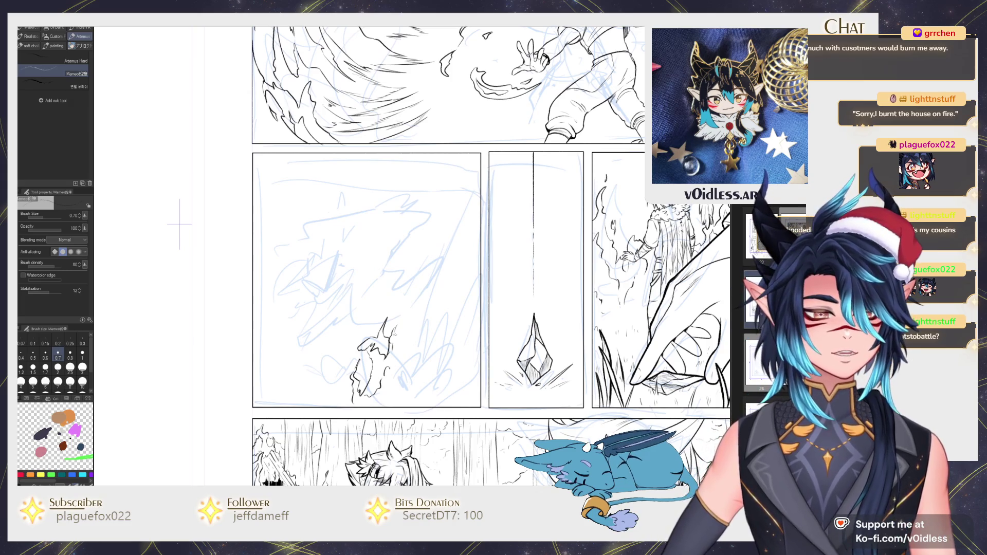
{"action": "key", "text": "e"}
{"action": "key", "text": "p"}
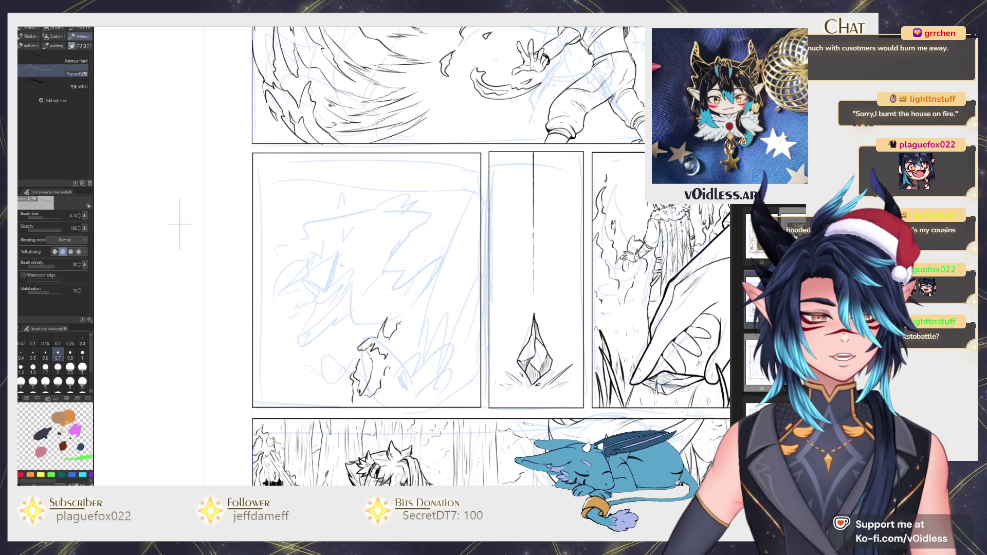
{"action": "mouse_move", "coordinate": [397, 324]}
{"action": "left_mouse_down"}
{"action": "mouse_move", "coordinate": [426, 349]}
{"action": "mouse_move", "coordinate": [412, 391]}
{"action": "left_mouse_up"}
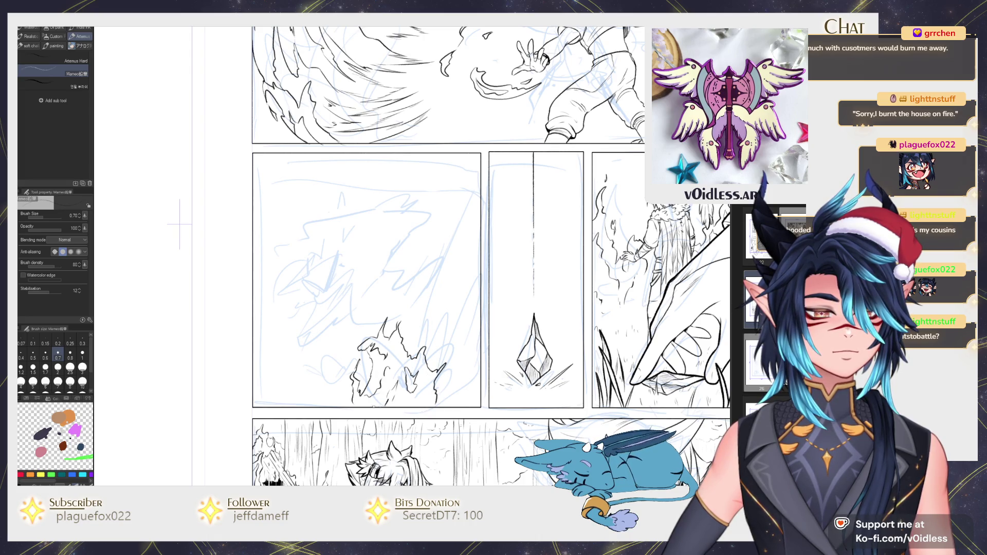
{"action": "left_click_drag", "start_coordinate": [179, 224], "coordinate": [186, 217]}
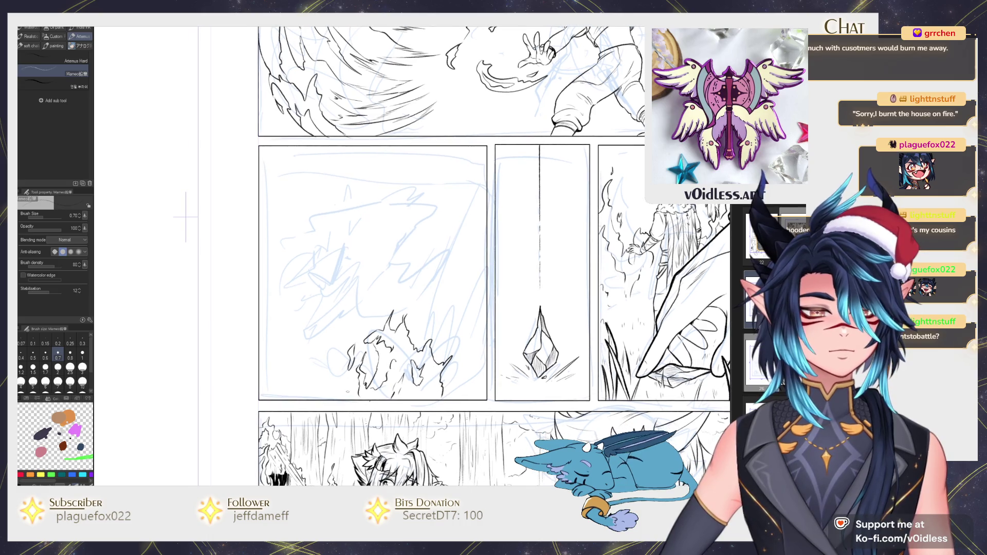
{"action": "left_click_drag", "start_coordinate": [318, 386], "coordinate": [310, 390]}
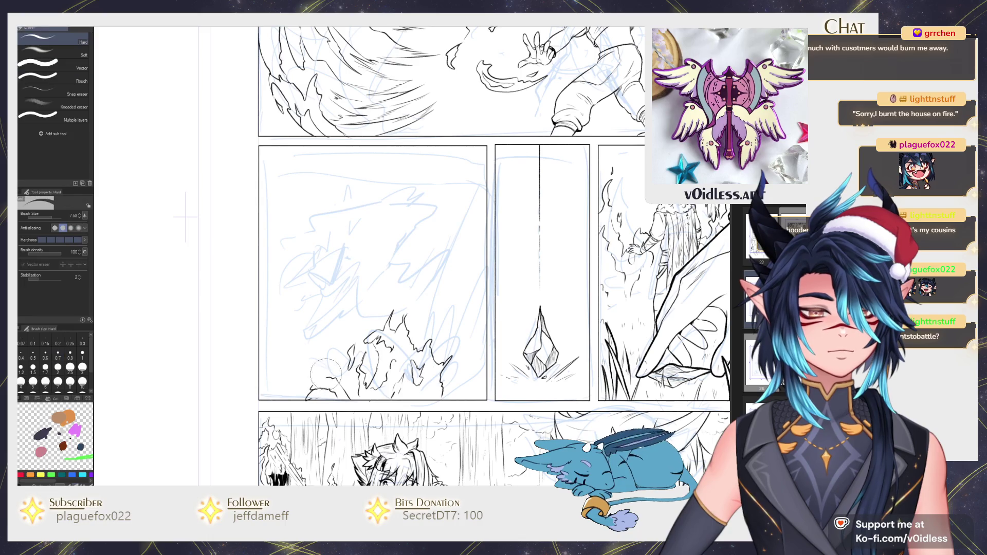
Step: Add a small stroke at the flame base and erase stray marks beside it
{"action": "left_click_drag", "start_coordinate": [320, 380], "coordinate": [328, 380]}
{"action": "key", "text": "e"}
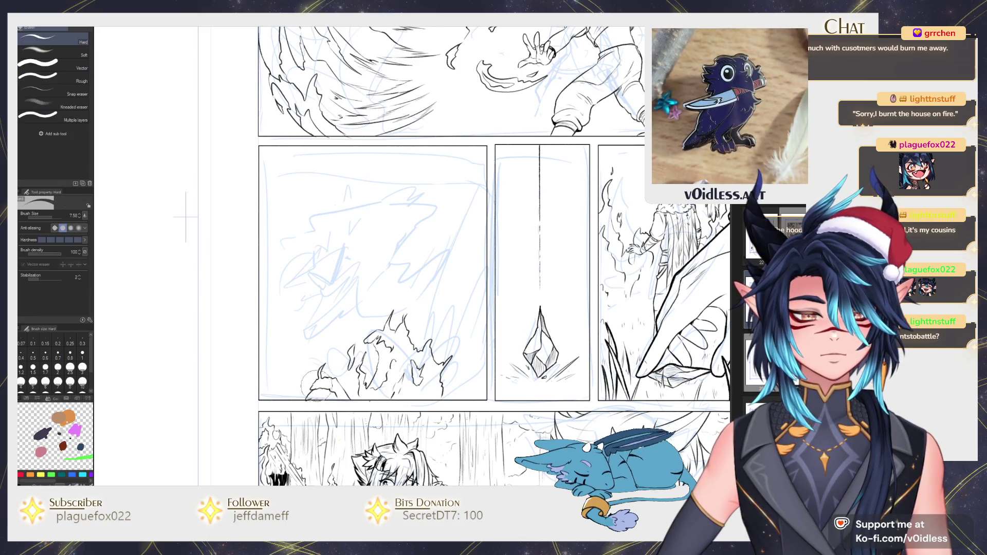
{"action": "key", "text": "p"}
{"action": "scroll", "coordinate": [311, 389], "scroll_direction": "up", "scroll_amount": 1}
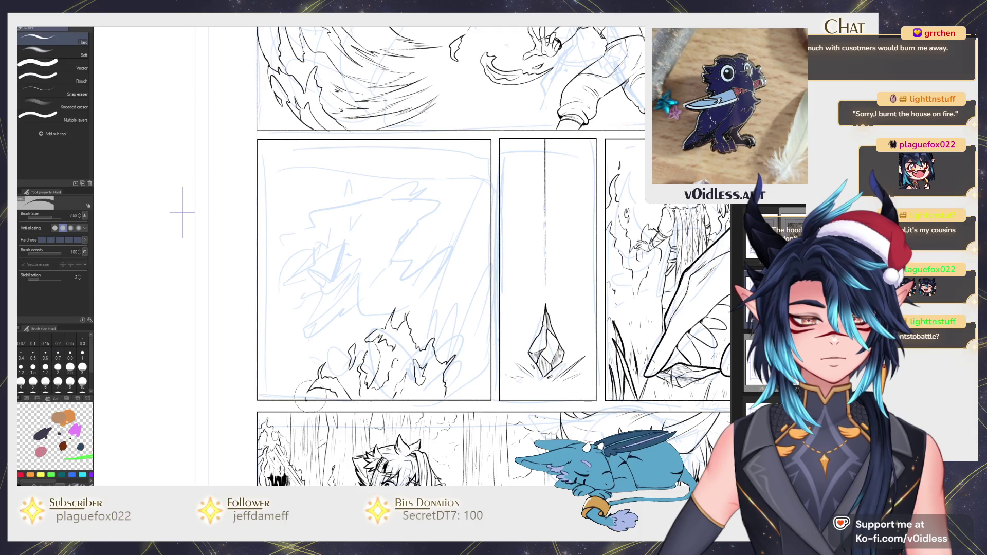
{"action": "scroll", "coordinate": [311, 391], "scroll_direction": "up", "scroll_amount": 2}
{"action": "key", "text": "e"}
{"action": "left_click_drag", "start_coordinate": [316, 397], "coordinate": [308, 401]}
{"action": "key", "text": "p"}
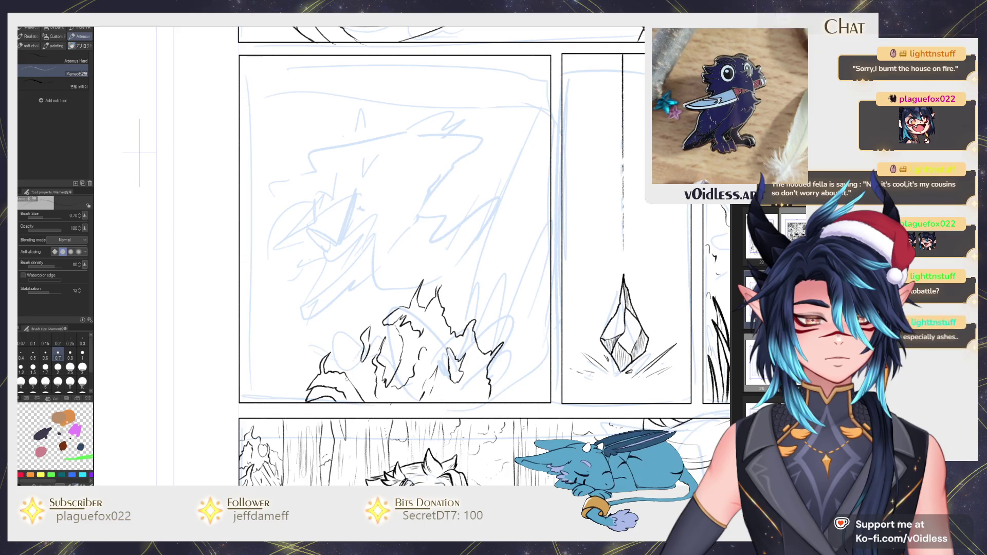
Step: Erase stray strokes near the flame tips and pan up to show more of the panel
{"action": "key", "text": "e"}
{"action": "left_click_drag", "start_coordinate": [369, 377], "coordinate": [352, 401]}
{"action": "key", "text": "p"}
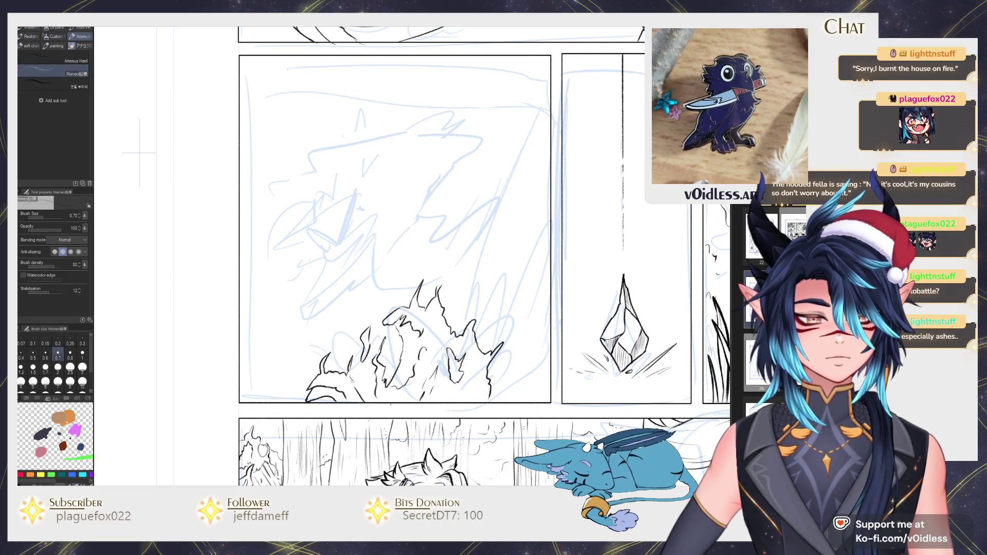
{"action": "left_click_drag", "start_coordinate": [354, 326], "coordinate": [366, 359]}
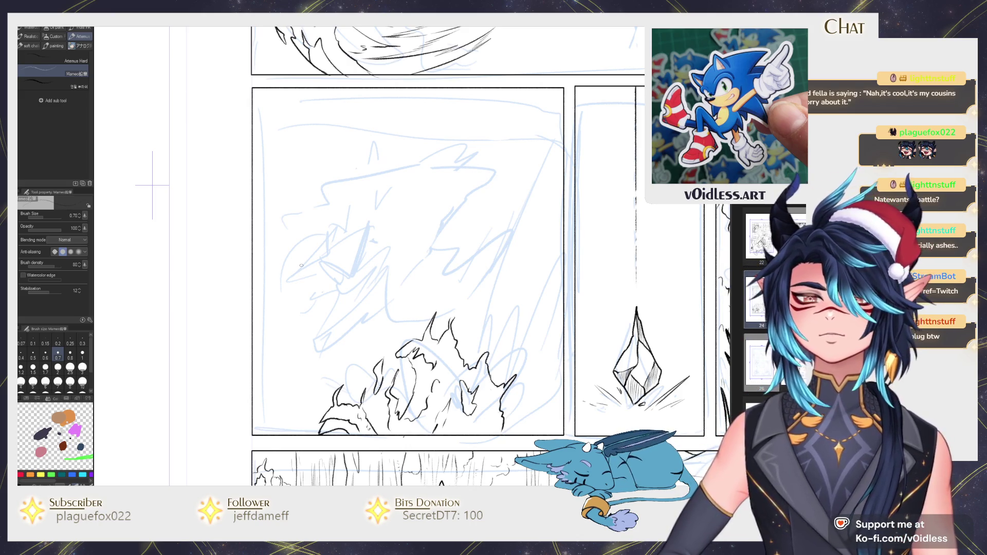
Step: Touch up small lines at the flame base and bring the panel's upper left into view
{"action": "scroll", "coordinate": [302, 264], "scroll_direction": "down", "scroll_amount": 1}
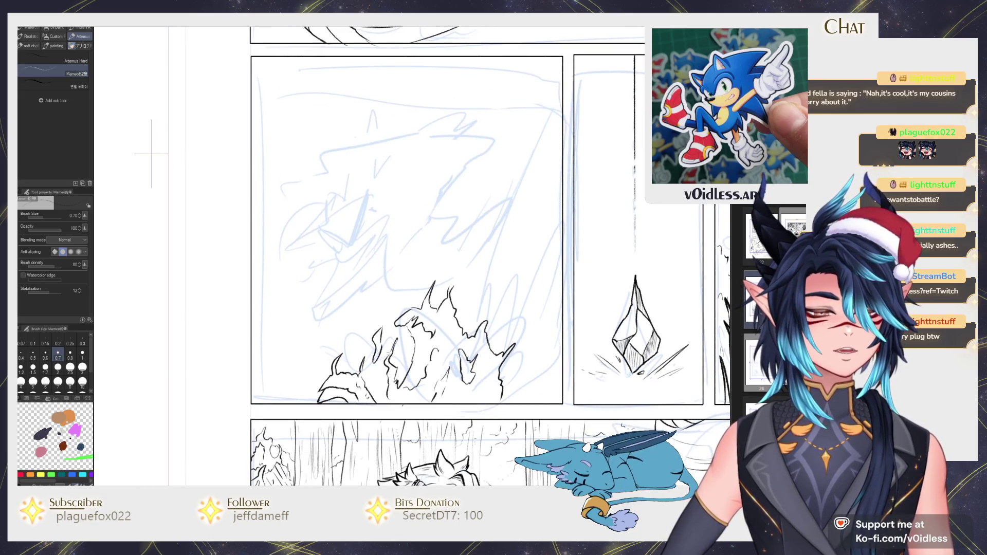
{"action": "scroll", "coordinate": [394, 406], "scroll_direction": "up", "scroll_amount": 2}
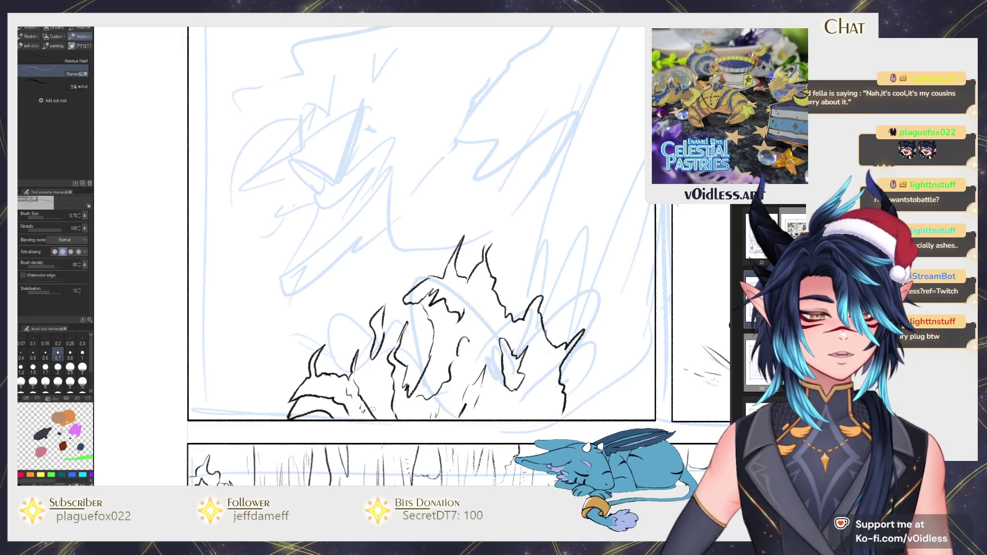
{"action": "left_click_drag", "start_coordinate": [380, 400], "coordinate": [371, 410]}
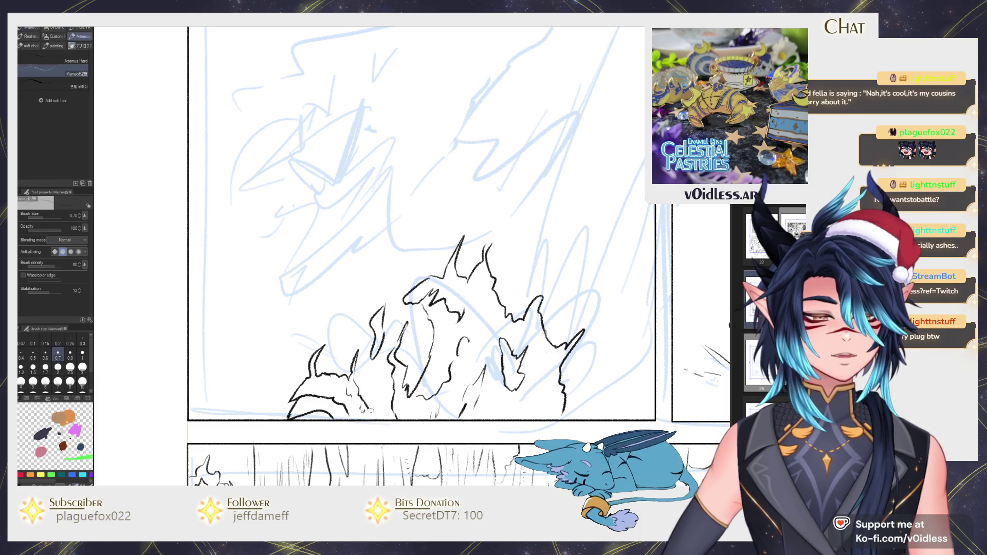
{"action": "scroll", "coordinate": [159, 166], "scroll_direction": "down", "scroll_amount": 3}
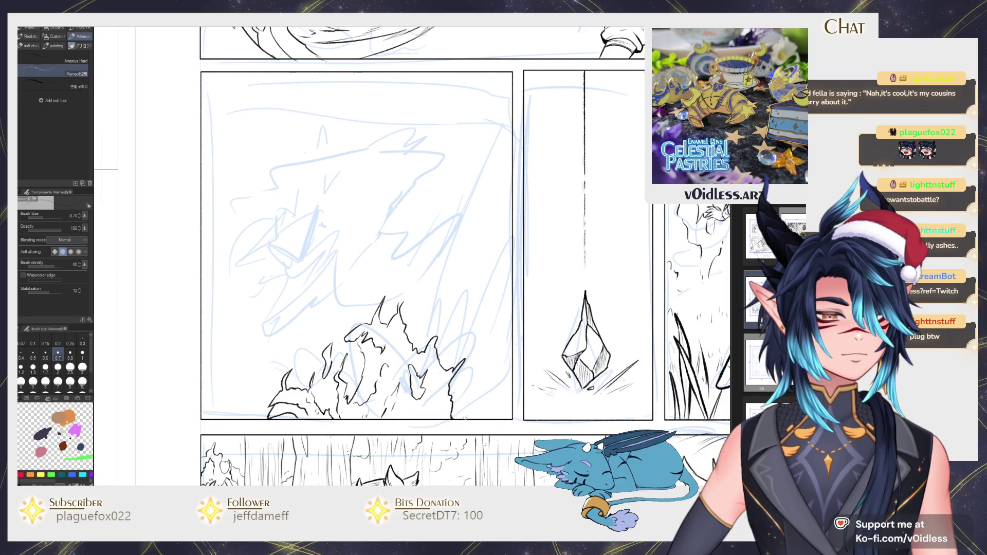
{"action": "scroll", "coordinate": [192, 232], "scroll_direction": "up", "scroll_amount": 2}
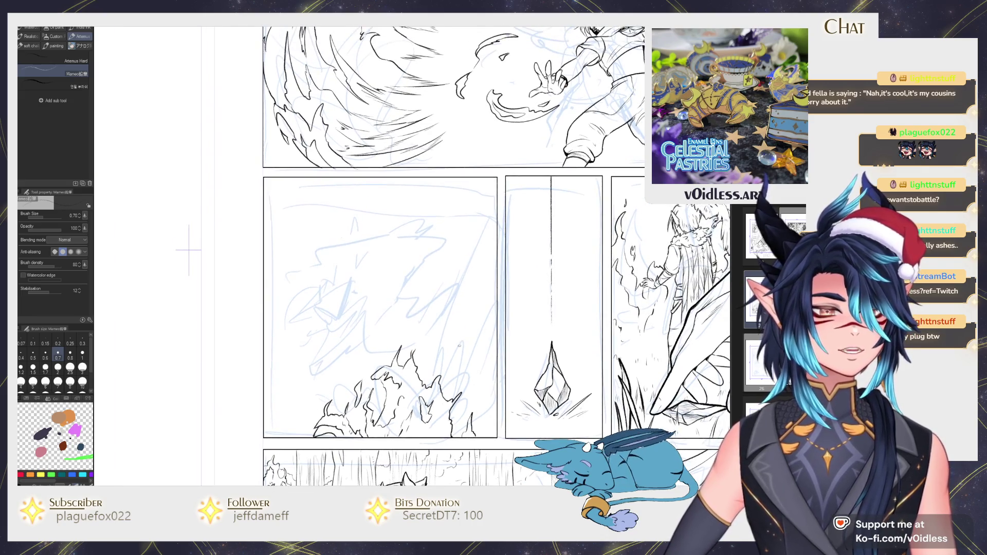
{"action": "scroll", "coordinate": [459, 346], "scroll_direction": "up", "scroll_amount": 3}
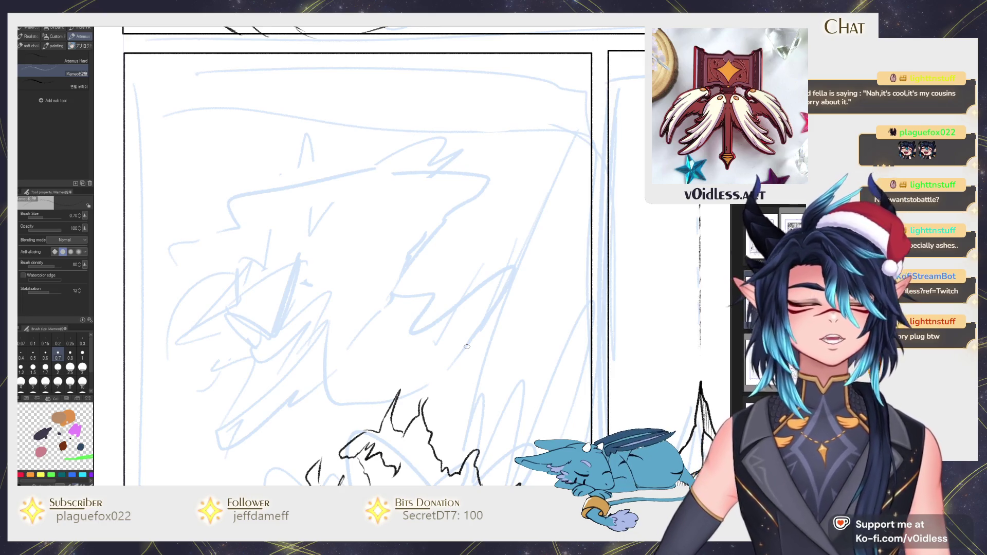
{"action": "mouse_move", "coordinate": [467, 175]}
{"action": "left_mouse_down"}
{"action": "mouse_move", "coordinate": [504, 211]}
{"action": "mouse_move", "coordinate": [302, 225]}
{"action": "mouse_move", "coordinate": [286, 194]}
{"action": "mouse_move", "coordinate": [280, 123]}
{"action": "mouse_move", "coordinate": [254, 225]}
{"action": "mouse_move", "coordinate": [212, 226]}
{"action": "mouse_move", "coordinate": [275, 248]}
{"action": "mouse_move", "coordinate": [259, 162]}
{"action": "mouse_move", "coordinate": [225, 226]}
{"action": "left_mouse_up"}
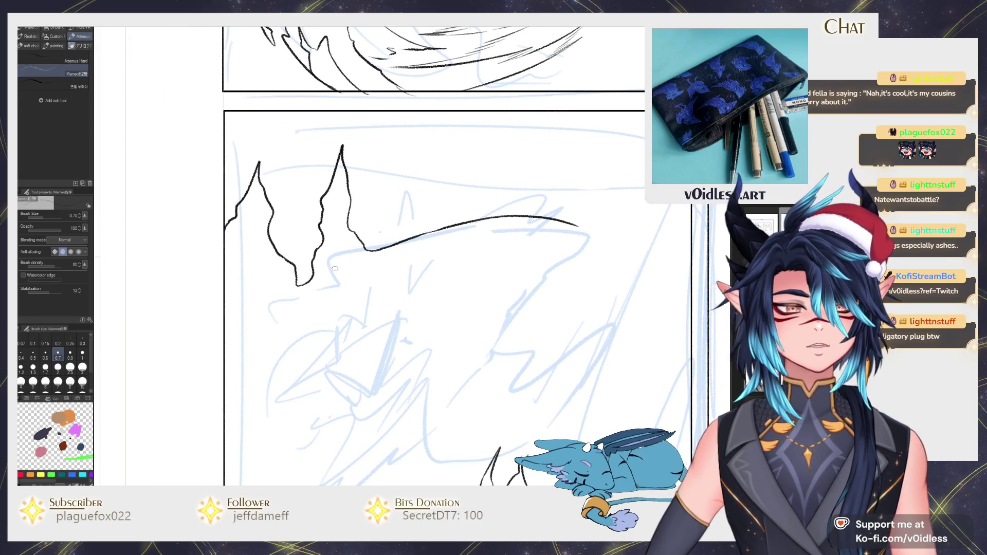
Step: Ink inner lines down the right and left flame peaks and a small loop below them
{"action": "mouse_move", "coordinate": [339, 194]}
{"action": "left_mouse_down"}
{"action": "mouse_move", "coordinate": [321, 265]}
{"action": "mouse_move", "coordinate": [338, 195]}
{"action": "left_mouse_up"}
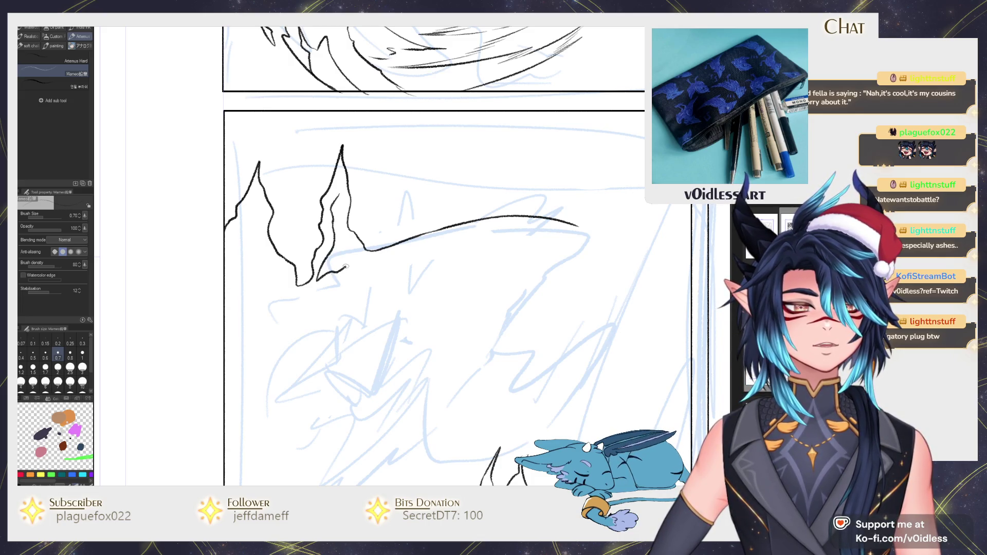
{"action": "left_click_drag", "start_coordinate": [248, 218], "coordinate": [226, 267]}
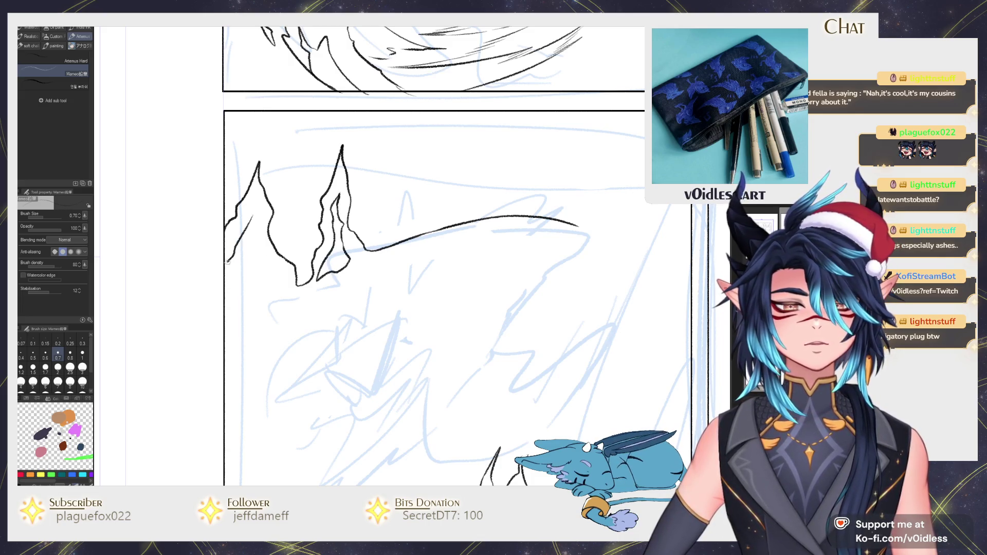
{"action": "mouse_move", "coordinate": [252, 218]}
{"action": "left_mouse_down"}
{"action": "mouse_move", "coordinate": [265, 320]}
{"action": "mouse_move", "coordinate": [244, 344]}
{"action": "left_mouse_up"}
{"action": "left_click_drag", "start_coordinate": [311, 349], "coordinate": [315, 325]}
{"action": "mouse_move", "coordinate": [305, 322]}
{"action": "left_mouse_down"}
{"action": "mouse_move", "coordinate": [307, 301]}
{"action": "mouse_move", "coordinate": [262, 362]}
{"action": "left_mouse_up"}
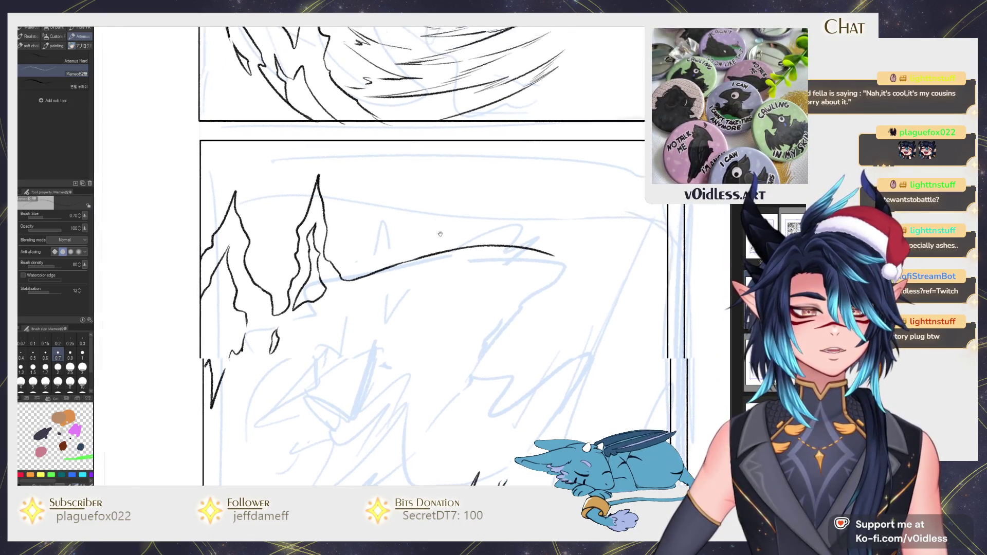
Step: Ink a thin vertical flame stroke and a pointed flame tongue shape
{"action": "left_click_drag", "start_coordinate": [378, 221], "coordinate": [372, 271]}
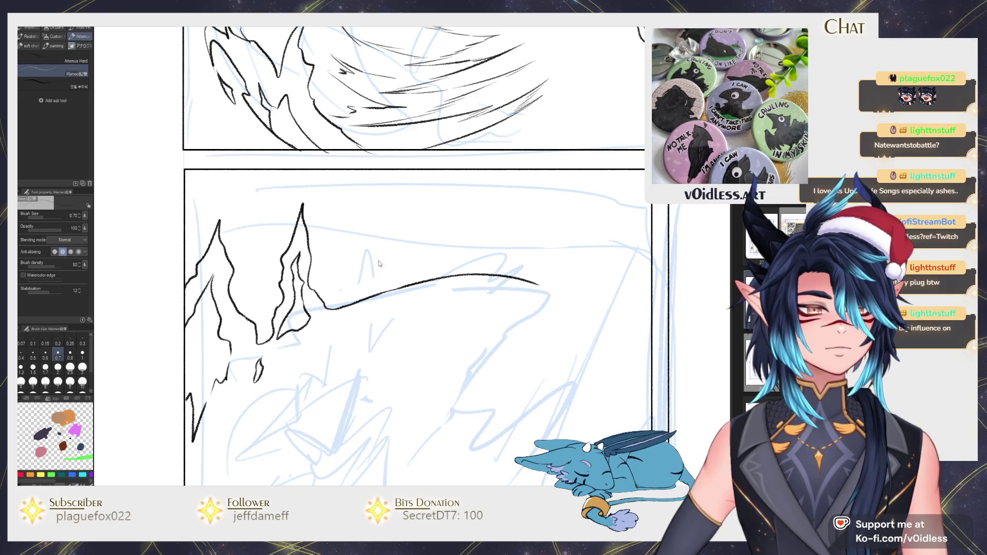
{"action": "left_click_drag", "start_coordinate": [370, 229], "coordinate": [379, 248]}
{"action": "left_click_drag", "start_coordinate": [325, 194], "coordinate": [327, 242]}
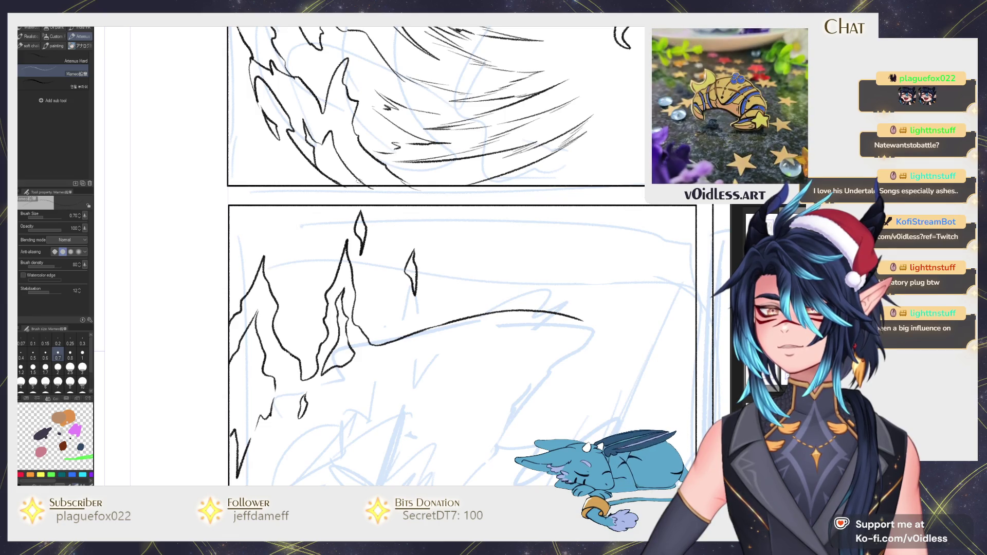
{"action": "left_click_drag", "start_coordinate": [272, 211], "coordinate": [289, 242]}
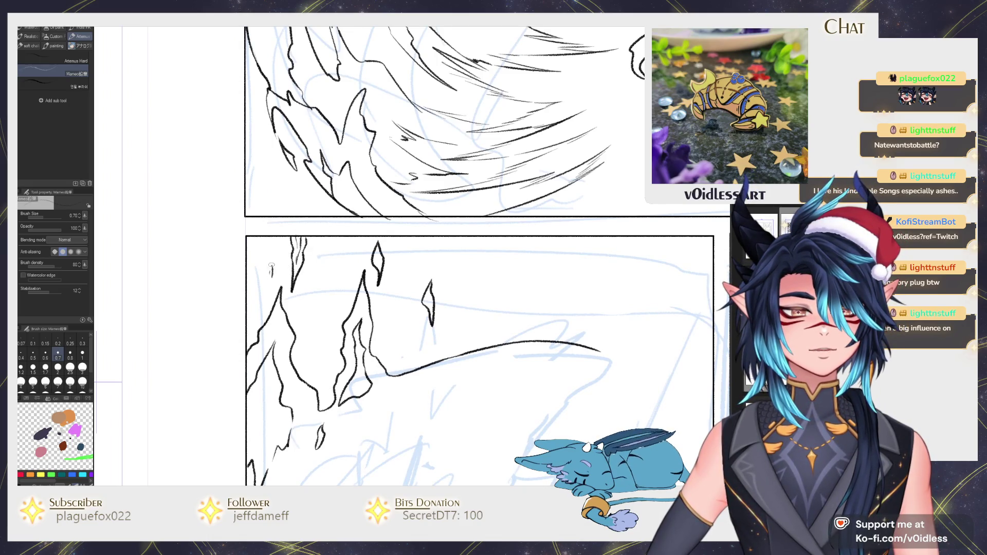
Step: Ink a downward stroke in the fire panel and erase its upper part
{"action": "scroll", "coordinate": [305, 309], "scroll_direction": "down", "scroll_amount": 5}
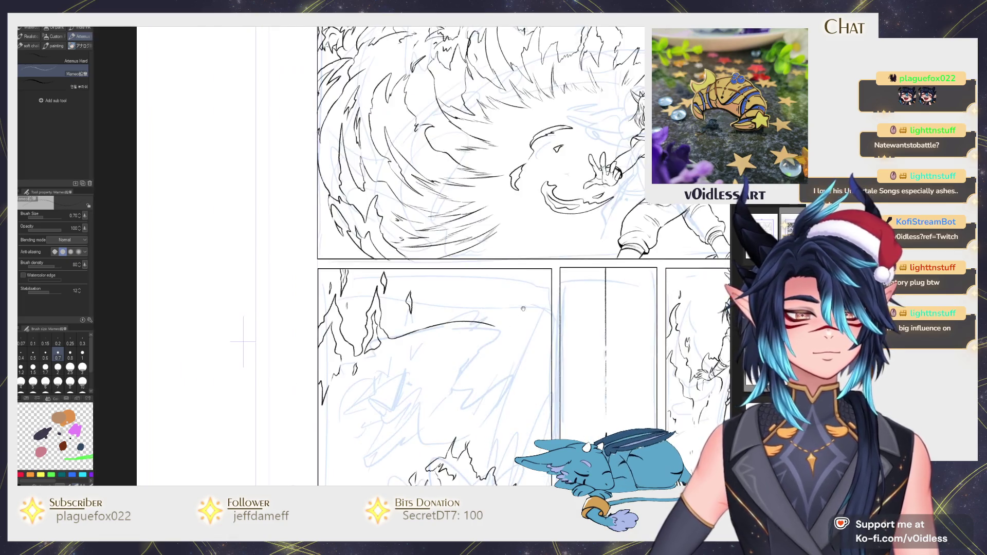
{"action": "key", "text": "e"}
{"action": "key", "text": "p"}
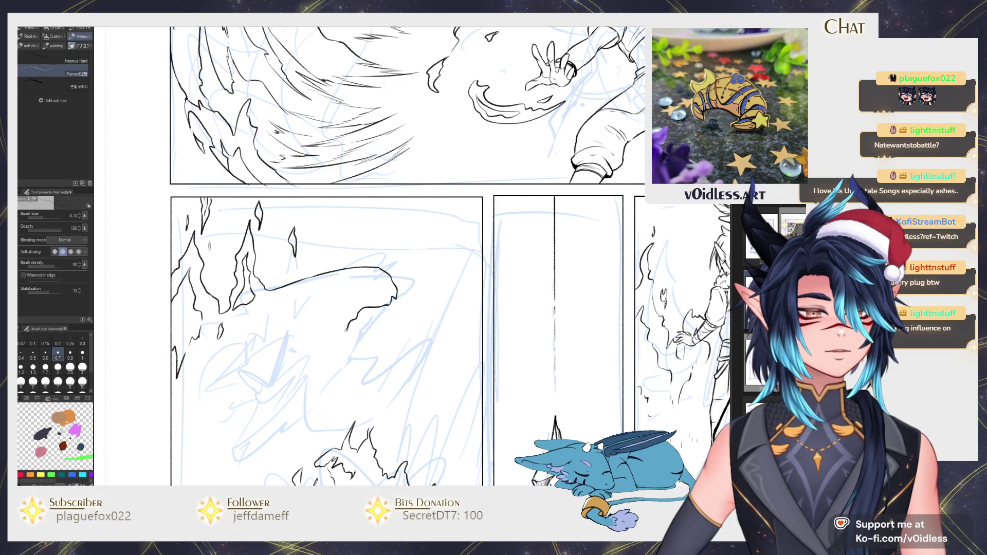
{"action": "left_click_drag", "start_coordinate": [324, 370], "coordinate": [315, 422]}
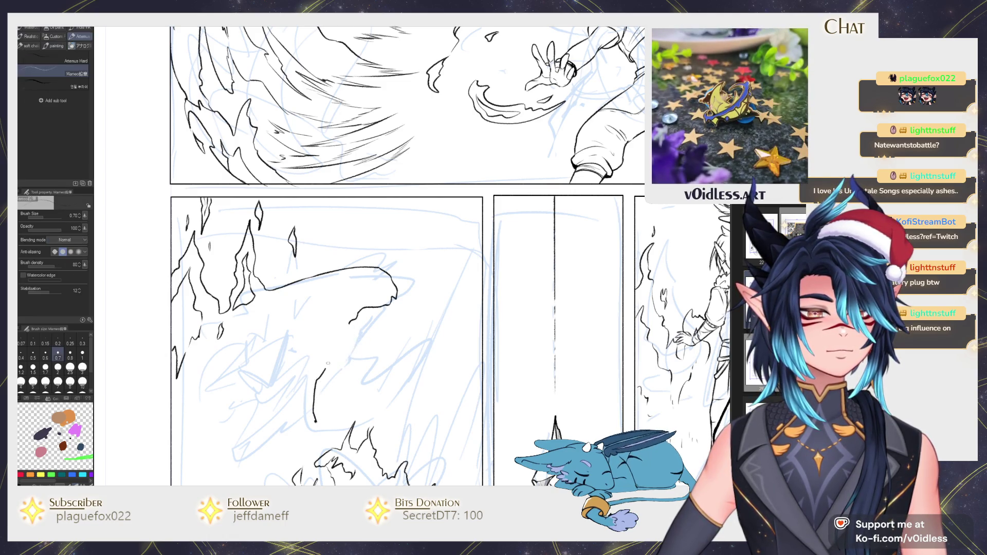
{"action": "key", "text": "e"}
{"action": "left_click_drag", "start_coordinate": [315, 393], "coordinate": [327, 349]}
{"action": "key", "text": "p"}
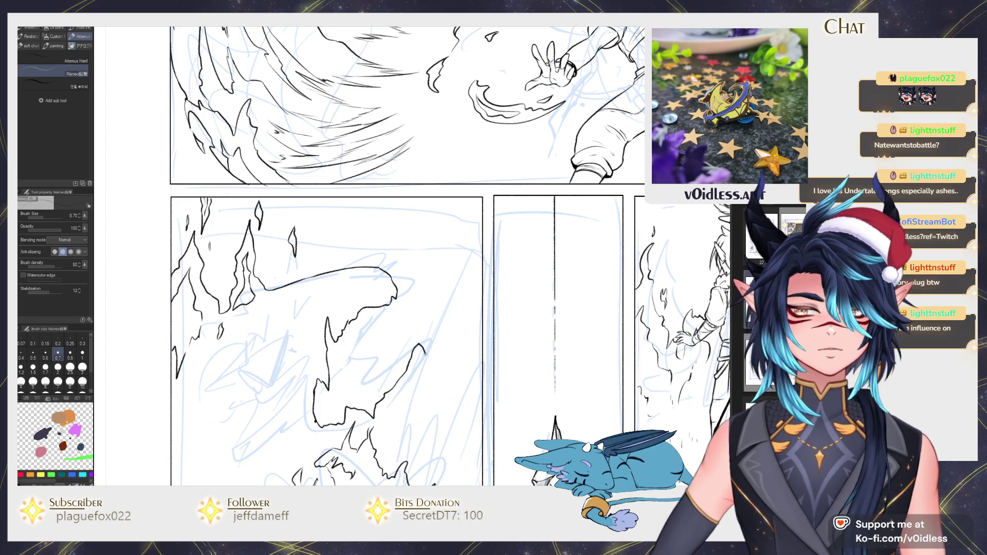
Step: Add a new line and another flame outline stroke to the artwork
{"action": "left_click_drag", "start_coordinate": [413, 352], "coordinate": [407, 302]}
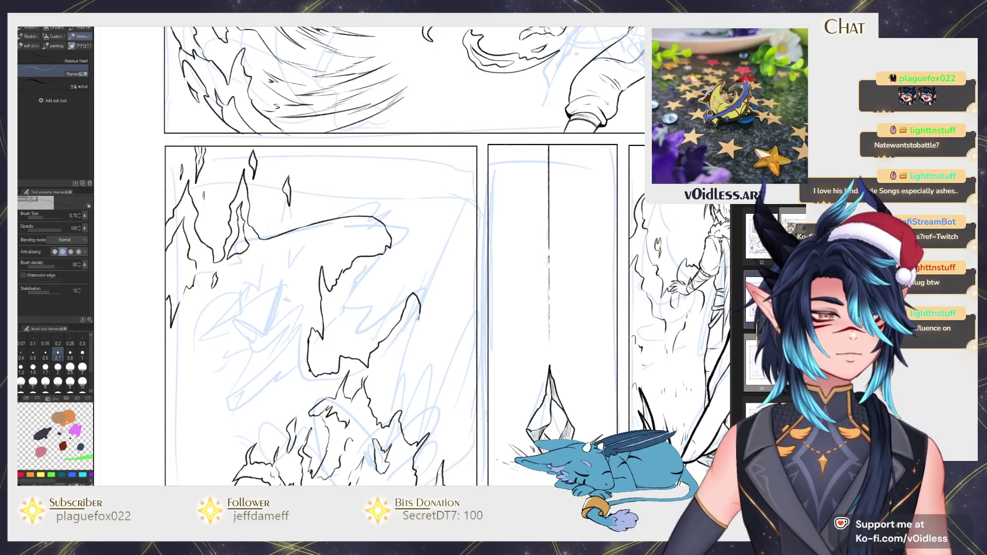
{"action": "mouse_move", "coordinate": [408, 344]}
{"action": "left_mouse_down"}
{"action": "mouse_move", "coordinate": [390, 387]}
{"action": "mouse_move", "coordinate": [420, 411]}
{"action": "left_mouse_up"}
{"action": "left_click_drag", "start_coordinate": [323, 282], "coordinate": [267, 325]}
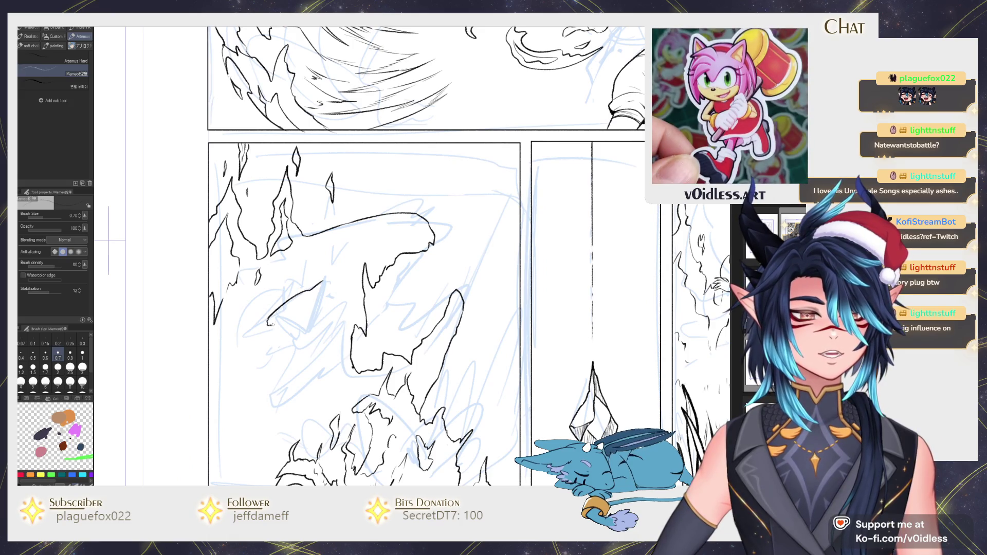
Step: Erase part of the triangle's bottom line, then add a short stroke in the flame panel
{"action": "scroll", "coordinate": [321, 278], "scroll_direction": "up", "scroll_amount": 2}
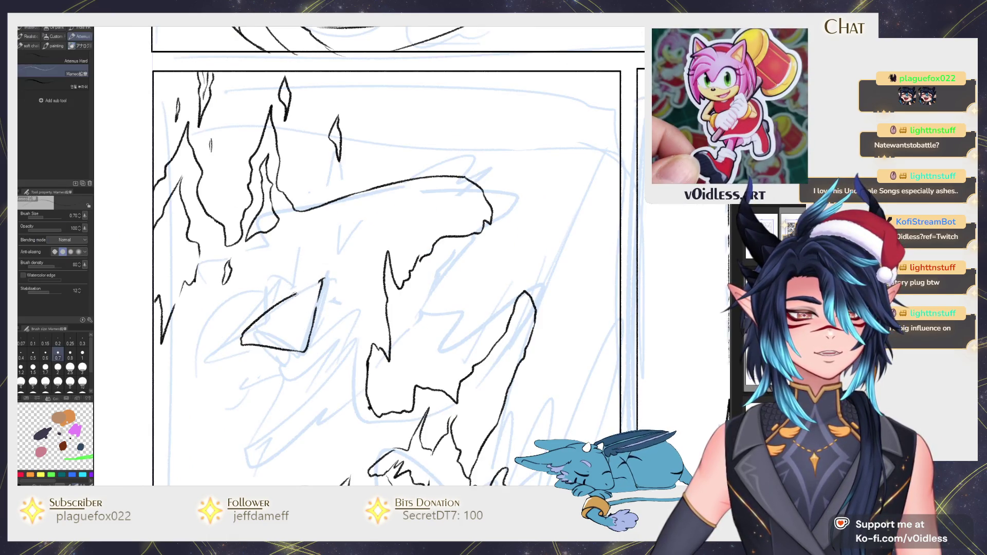
{"action": "left_click_drag", "start_coordinate": [286, 350], "coordinate": [265, 343]}
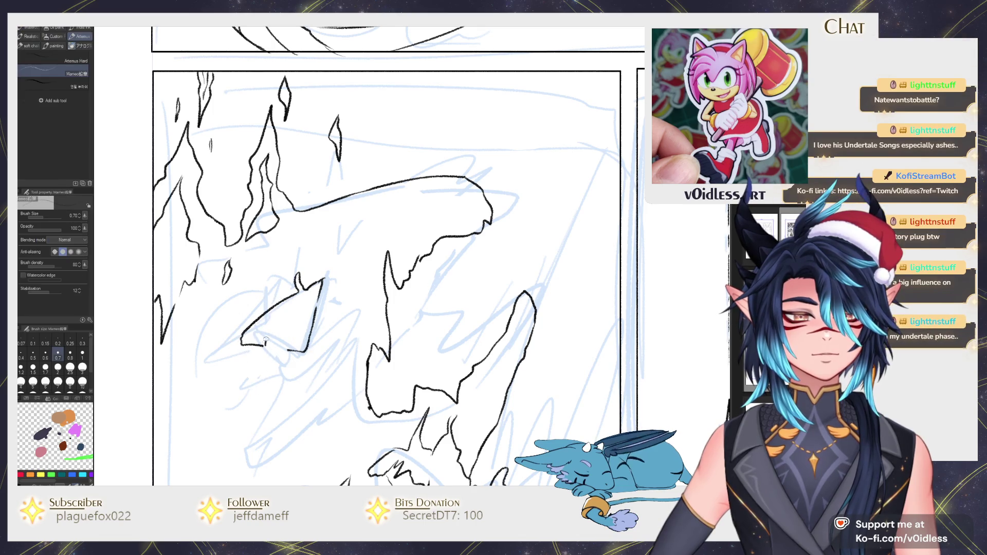
{"action": "scroll", "coordinate": [265, 304], "scroll_direction": "down", "scroll_amount": 2}
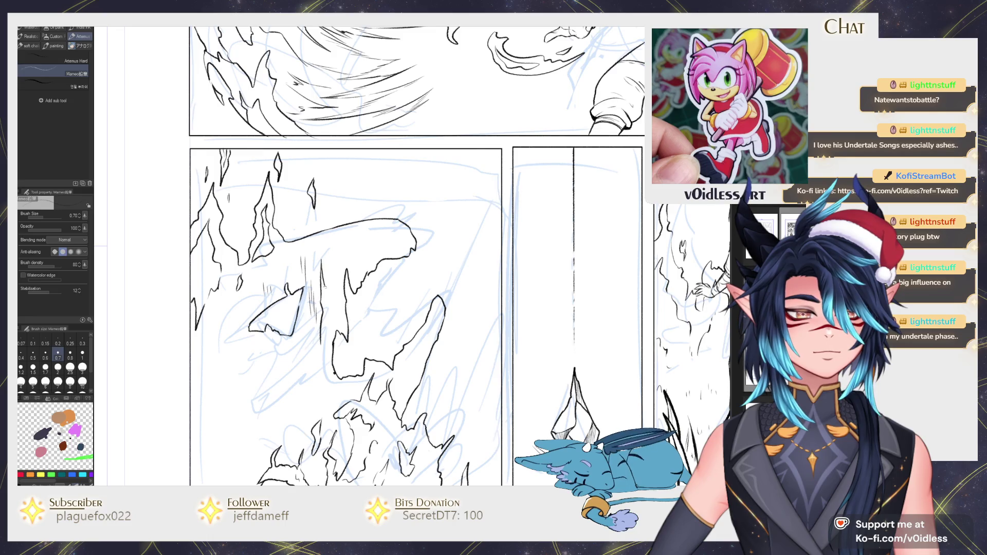
{"action": "left_click_drag", "start_coordinate": [317, 339], "coordinate": [356, 331]}
{"action": "left_click_drag", "start_coordinate": [239, 361], "coordinate": [265, 353]}
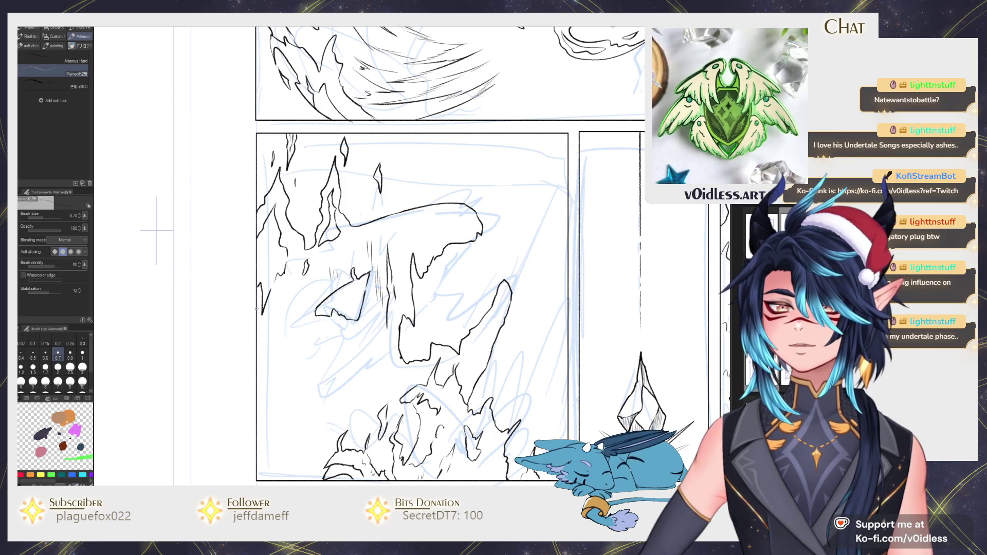
{"action": "left_click_drag", "start_coordinate": [277, 329], "coordinate": [280, 338]}
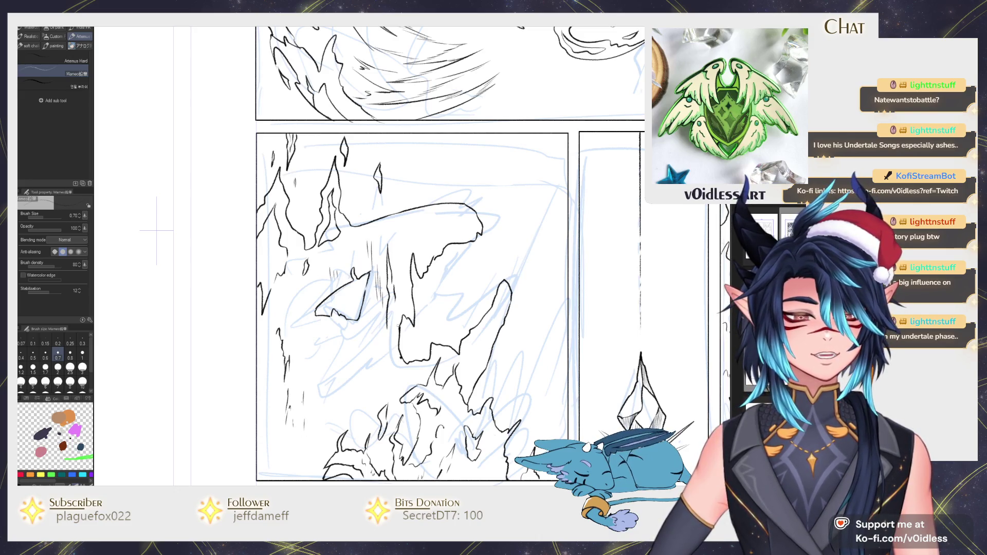
Step: Erase small sketch and ink bits and add a dark hatching stroke near the panel edge
{"action": "scroll", "coordinate": [393, 322], "scroll_direction": "down", "scroll_amount": 2}
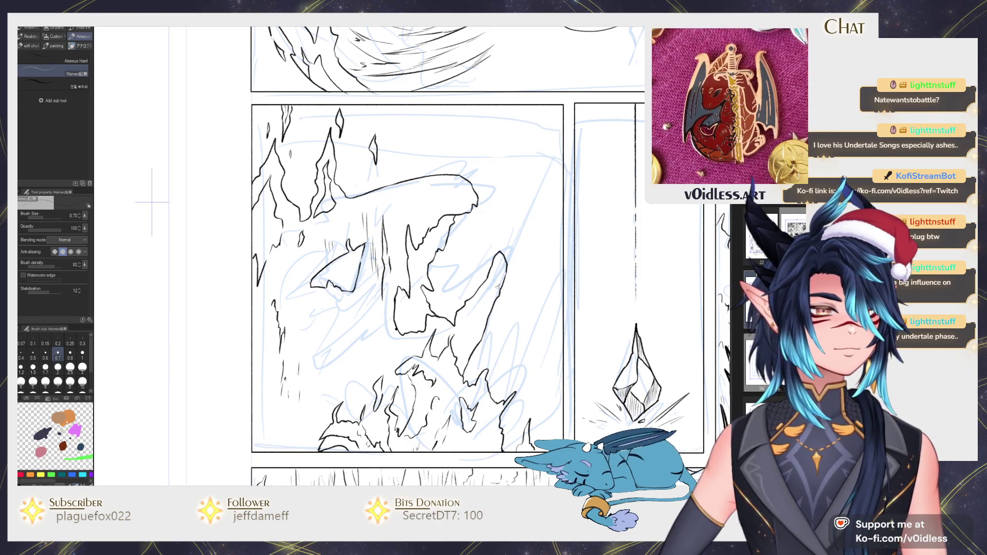
{"action": "left_click_drag", "start_coordinate": [499, 277], "coordinate": [494, 262]}
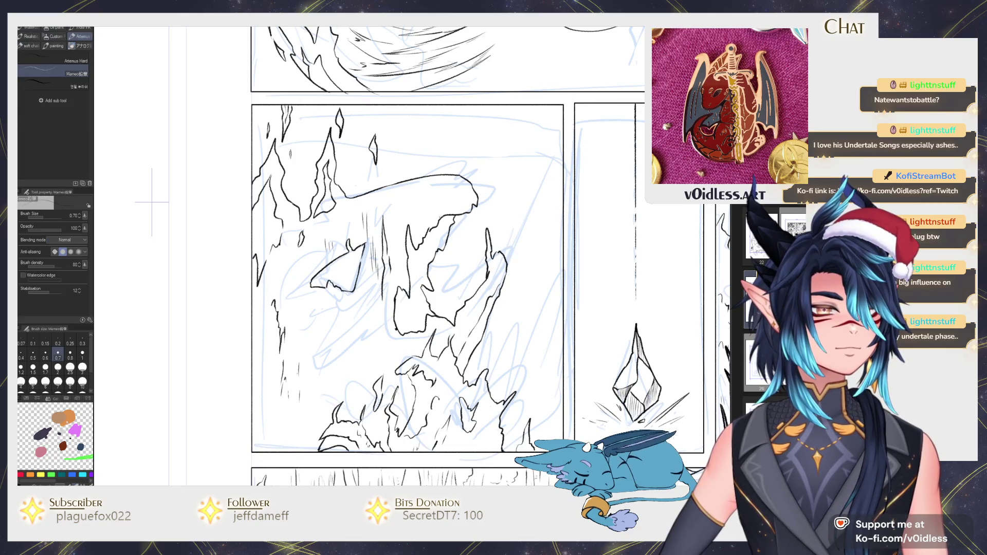
{"action": "left_click_drag", "start_coordinate": [419, 179], "coordinate": [447, 173]}
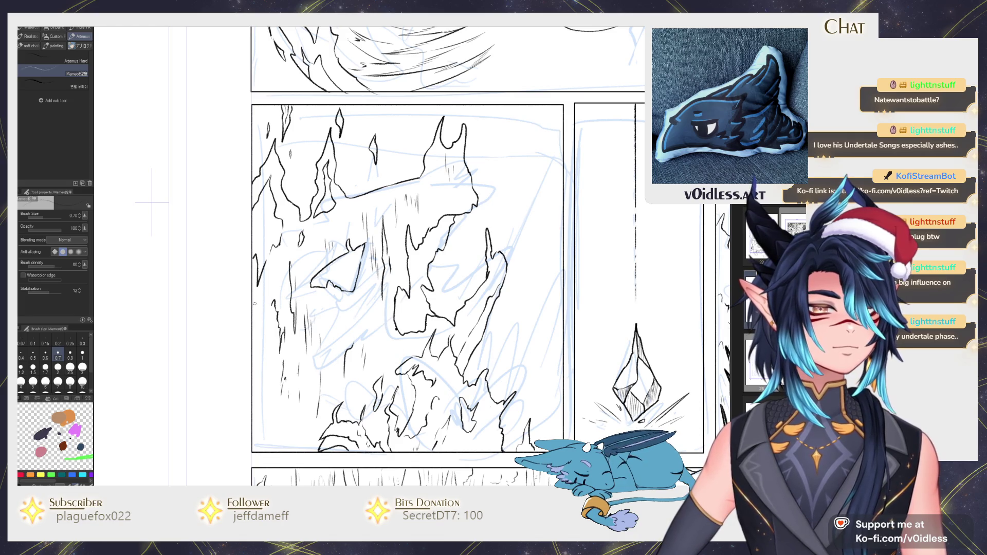
{"action": "left_click_drag", "start_coordinate": [253, 322], "coordinate": [261, 304]}
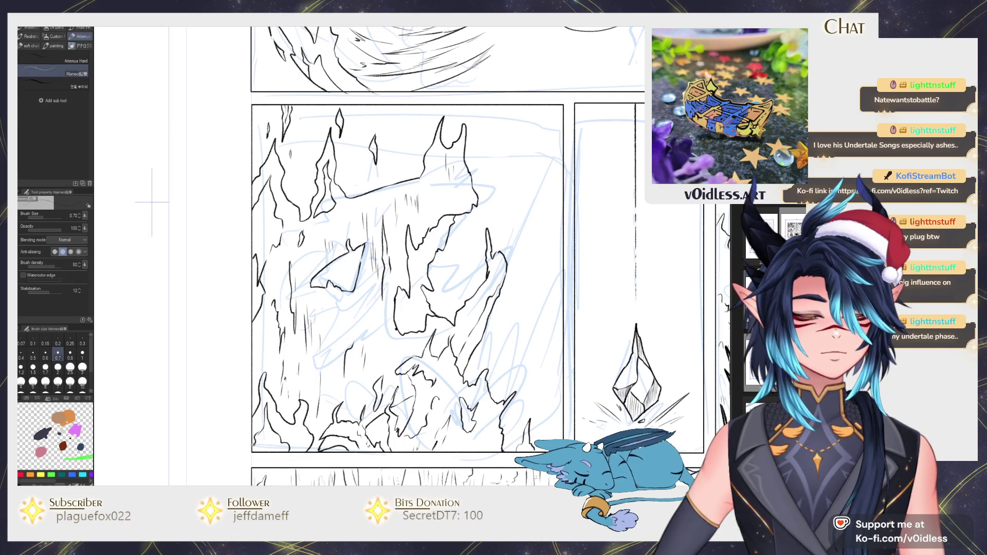
Step: Review the whole inked page by fitting it to the window, then return to a close-up
{"action": "left_click_drag", "start_coordinate": [323, 404], "coordinate": [283, 413]}
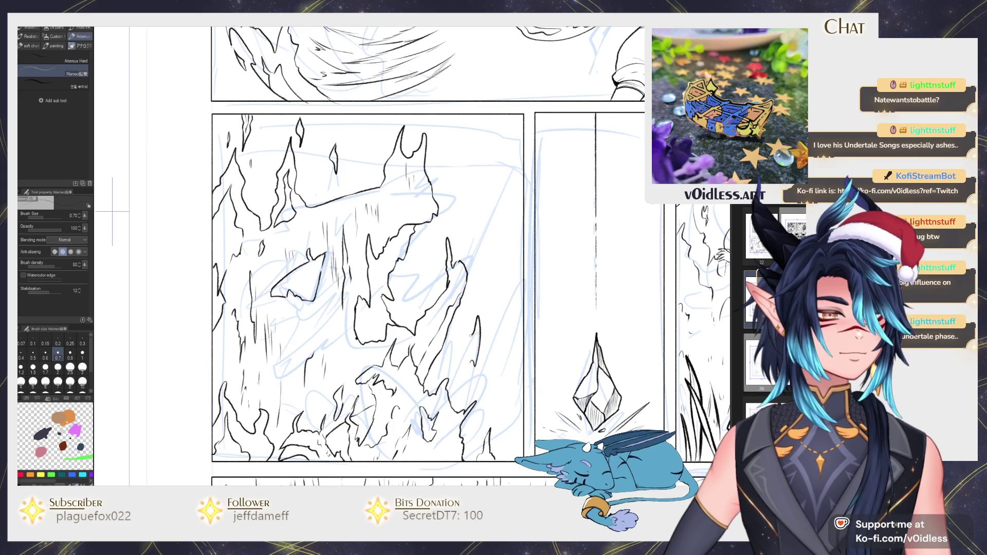
{"action": "mouse_move", "coordinate": [466, 167]}
{"action": "left_mouse_down"}
{"action": "mouse_move", "coordinate": [440, 249]}
{"action": "mouse_move", "coordinate": [440, 237]}
{"action": "left_mouse_up"}
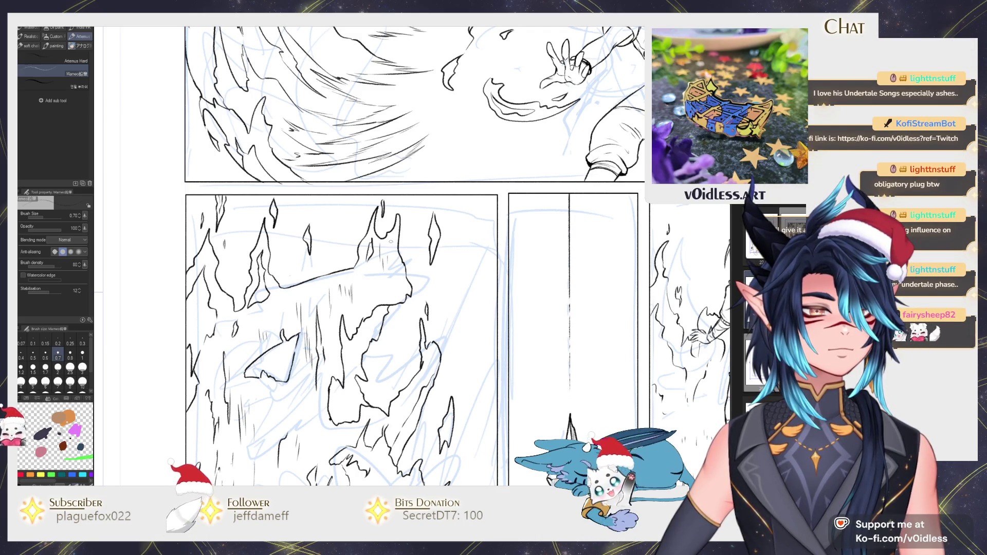
{"action": "left_click_drag", "start_coordinate": [86, 291], "coordinate": [137, 315]}
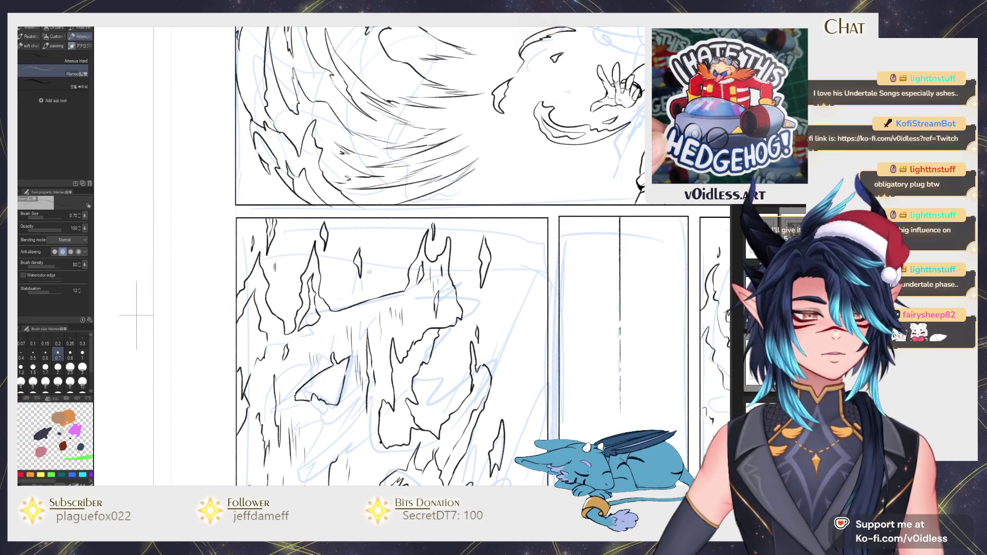
{"action": "key", "text": "ctrl+minus"}
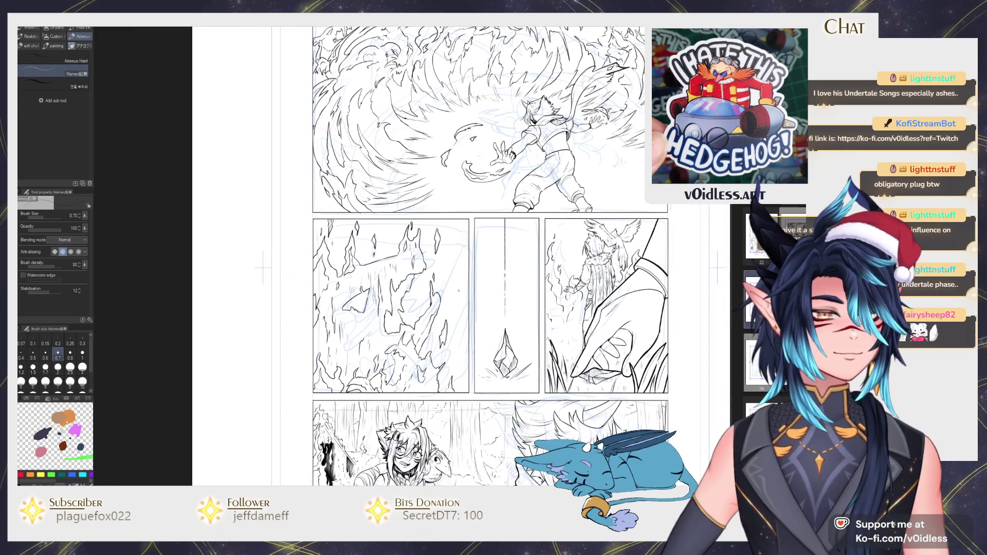
{"action": "key", "text": "ctrl+plus"}
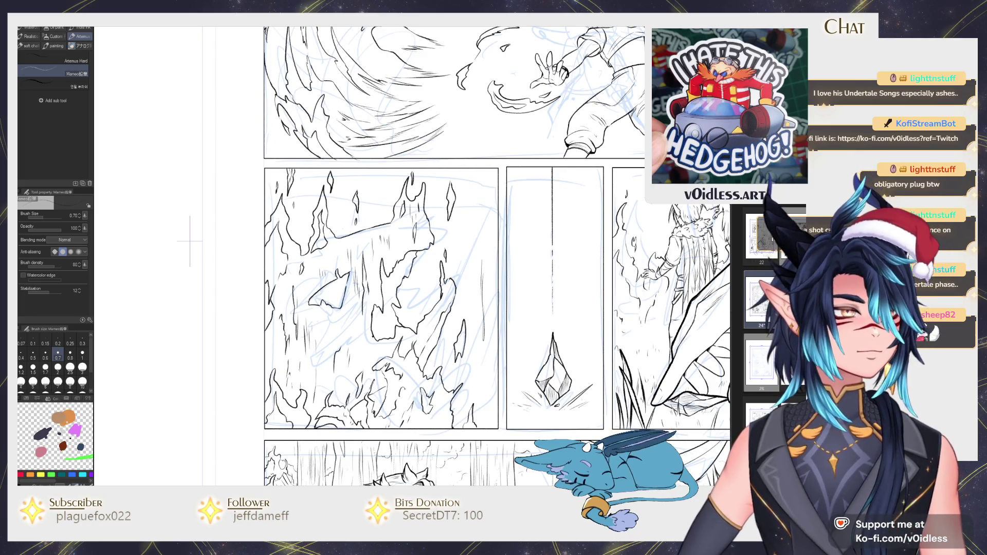
{"action": "key", "text": "ctrl+0"}
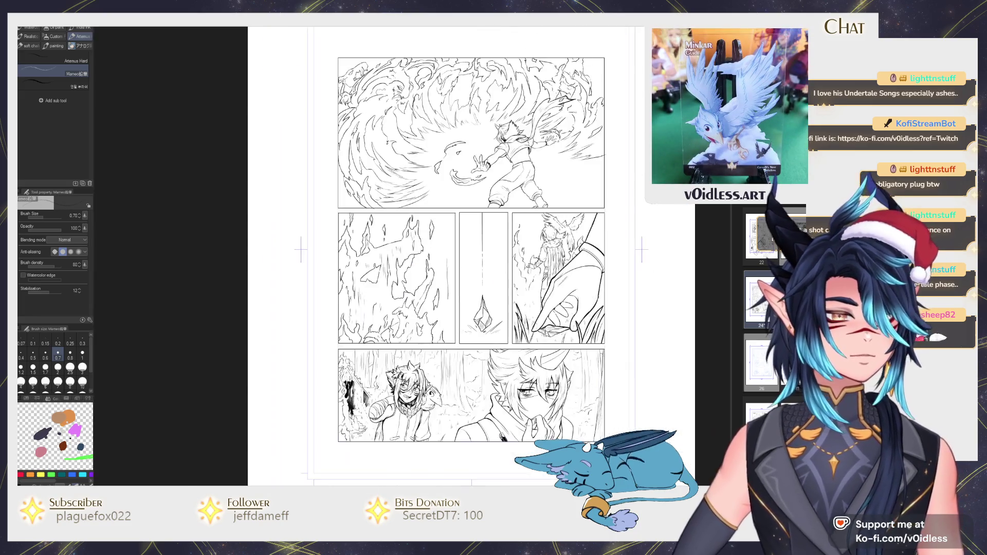
{"action": "key", "text": "ctrl+alt+0"}
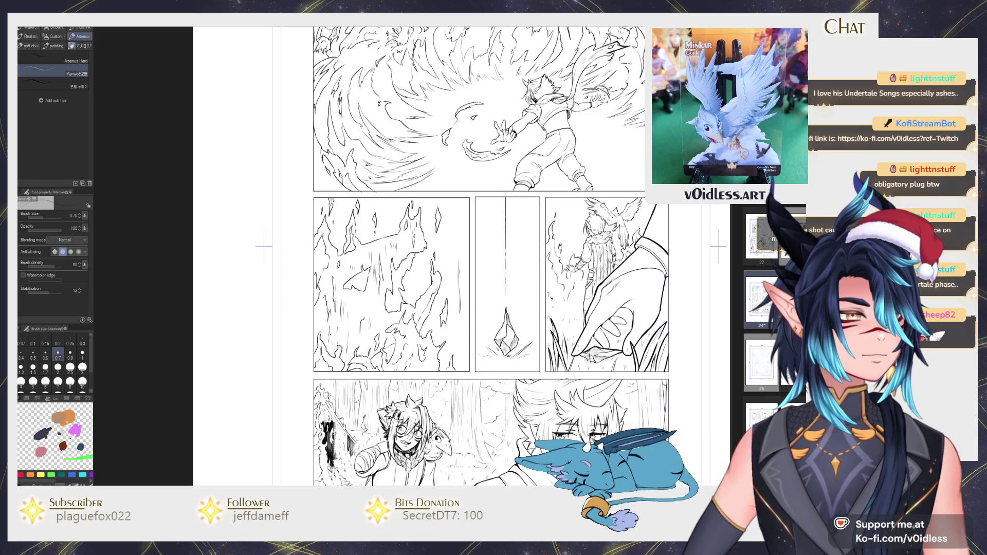
Step: Fill the background behind the flames with solid black
{"action": "key", "text": "g"}
{"action": "scroll", "coordinate": [358, 276], "scroll_direction": "up", "scroll_amount": 2}
{"action": "left_click", "coordinate": [330, 321]}
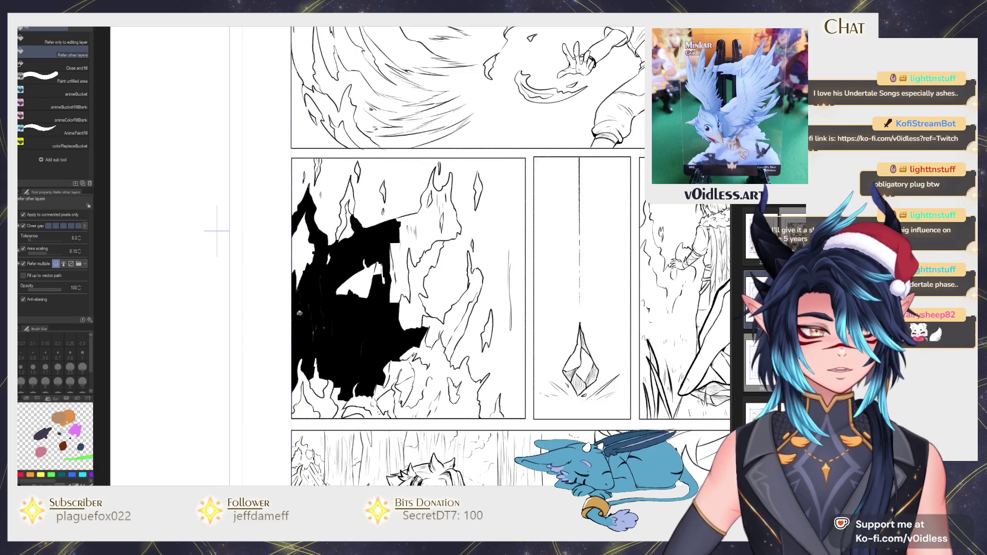
Step: Fill two small flame gaps beside the black area with black
{"action": "scroll", "coordinate": [353, 187], "scroll_direction": "up", "scroll_amount": 1}
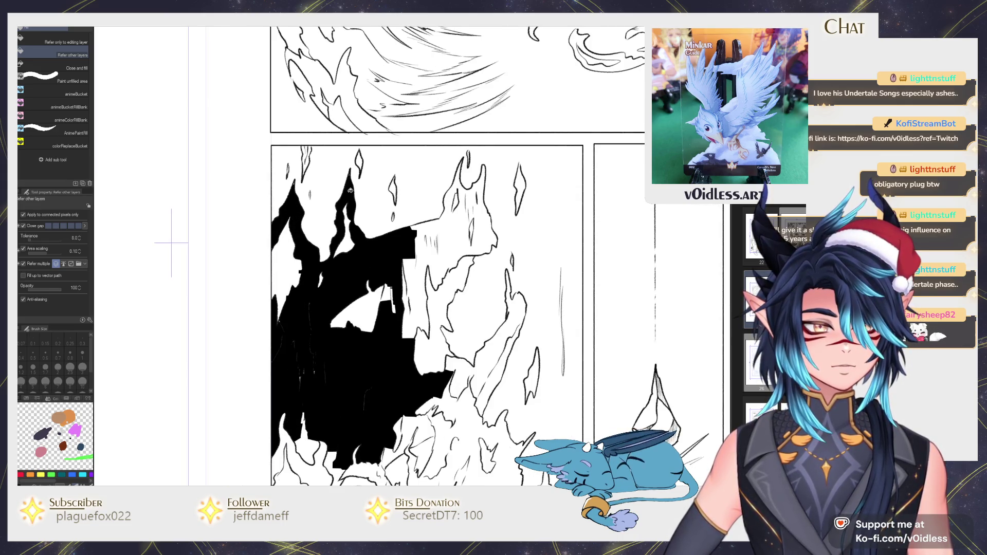
{"action": "key", "text": "b"}
{"action": "scroll", "coordinate": [313, 142], "scroll_direction": "up", "scroll_amount": 3}
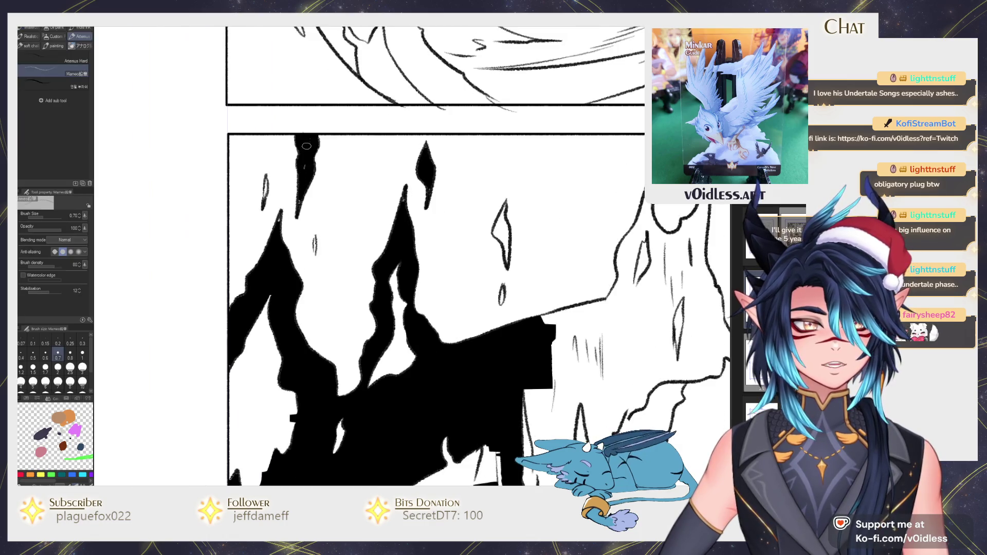
{"action": "key", "text": "g"}
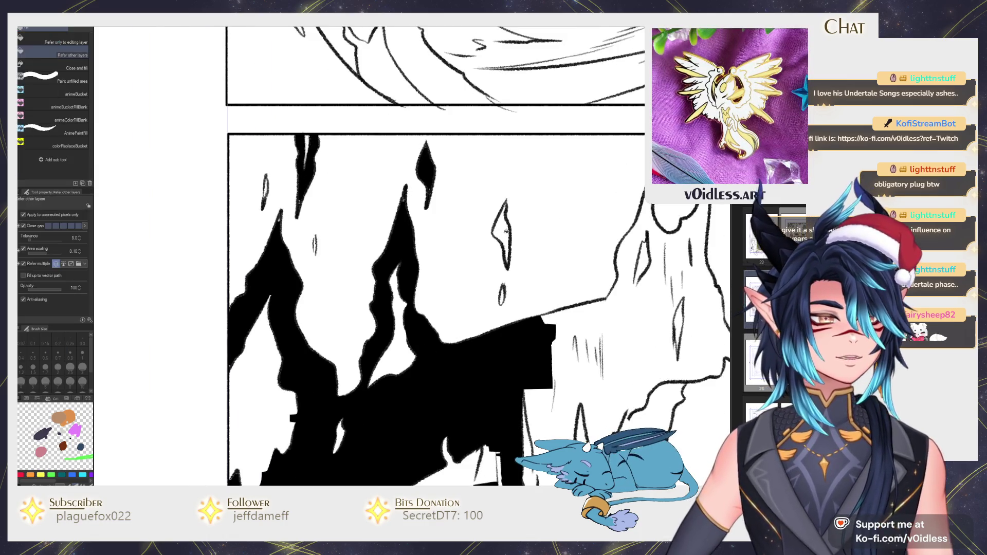
{"action": "left_click", "coordinate": [501, 237]}
{"action": "key", "text": "b"}
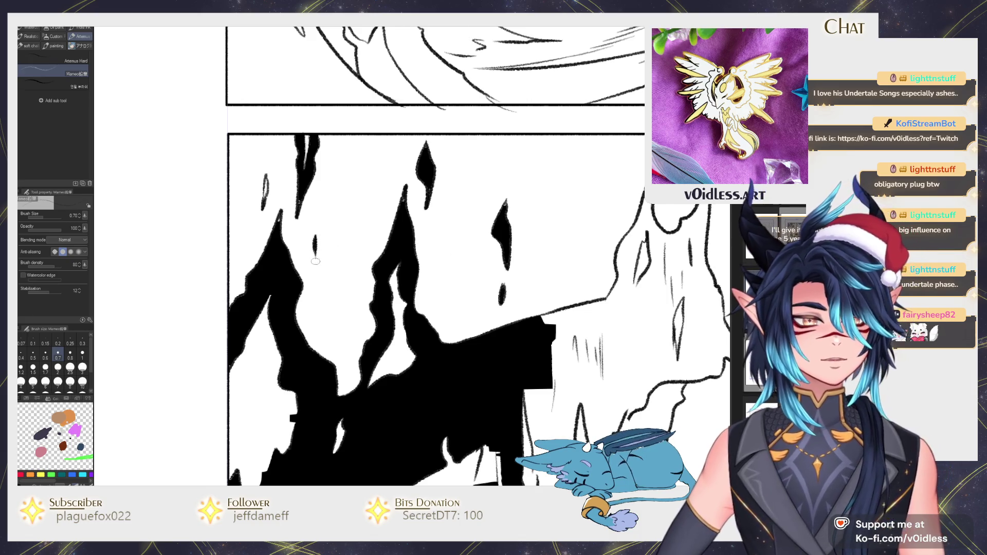
{"action": "scroll", "coordinate": [278, 210], "scroll_direction": "down", "scroll_amount": 4}
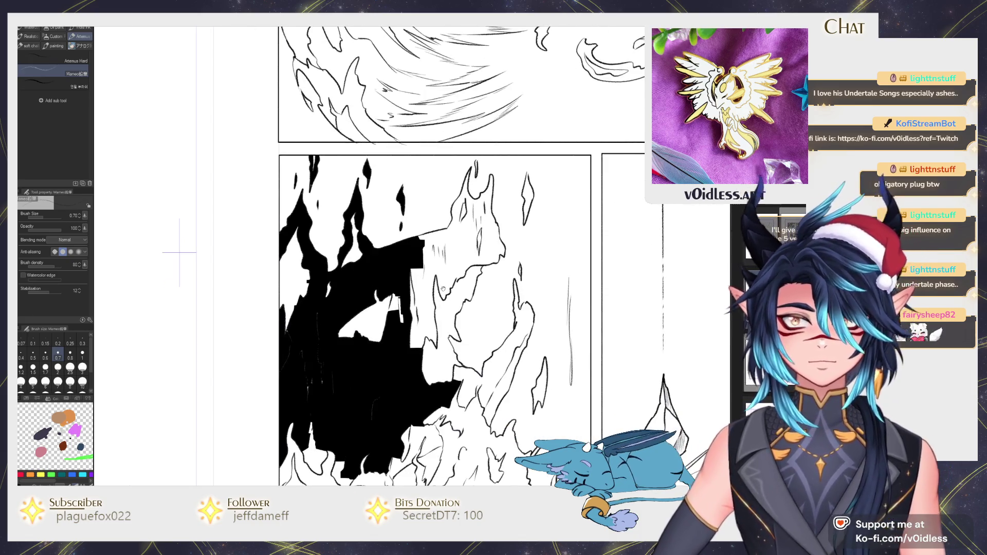
{"action": "key", "text": "g"}
{"action": "left_click", "coordinate": [426, 325]}
Step: Try filling the white area right of the fill, then undo it
{"action": "key", "text": "b"}
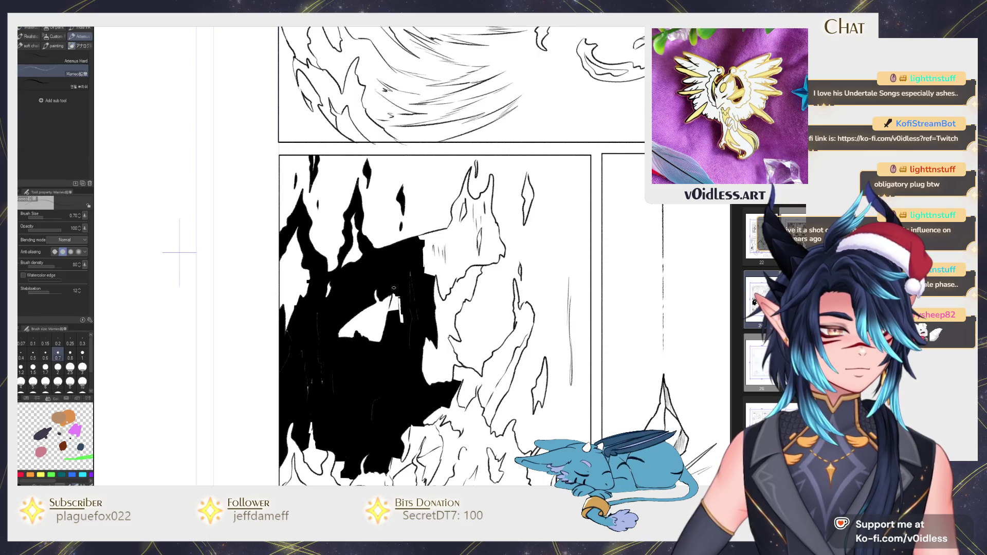
{"action": "key", "text": "g"}
{"action": "left_click", "coordinate": [450, 260]}
{"action": "key", "text": "ctrl+z"}
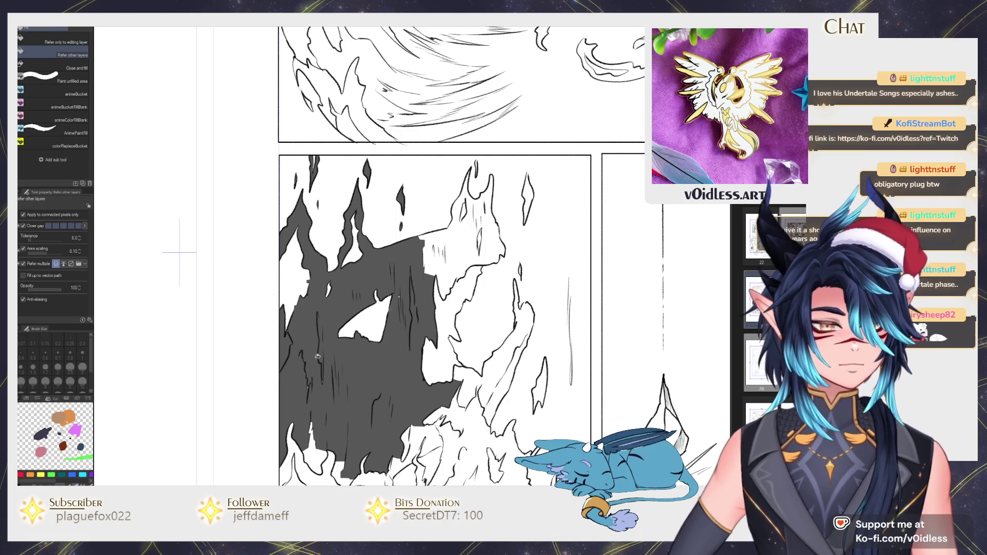
Step: Draw white hatching strokes over the dark area, widening them on its left
{"action": "key", "text": "b"}
{"action": "scroll", "coordinate": [318, 322], "scroll_direction": "up", "scroll_amount": 2}
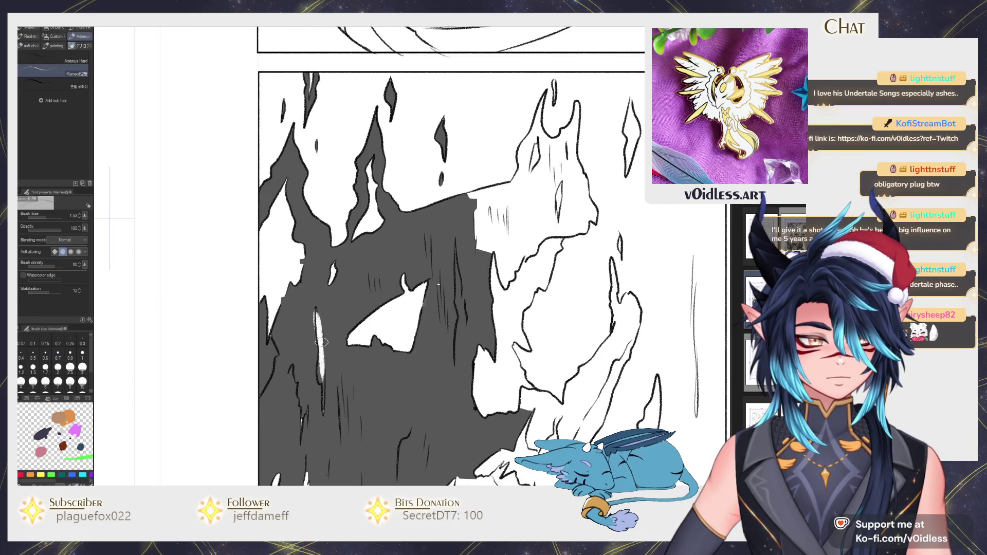
{"action": "mouse_move", "coordinate": [323, 379]}
{"action": "left_mouse_down"}
{"action": "mouse_move", "coordinate": [323, 410]}
{"action": "mouse_move", "coordinate": [349, 328]}
{"action": "left_mouse_up"}
{"action": "left_click_drag", "start_coordinate": [313, 276], "coordinate": [308, 314]}
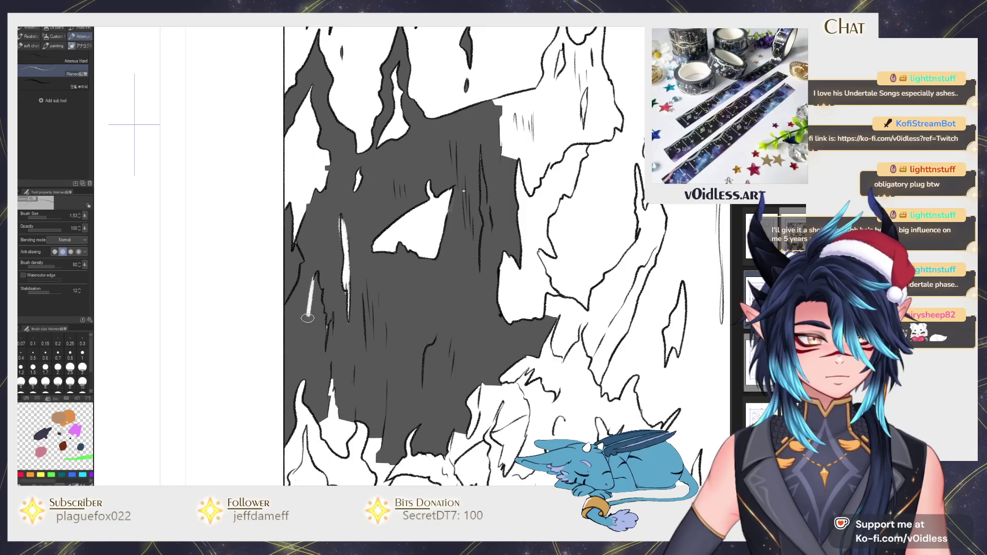
{"action": "left_click_drag", "start_coordinate": [322, 371], "coordinate": [327, 344]}
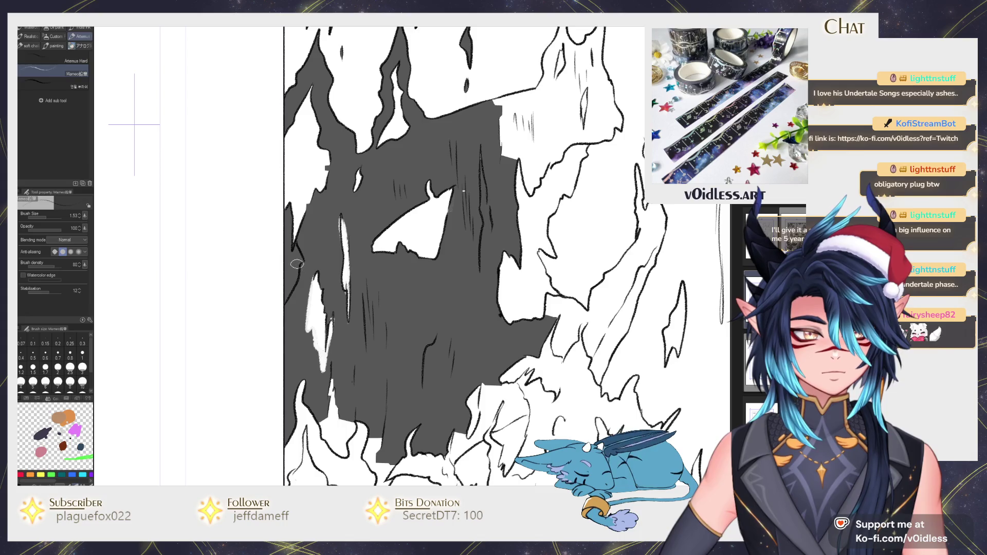
Step: Fill the white gap near the flame top with grey
{"action": "key", "text": "g"}
{"action": "left_click_drag", "start_coordinate": [297, 266], "coordinate": [246, 378]}
{"action": "key", "text": "p"}
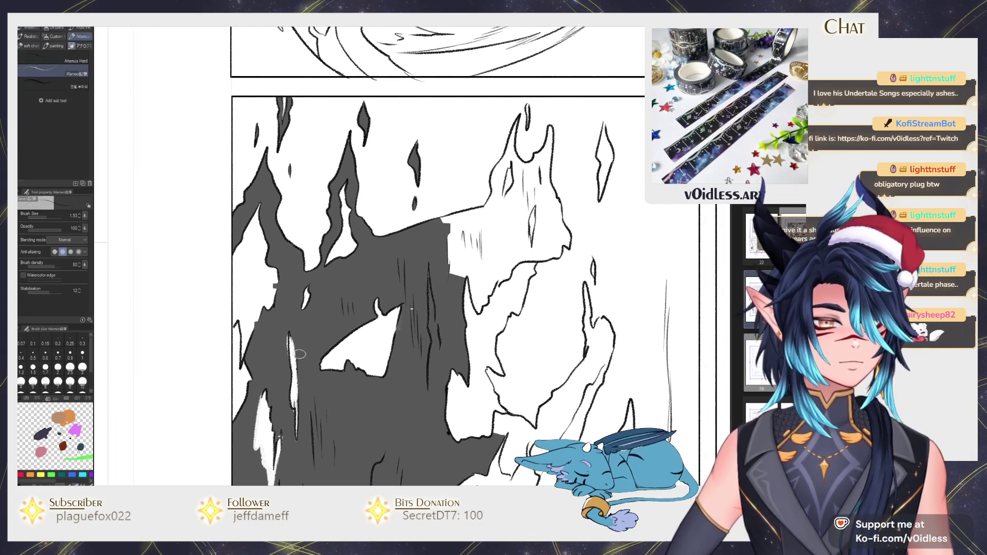
{"action": "key", "text": "g"}
{"action": "left_click", "coordinate": [483, 236]}
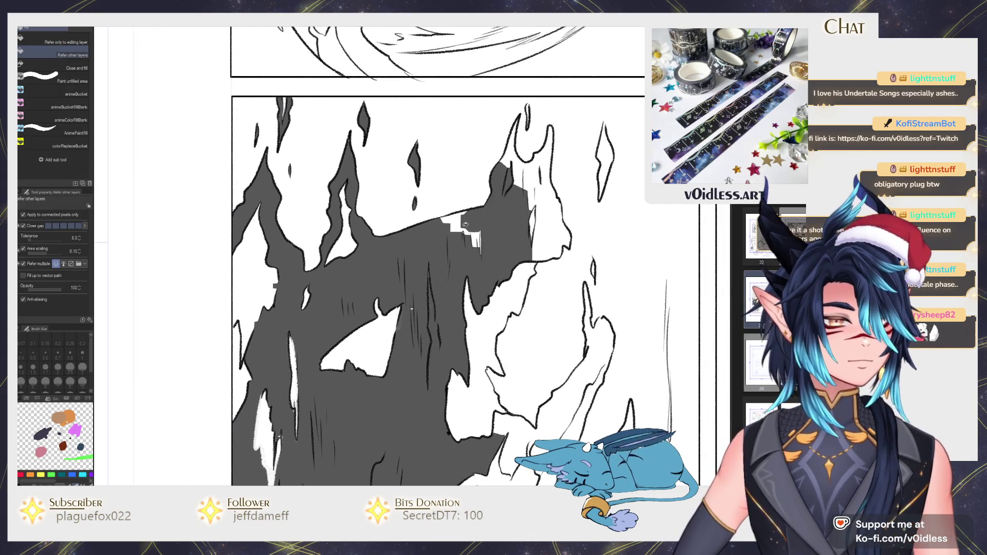
{"action": "key", "text": "p"}
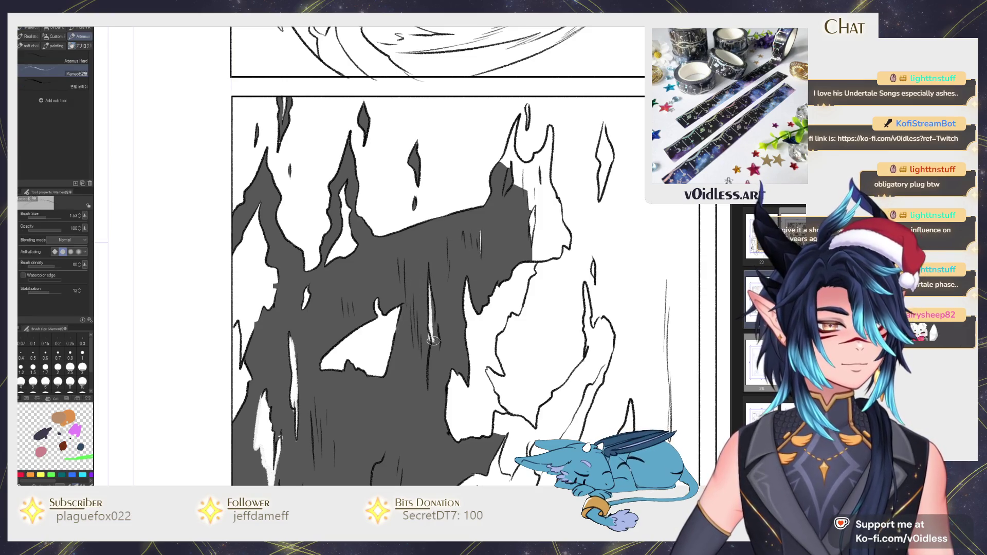
Step: Paint a white streak and a small white dab across the grey flames
{"action": "left_click_drag", "start_coordinate": [432, 356], "coordinate": [428, 291]}
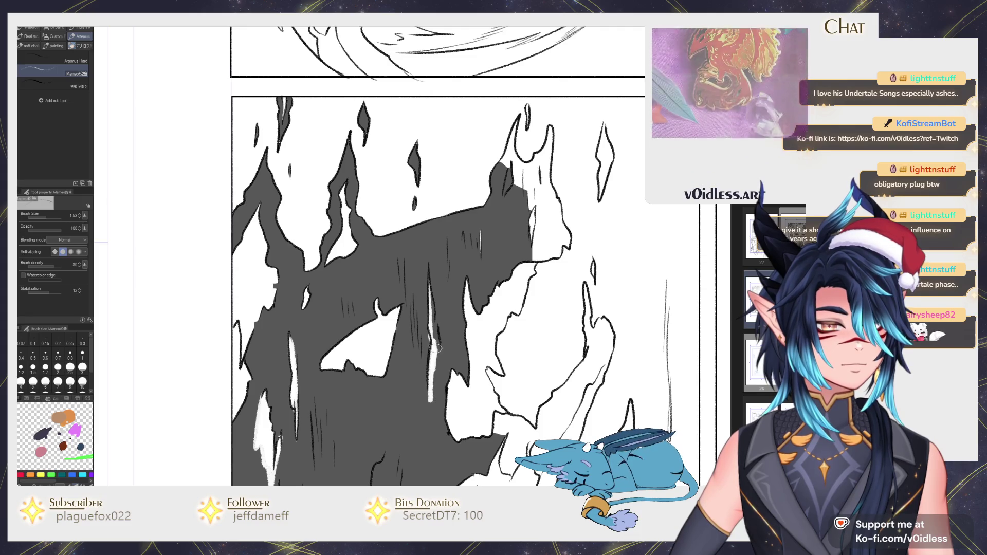
{"action": "scroll", "coordinate": [438, 329], "scroll_direction": "up", "scroll_amount": 3}
{"action": "scroll", "coordinate": [426, 328], "scroll_direction": "right", "scroll_amount": 2}
{"action": "left_click", "coordinate": [415, 329]}
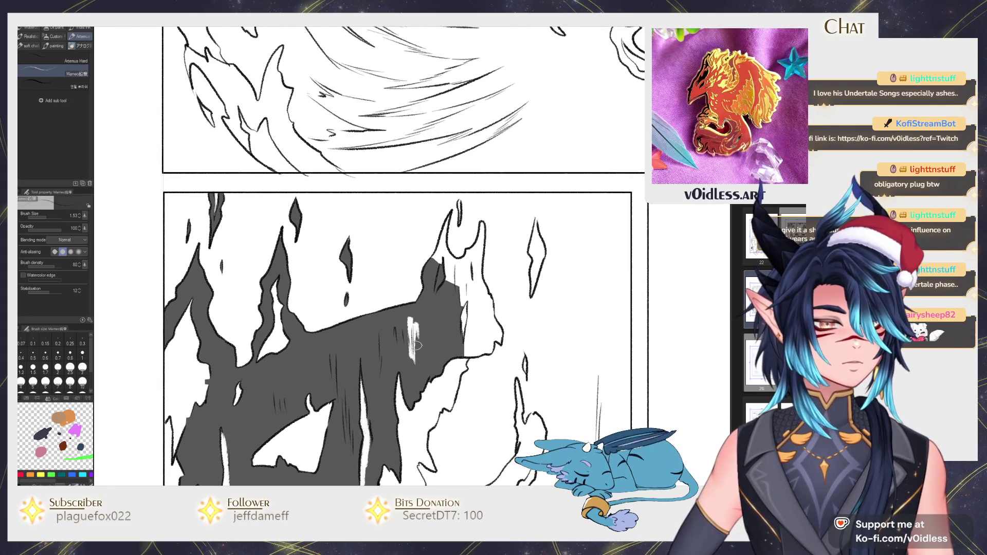
Step: Fill three more white gaps in the flames with grey
{"action": "key", "text": "g"}
{"action": "left_click", "coordinate": [474, 319]}
{"action": "left_click", "coordinate": [469, 252]}
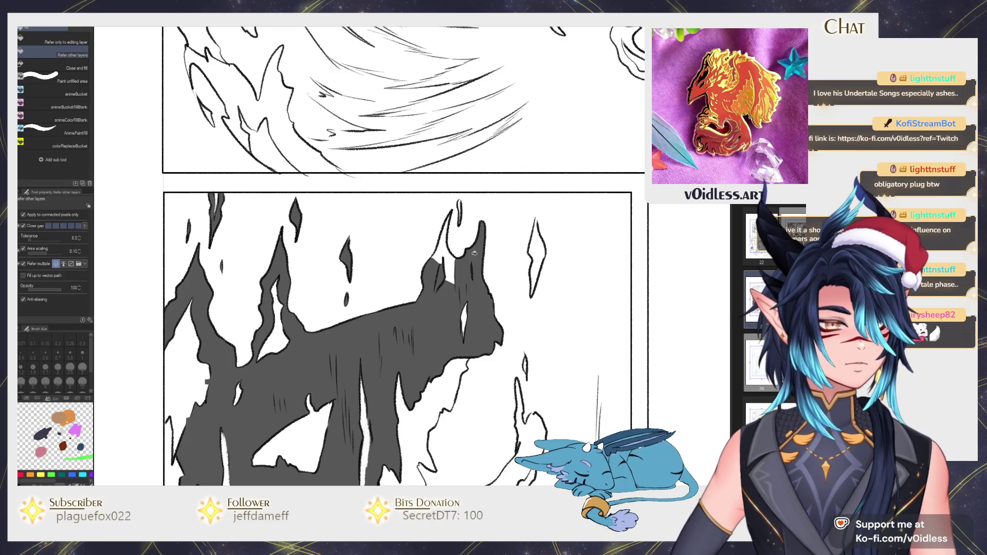
{"action": "left_click", "coordinate": [449, 232]}
{"action": "key", "text": "p"}
{"action": "scroll", "coordinate": [453, 222], "scroll_direction": "up", "scroll_amount": 2}
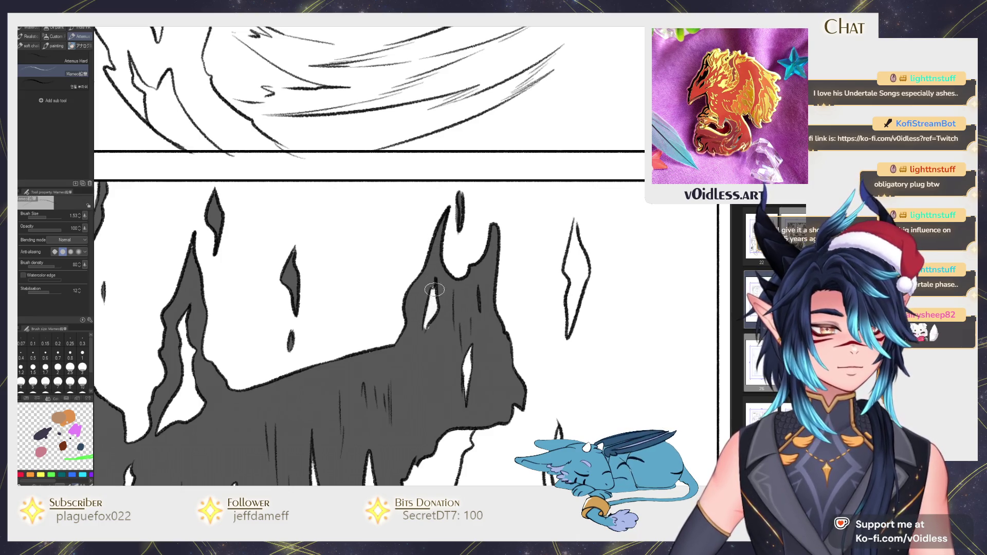
Step: Fill part of the right diamond with grey
{"action": "mouse_move", "coordinate": [589, 230]}
{"action": "left_mouse_down"}
{"action": "mouse_move", "coordinate": [513, 222]}
{"action": "mouse_move", "coordinate": [498, 286]}
{"action": "left_mouse_up"}
{"action": "key", "text": "g"}
{"action": "left_click", "coordinate": [503, 267]}
{"action": "key", "text": "p"}
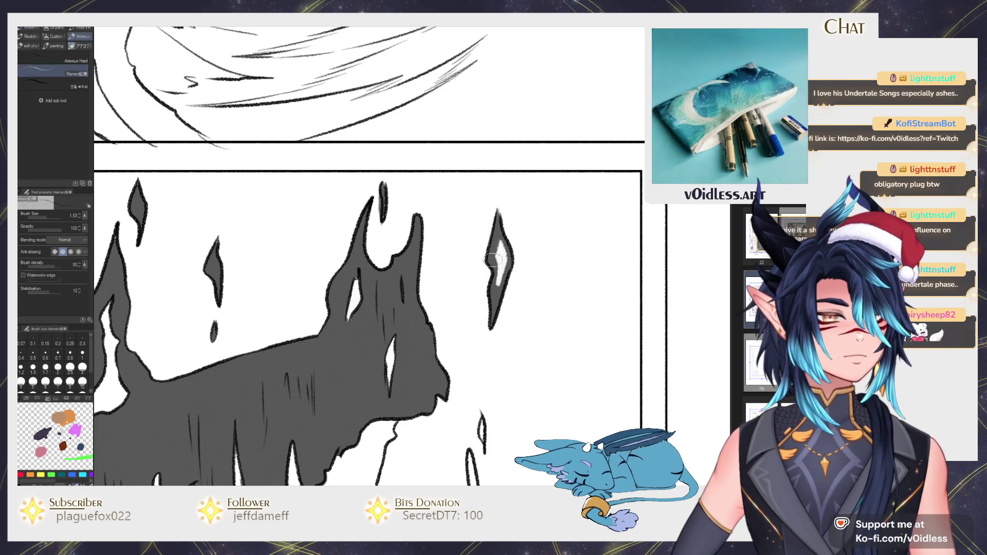
Step: Zoom and pan to view the fire panel's left edge
{"action": "scroll", "coordinate": [503, 236], "scroll_direction": "down", "scroll_amount": 2}
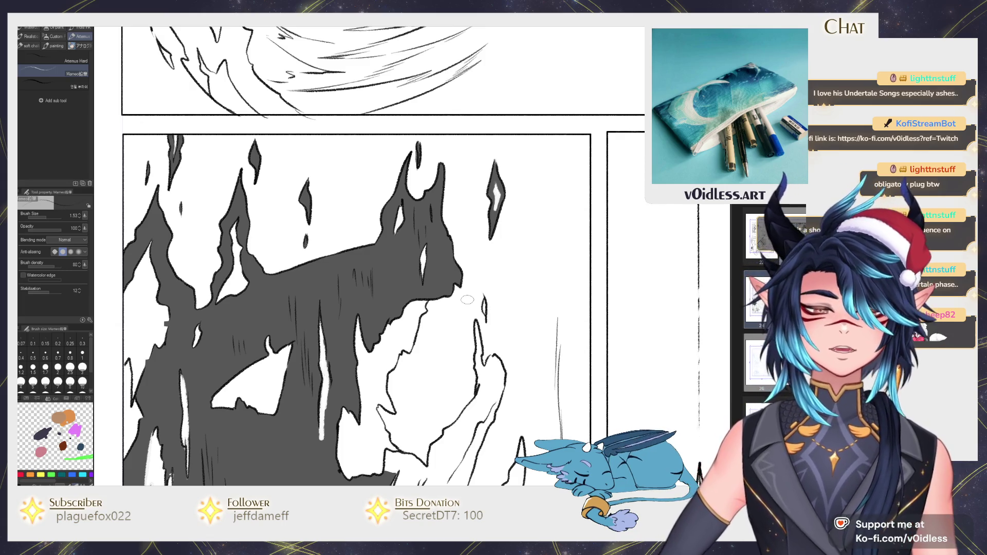
{"action": "scroll", "coordinate": [210, 360], "scroll_direction": "up", "scroll_amount": 1}
{"action": "scroll", "coordinate": [210, 360], "scroll_direction": "up", "scroll_amount": 2}
{"action": "scroll", "coordinate": [210, 361], "scroll_direction": "up", "scroll_amount": 2}
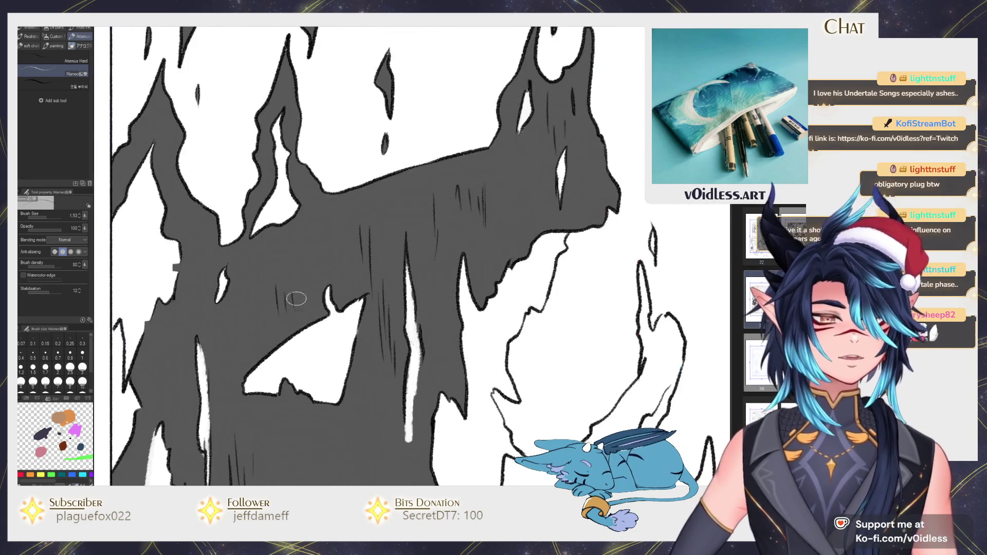
{"action": "left_click_drag", "start_coordinate": [210, 361], "coordinate": [335, 357]}
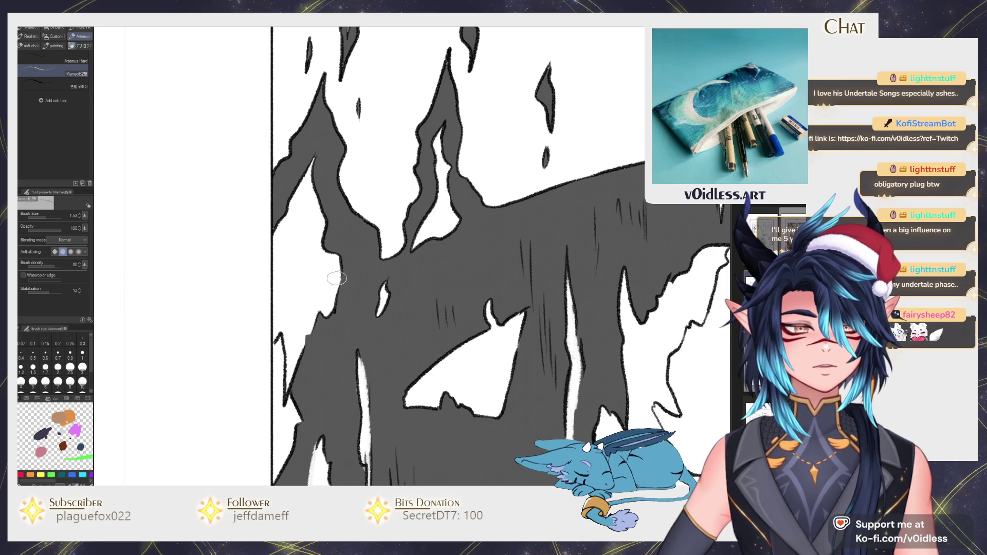
{"action": "scroll", "coordinate": [205, 324], "scroll_direction": "down", "scroll_amount": 3}
{"action": "scroll", "coordinate": [183, 194], "scroll_direction": "down", "scroll_amount": 1}
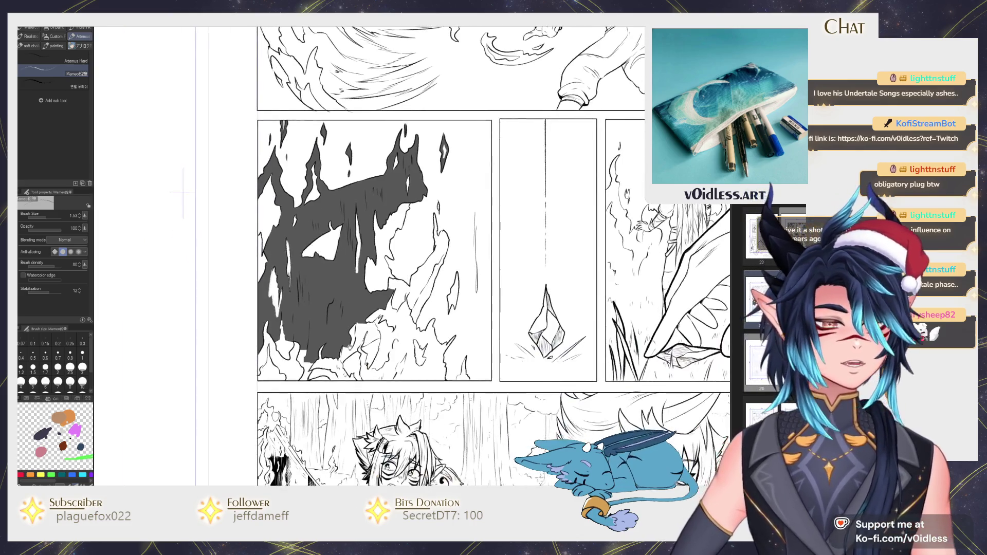
Step: Fill the white gaps at the dark shape's bottom and between flame lines dark grey
{"action": "key", "text": "g"}
{"action": "left_click", "coordinate": [335, 340]}
{"action": "scroll", "coordinate": [364, 347], "scroll_direction": "up", "scroll_amount": 1}
{"action": "left_click", "coordinate": [355, 356]}
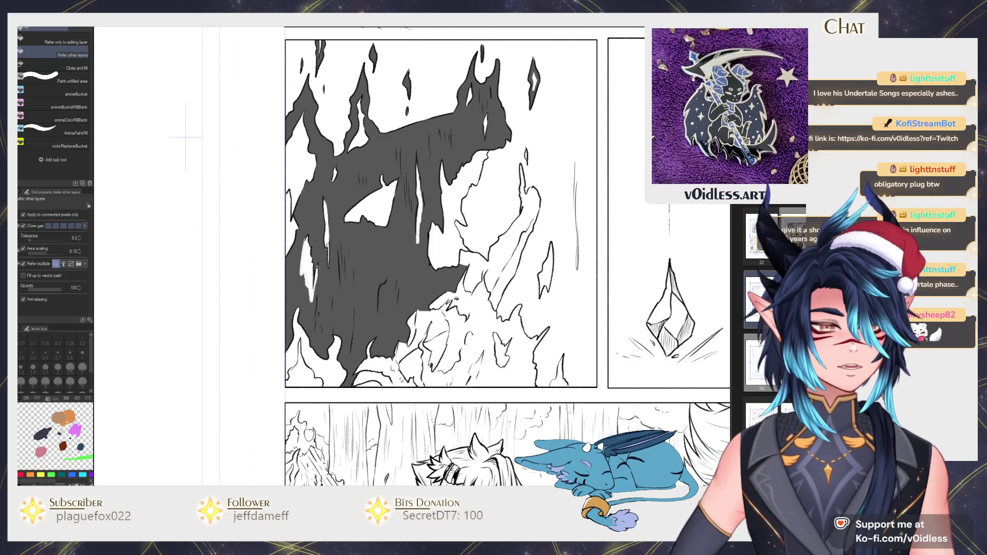
{"action": "scroll", "coordinate": [408, 347], "scroll_direction": "up", "scroll_amount": 3}
{"action": "key", "text": "b"}
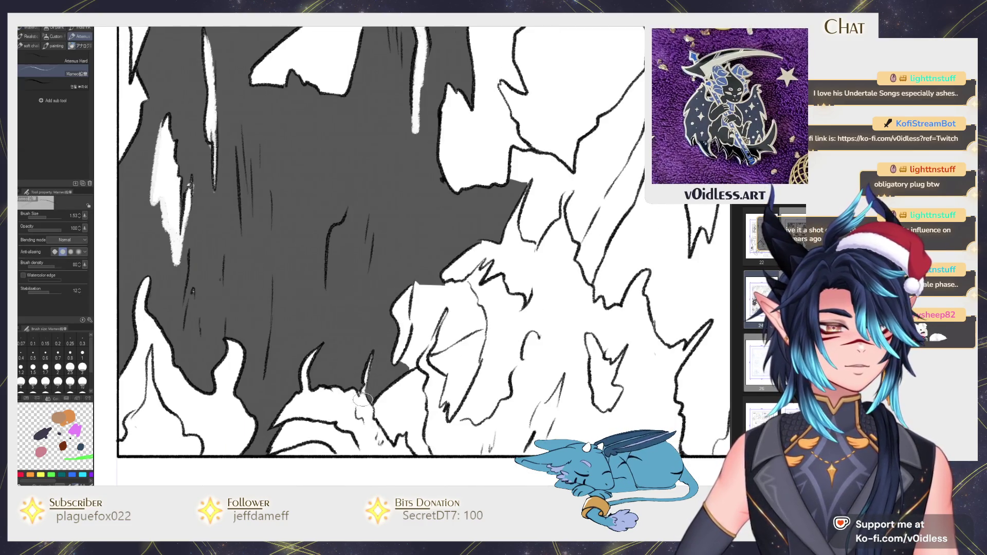
{"action": "key", "text": "g"}
{"action": "left_click", "coordinate": [453, 313]}
{"action": "left_click", "coordinate": [417, 350]}
{"action": "key", "text": "b"}
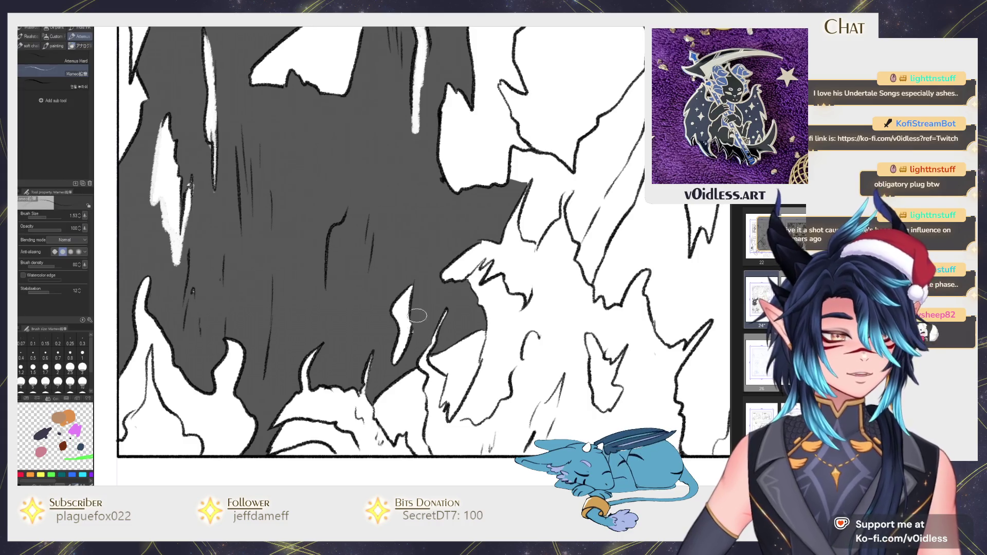
Step: Fill the diagonal white strip, the lower strip and the upper flame tongue dark grey
{"action": "left_click_drag", "start_coordinate": [428, 249], "coordinate": [355, 247]}
{"action": "key", "text": "g"}
{"action": "left_click_drag", "start_coordinate": [396, 302], "coordinate": [473, 302]}
{"action": "left_click", "coordinate": [473, 303]}
{"action": "left_click", "coordinate": [456, 360]}
{"action": "left_click", "coordinate": [532, 198]}
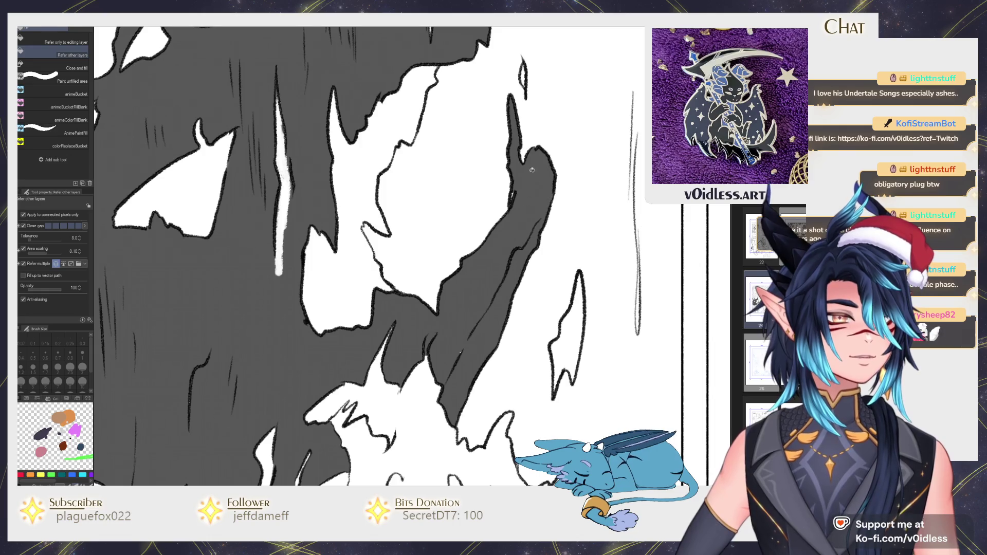
{"action": "key", "text": "b"}
Step: Zoom out to see the whole comic page, then zoom in slightly on the panels
{"action": "left_click_drag", "start_coordinate": [511, 186], "coordinate": [492, 178]}
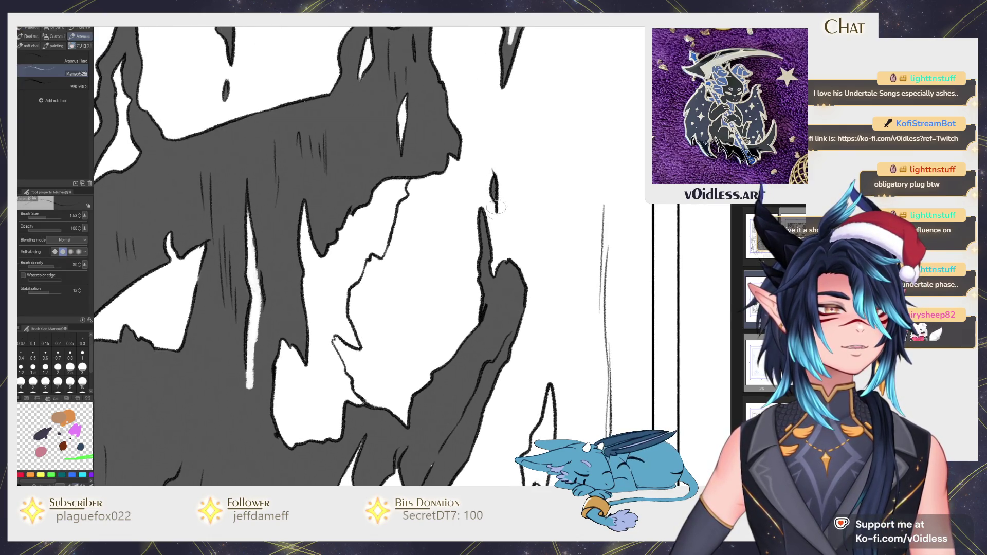
{"action": "key", "text": "ctrl+minus"}
{"action": "left_click_drag", "start_coordinate": [438, 397], "coordinate": [400, 360]}
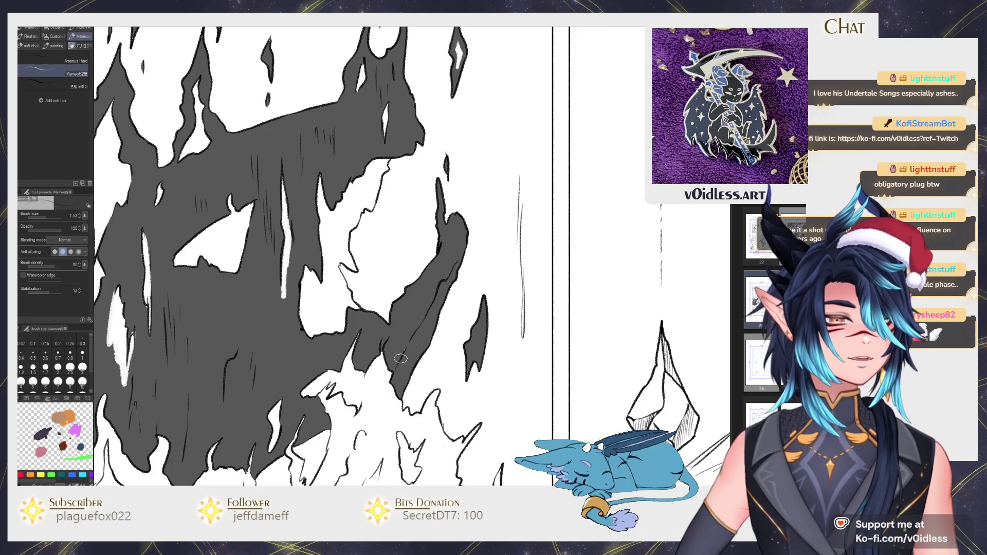
{"action": "key", "text": "ctrl+minus"}
{"action": "key", "text": "ctrl+minus"}
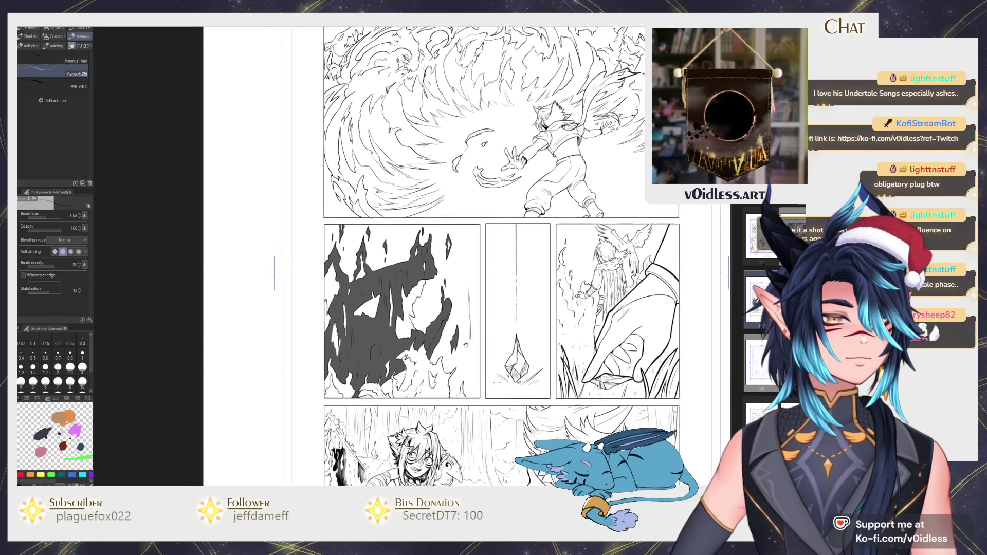
{"action": "left_click_drag", "start_coordinate": [466, 345], "coordinate": [460, 371]}
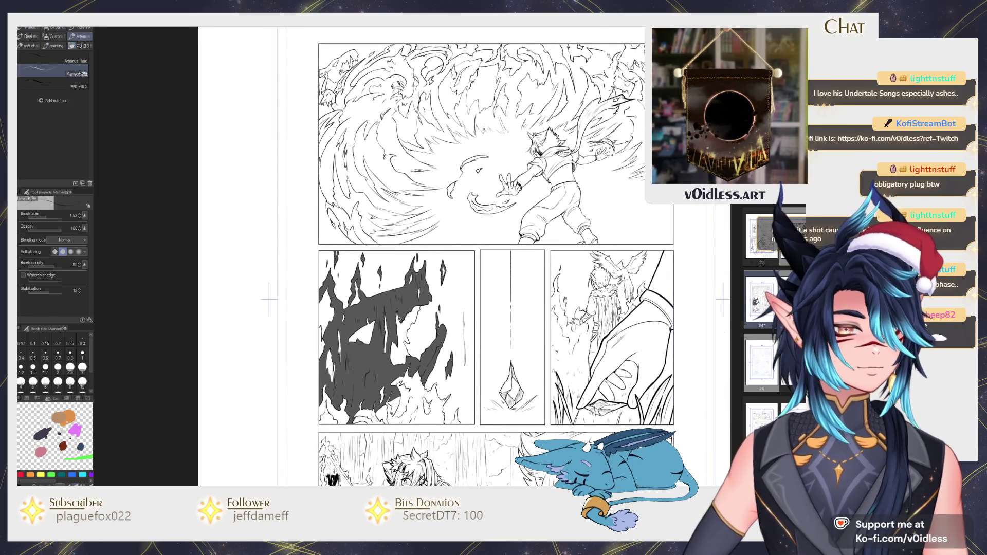
{"action": "key", "text": "ctrl+plus"}
{"action": "key", "text": "ctrl+plus"}
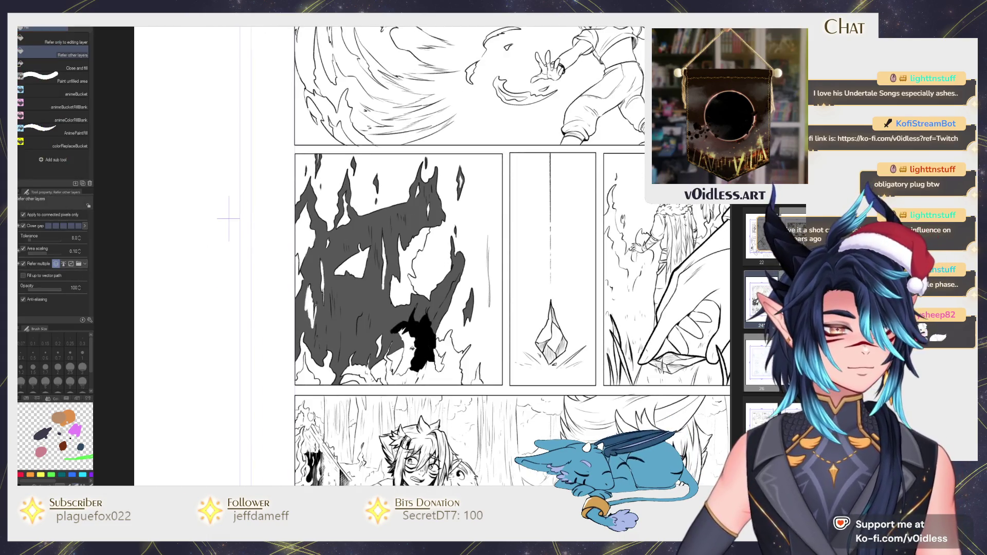
Step: Ink black pen strokes extending the flame upward along the panel's bottom
{"action": "scroll", "coordinate": [411, 370], "scroll_direction": "up", "scroll_amount": 2}
{"action": "scroll", "coordinate": [411, 371], "scroll_direction": "up", "scroll_amount": 2}
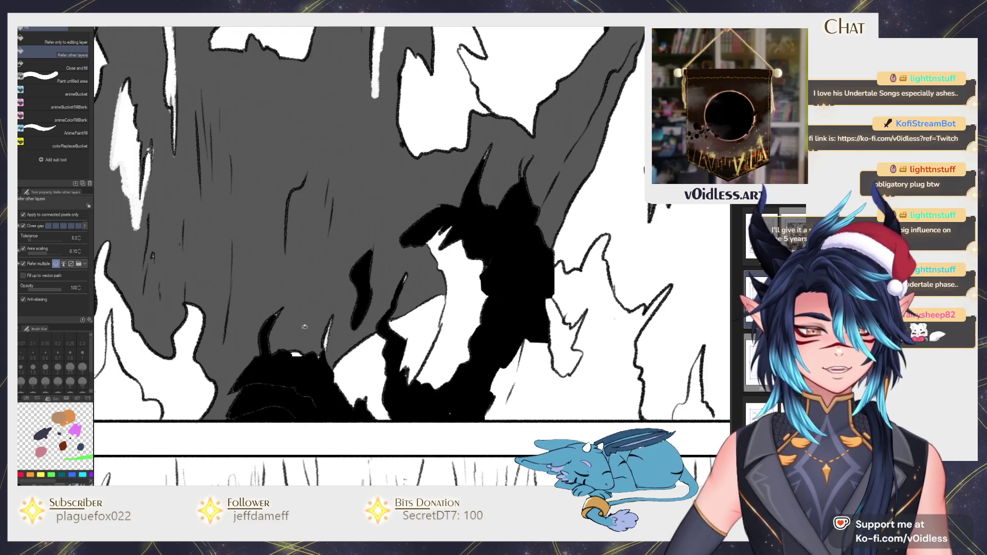
{"action": "key", "text": "p"}
{"action": "left_click_drag", "start_coordinate": [285, 360], "coordinate": [304, 349]}
{"action": "left_click_drag", "start_coordinate": [324, 314], "coordinate": [319, 369]}
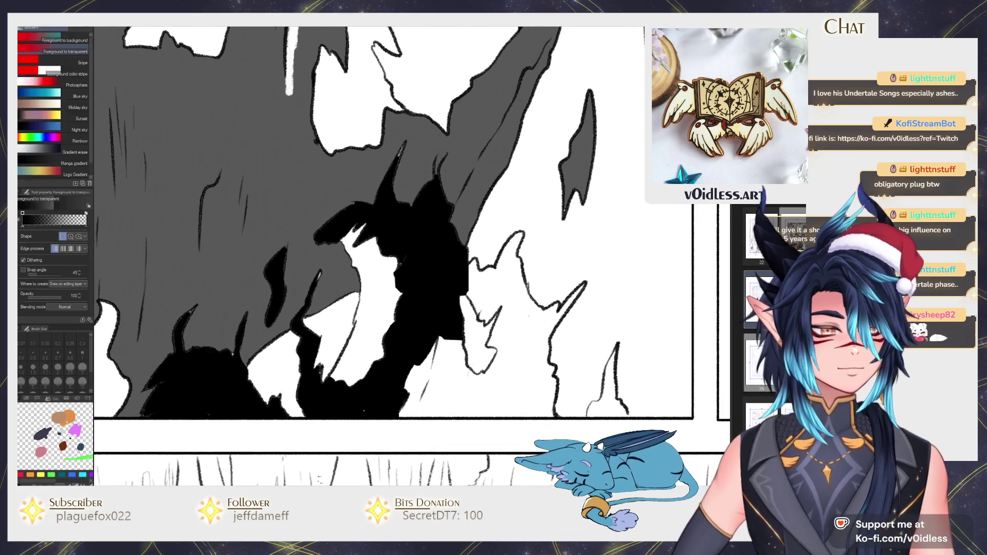
Step: Fill two remaining white gaps black and ink a thin dark line along the grey edge
{"action": "left_click", "coordinate": [489, 297]}
{"action": "left_click", "coordinate": [609, 401]}
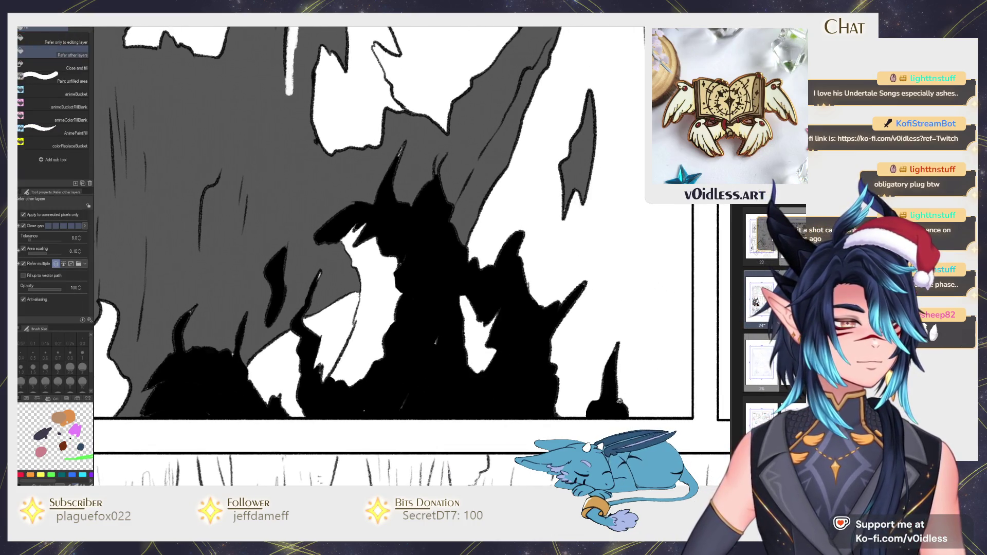
{"action": "key", "text": "p"}
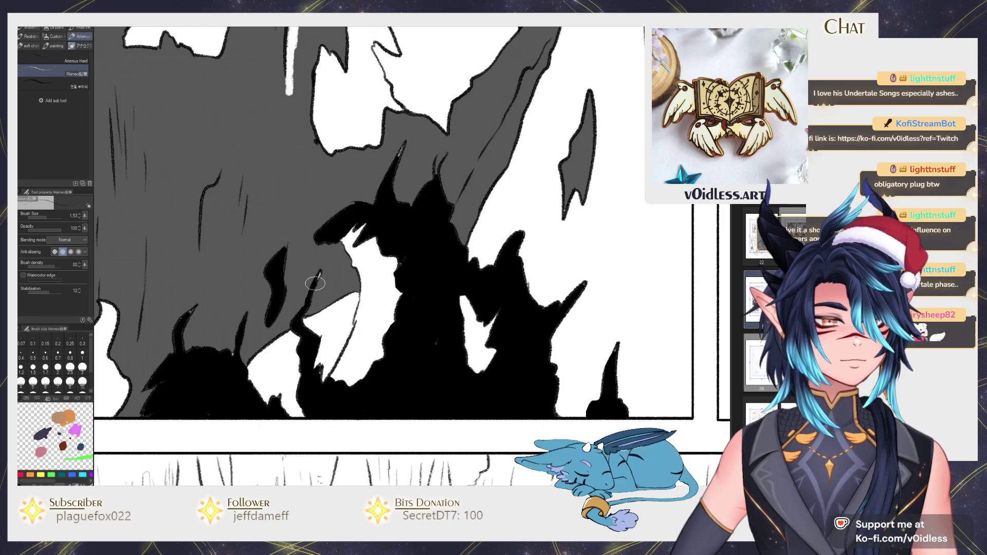
{"action": "left_click_drag", "start_coordinate": [392, 155], "coordinate": [432, 120]}
{"action": "scroll", "coordinate": [442, 196], "scroll_direction": "down", "scroll_amount": 3}
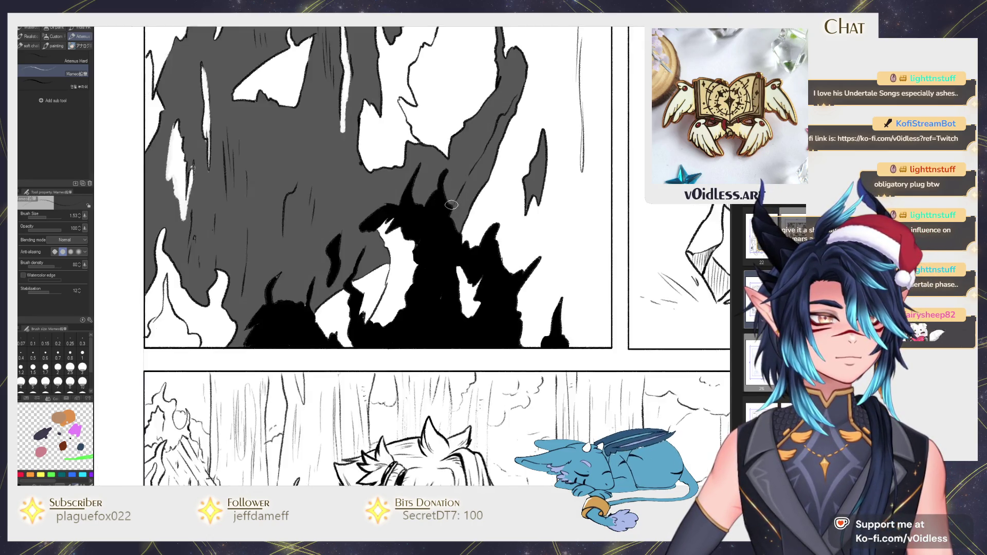
{"action": "scroll", "coordinate": [444, 198], "scroll_direction": "down", "scroll_amount": 3}
{"action": "left_click_drag", "start_coordinate": [444, 198], "coordinate": [433, 271]}
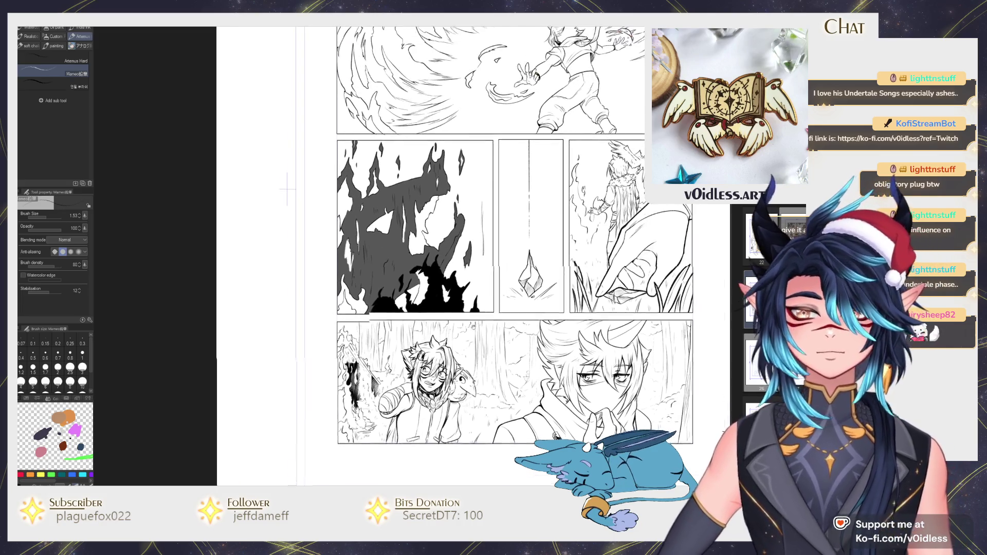
Step: Look over the flame panel, switching between the Fill tool and the inking pen
{"action": "key", "text": "g"}
{"action": "scroll", "coordinate": [407, 298], "scroll_direction": "up", "scroll_amount": 3}
{"action": "scroll", "coordinate": [405, 300], "scroll_direction": "down", "scroll_amount": 1}
{"action": "scroll", "coordinate": [405, 301], "scroll_direction": "down", "scroll_amount": 2}
{"action": "key", "text": "p"}
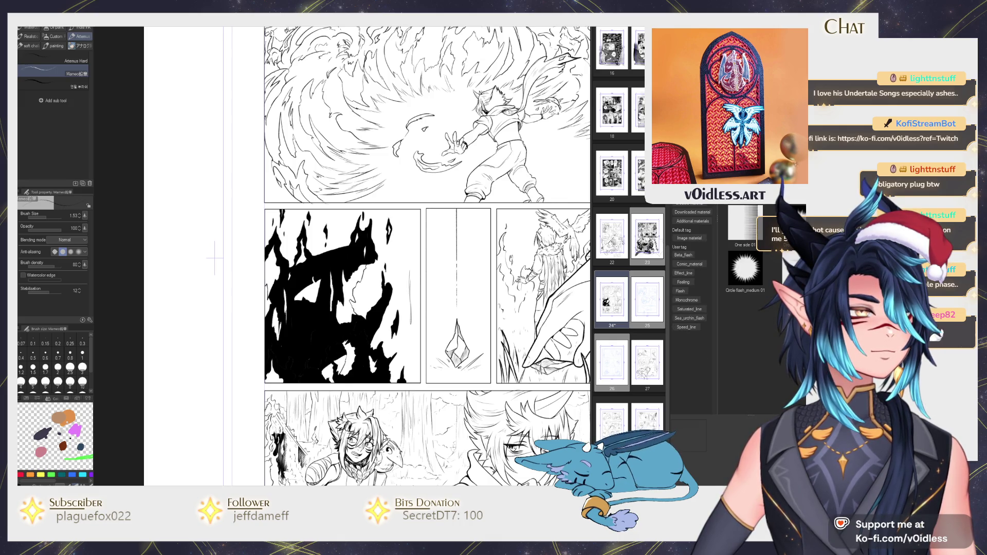
{"action": "scroll", "coordinate": [746, 309], "scroll_direction": "down", "scroll_amount": 2}
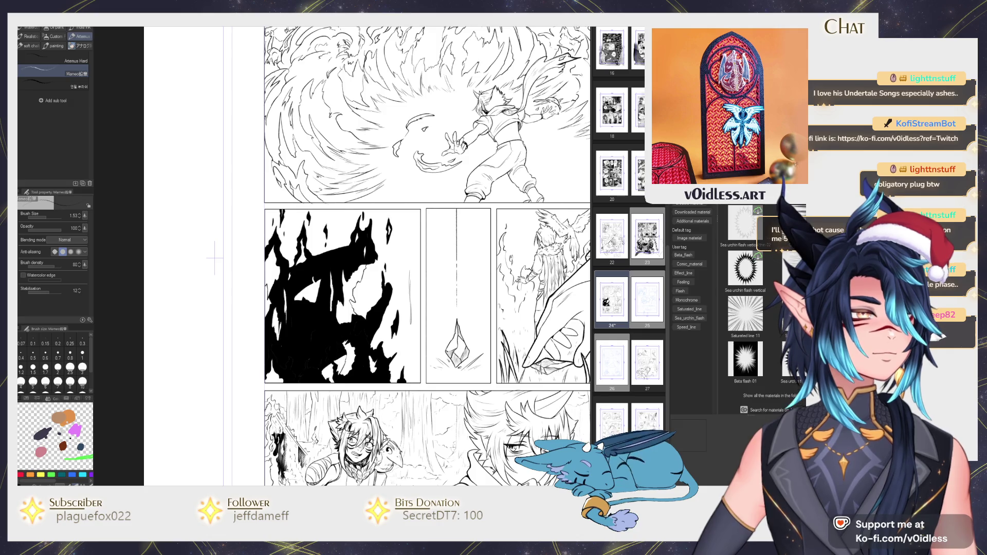
{"action": "scroll", "coordinate": [745, 309], "scroll_direction": "up", "scroll_amount": 3}
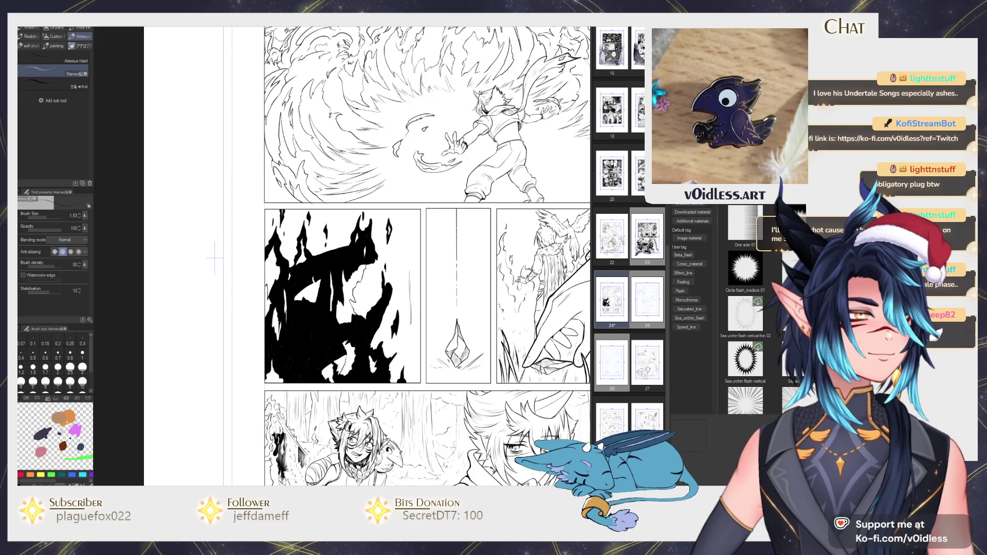
Step: Browse the Effect_line/Speed_line materials and drag a horizontal speed-line material across the page
{"action": "left_click", "coordinate": [689, 199]}
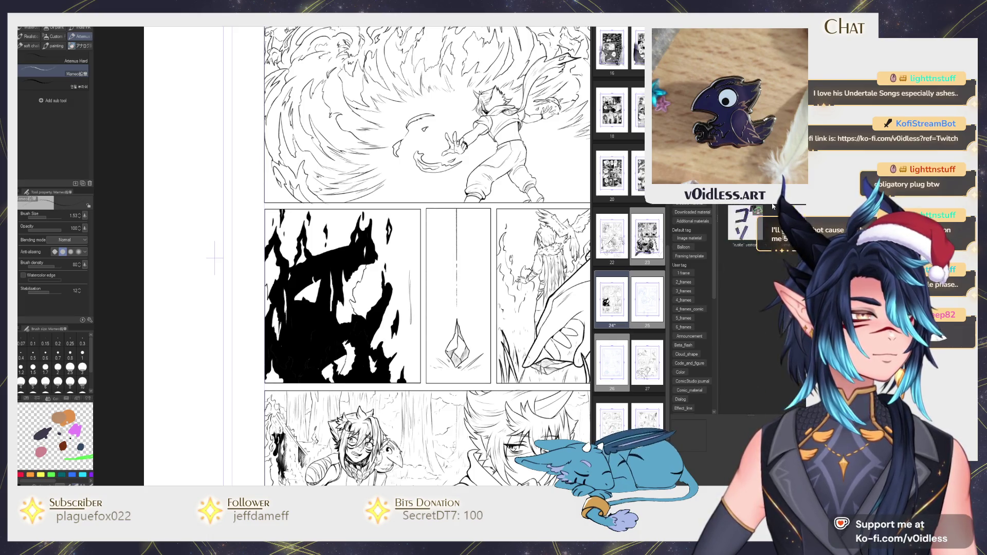
{"action": "left_click", "coordinate": [689, 204]}
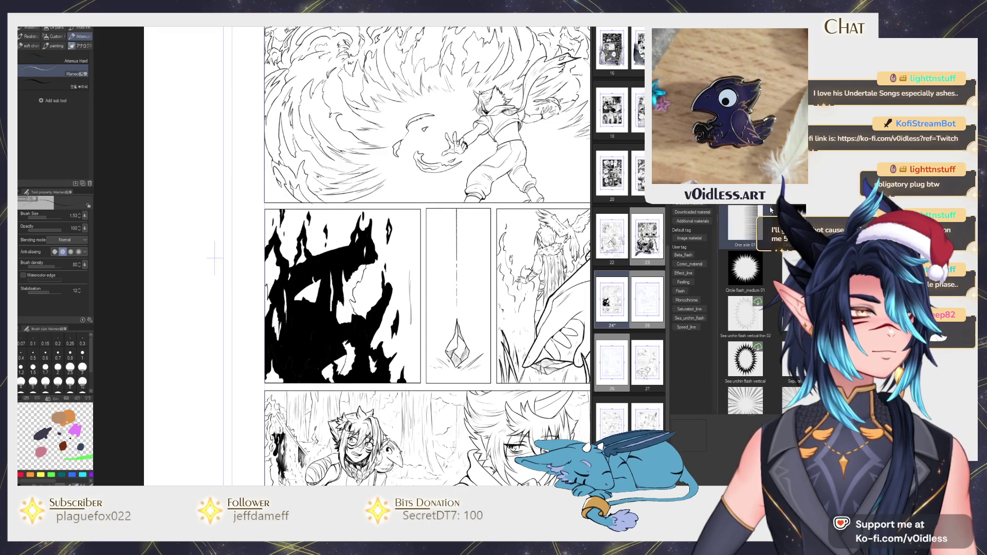
{"action": "scroll", "coordinate": [770, 207], "scroll_direction": "down", "scroll_amount": 1}
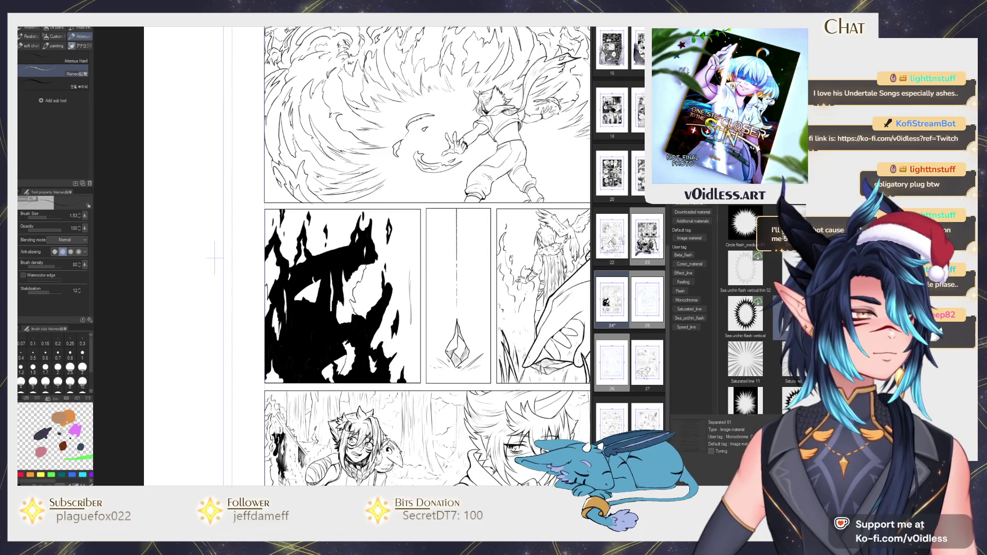
{"action": "left_click_drag", "start_coordinate": [746, 401], "coordinate": [442, 258]}
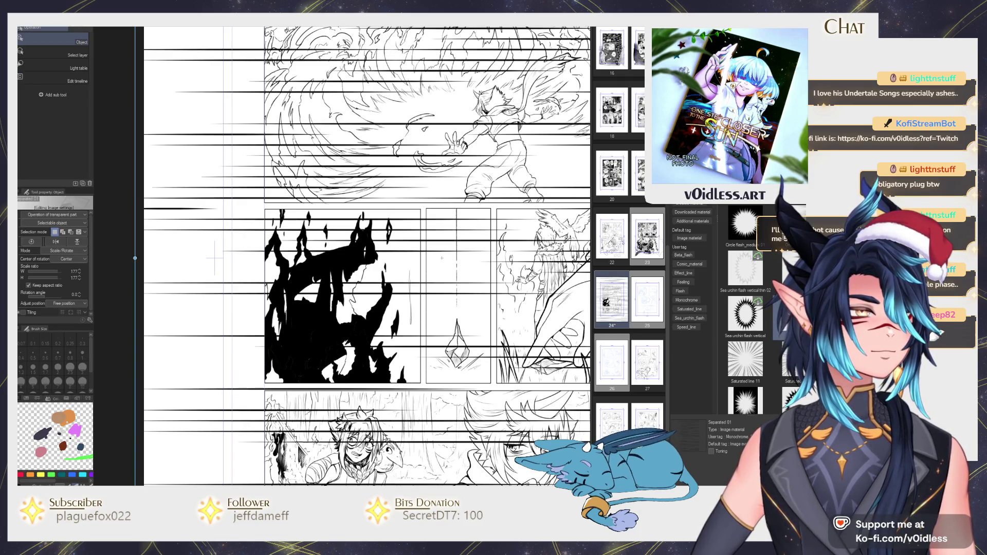
Step: Undo the horizontal placement, then rotate the speed-line material vertical and shrink it
{"action": "key", "text": "ctrl+z"}
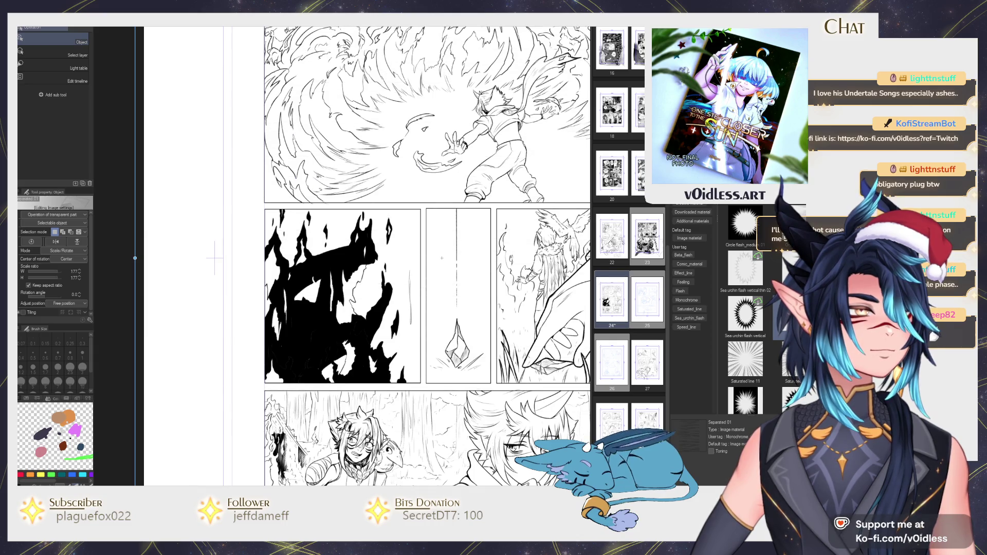
{"action": "scroll", "coordinate": [545, 290], "scroll_direction": "down", "scroll_amount": 1}
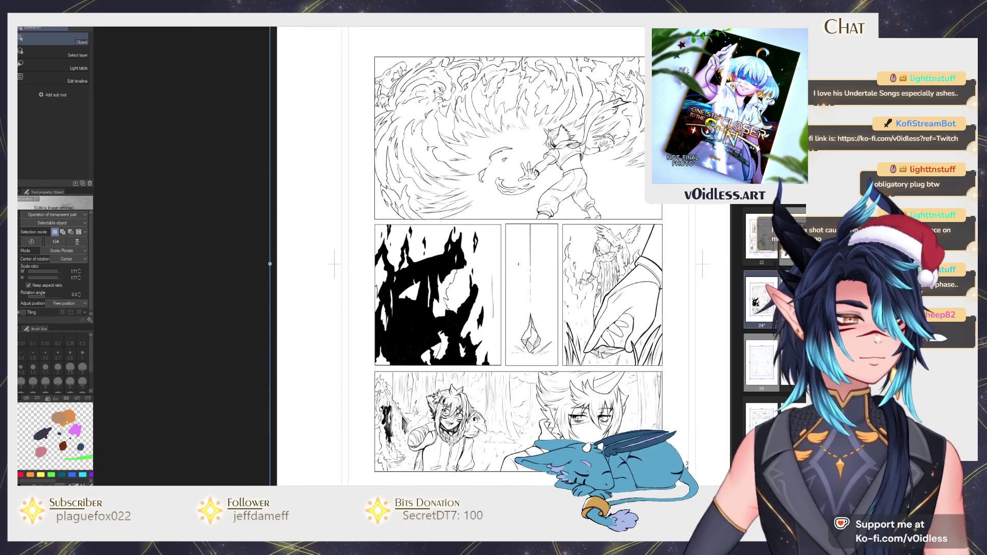
{"action": "scroll", "coordinate": [578, 262], "scroll_direction": "down", "scroll_amount": 2}
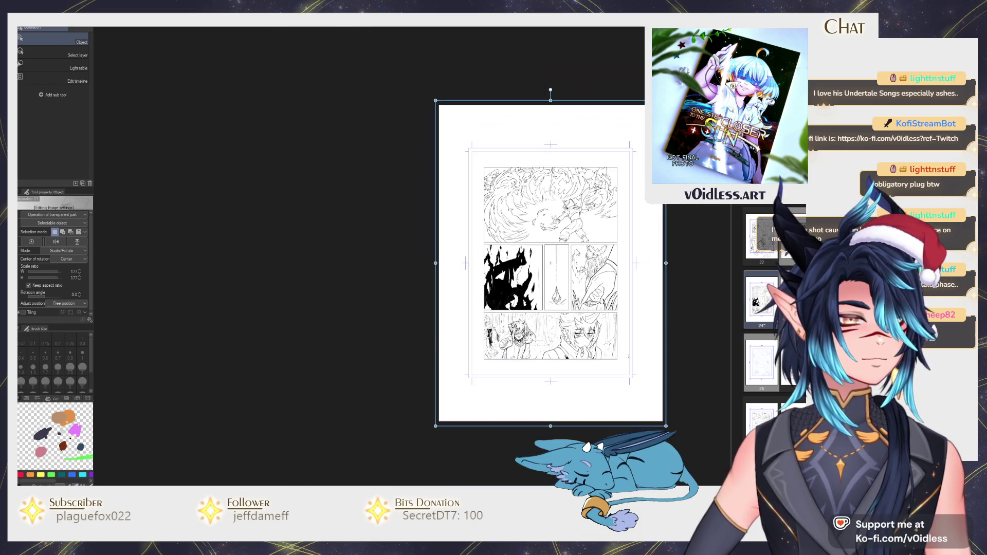
{"action": "left_click_drag", "start_coordinate": [556, 94], "coordinate": [422, 195]}
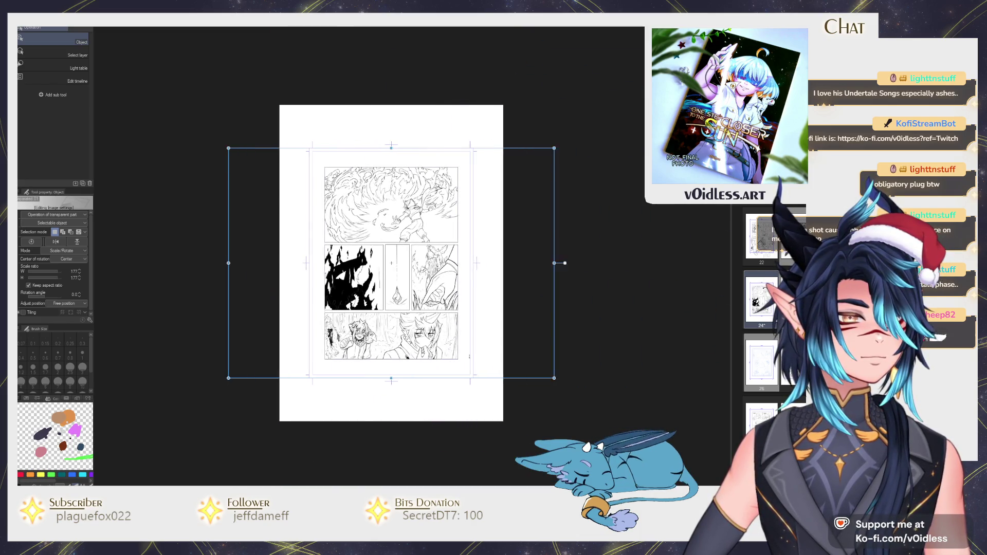
{"action": "left_click_drag", "start_coordinate": [523, 150], "coordinate": [339, 282]}
Step: Resize the vertical speed lines over the flame and middle panels and confirm the placement
{"action": "scroll", "coordinate": [338, 305], "scroll_direction": "up", "scroll_amount": 3}
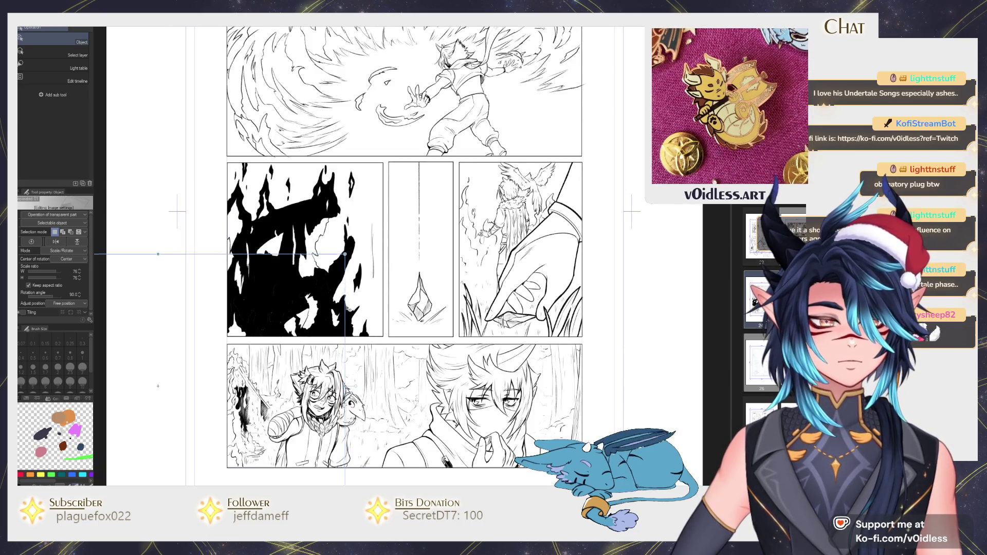
{"action": "scroll", "coordinate": [360, 288], "scroll_direction": "left", "scroll_amount": 3}
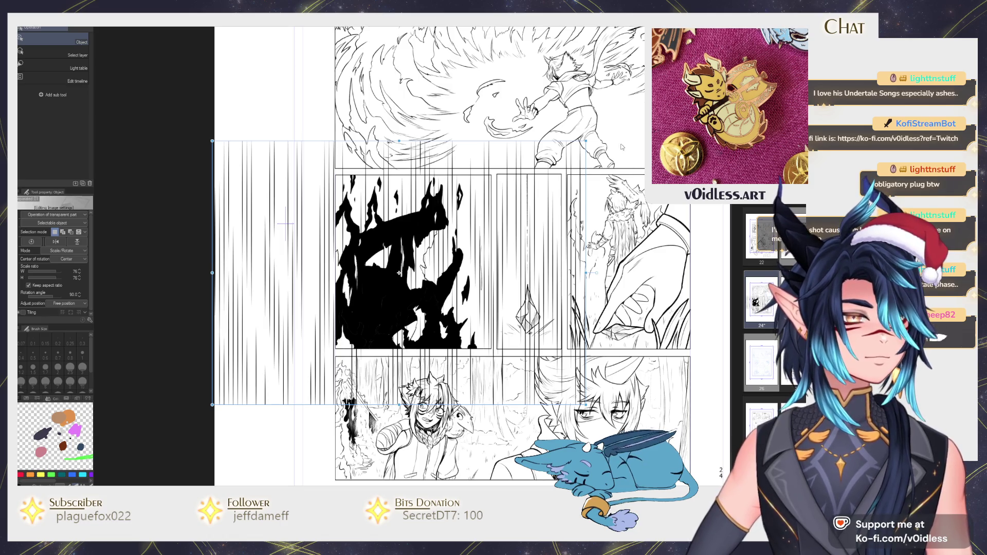
{"action": "mouse_move", "coordinate": [586, 141]}
{"action": "left_mouse_down"}
{"action": "mouse_move", "coordinate": [385, 282]}
{"action": "mouse_move", "coordinate": [368, 328]}
{"action": "left_mouse_up"}
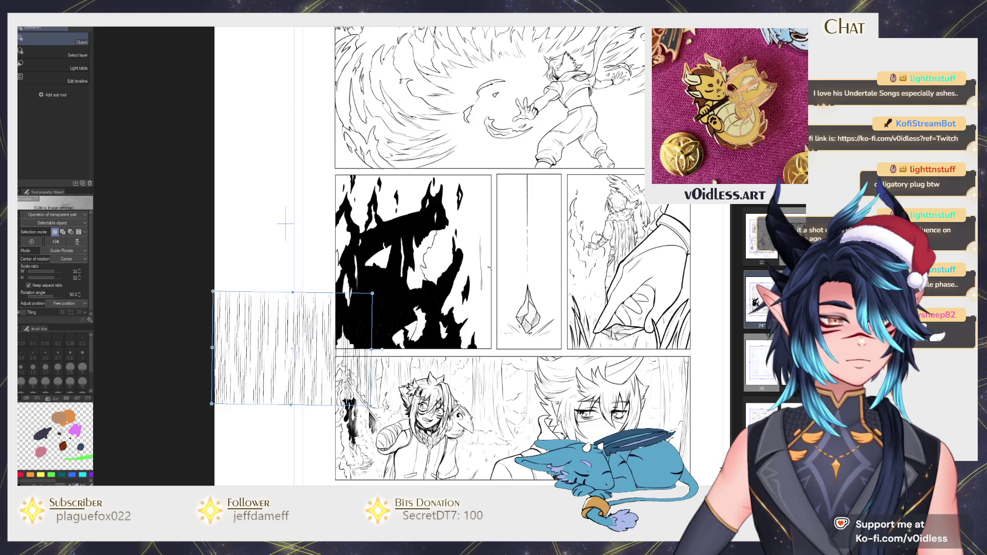
{"action": "left_click_drag", "start_coordinate": [292, 348], "coordinate": [394, 294]}
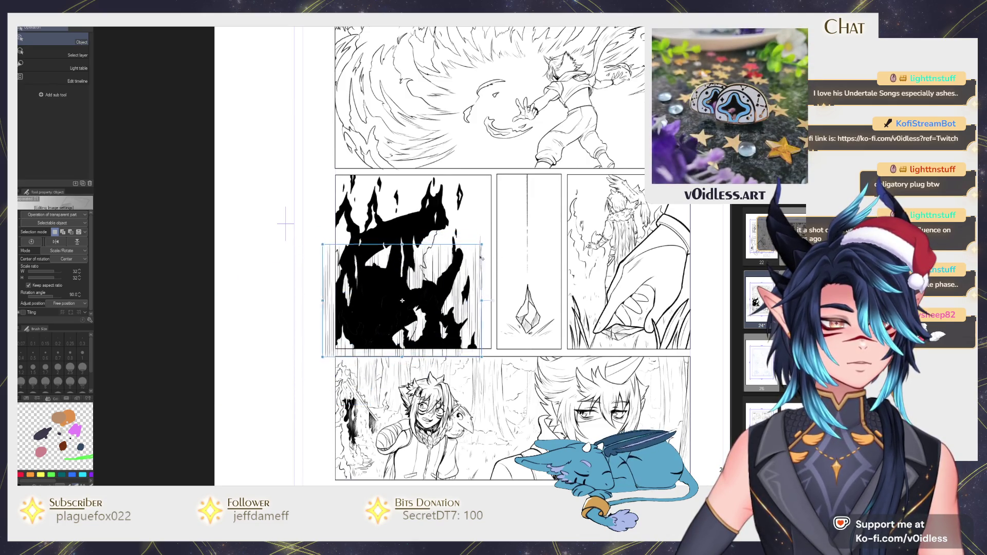
{"action": "left_click_drag", "start_coordinate": [475, 237], "coordinate": [582, 192]}
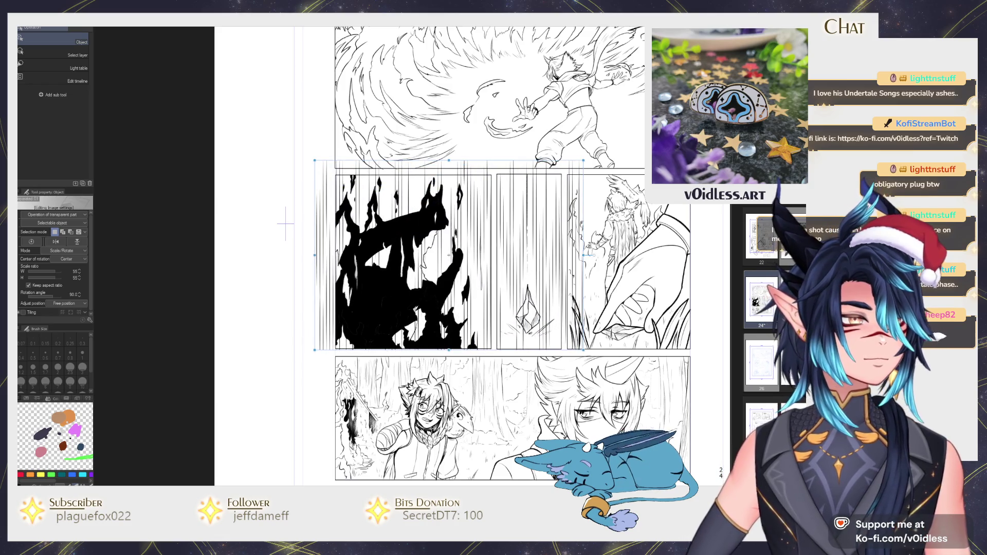
{"action": "key", "text": "Return"}
{"action": "key", "text": "ctrl+plus"}
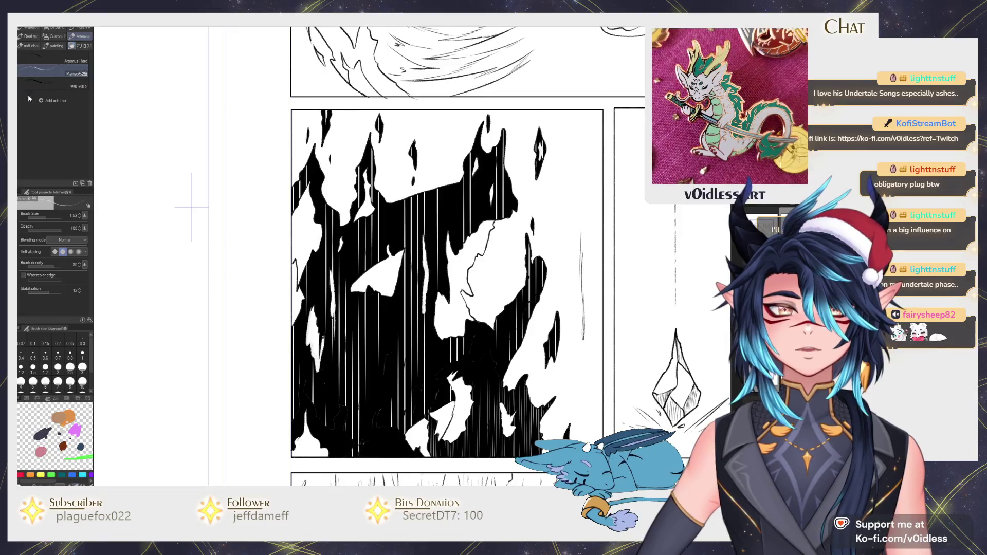
Step: Switch through the Figure and Ruler sub tools to the parallel-line special ruler
{"action": "key", "text": "u"}
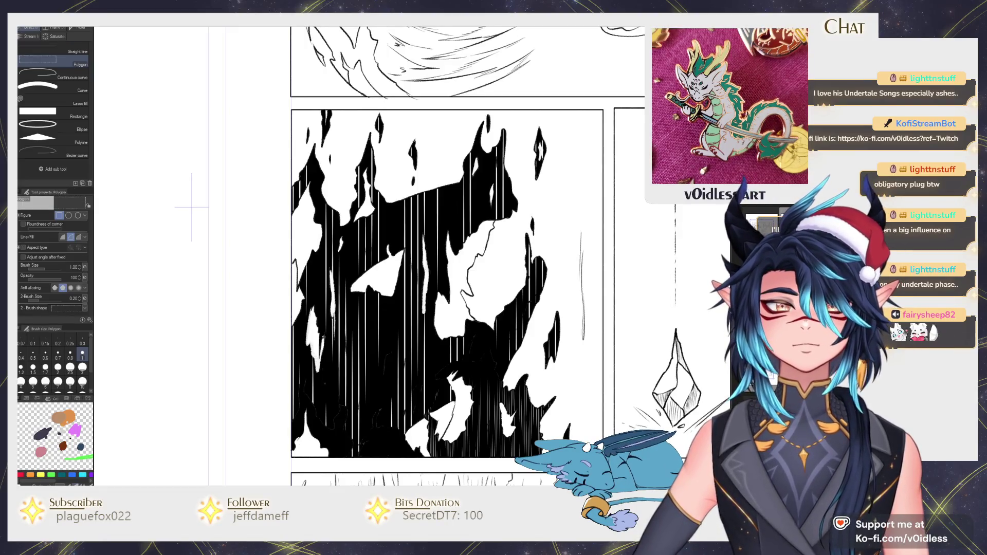
{"action": "left_click", "coordinate": [80, 27]}
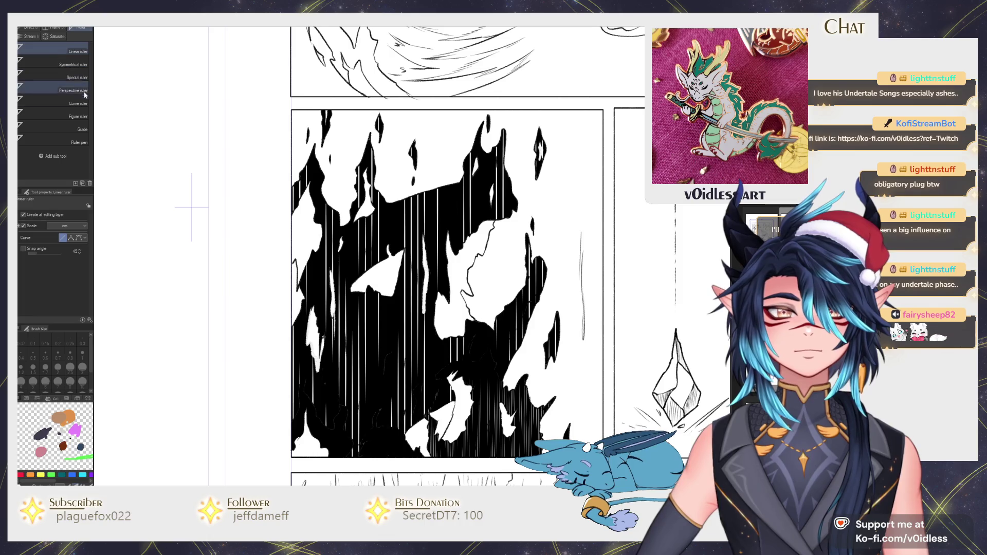
{"action": "left_click", "coordinate": [77, 77]}
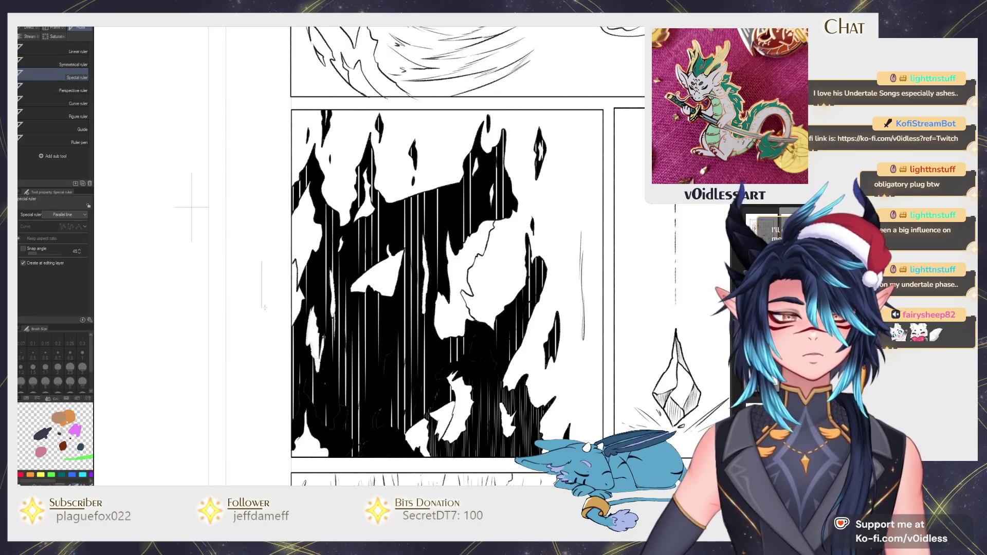
Step: Draw small white marks inside the black flames with the Mameo pencil at size 0.8
{"action": "key", "text": "p"}
{"action": "left_click_drag", "start_coordinate": [363, 408], "coordinate": [294, 341]}
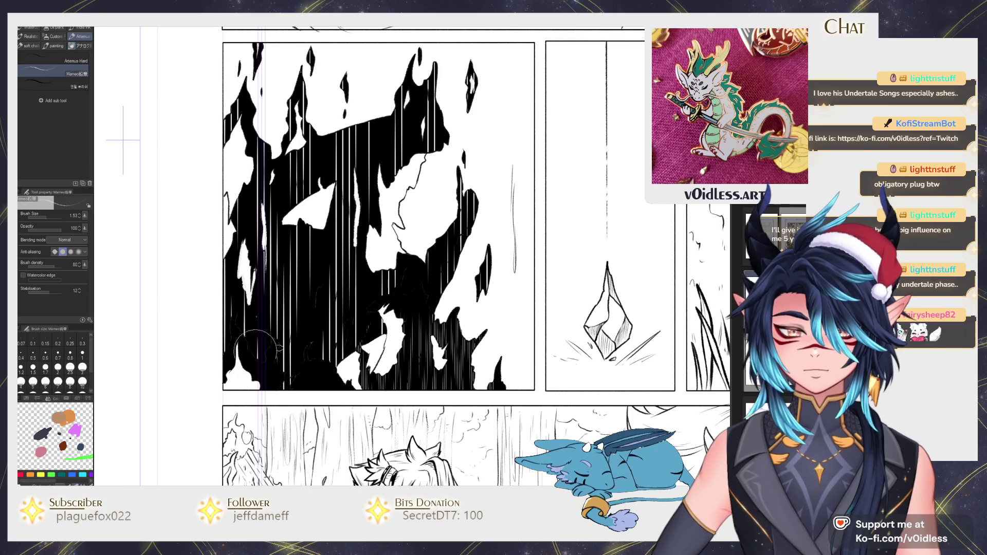
{"action": "left_click", "coordinate": [70, 353]}
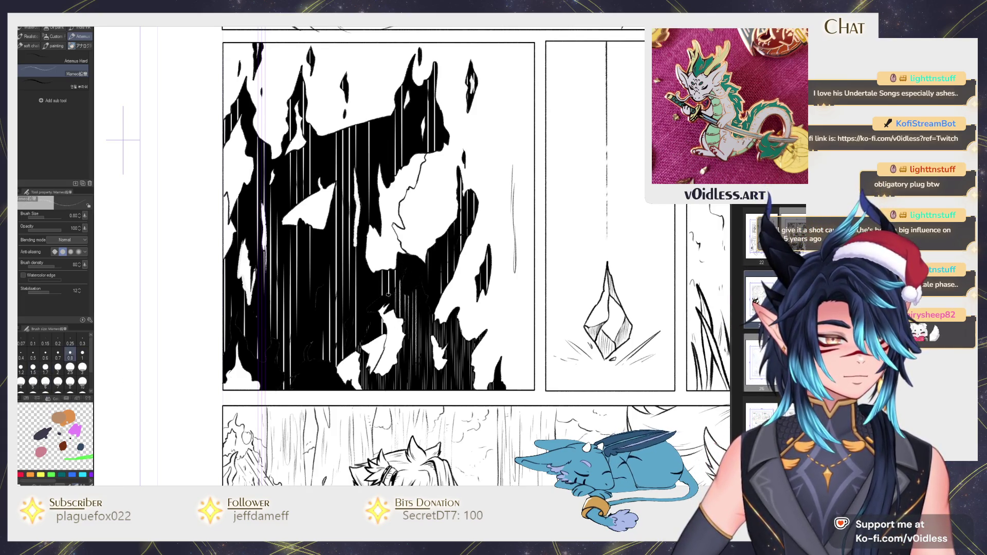
{"action": "left_click_drag", "start_coordinate": [359, 355], "coordinate": [373, 380]}
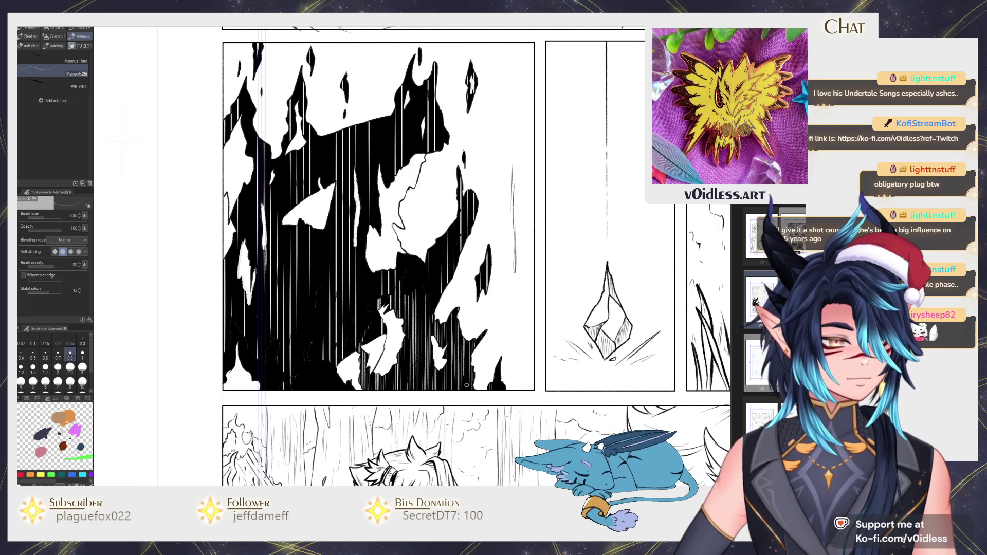
{"action": "key", "text": "b"}
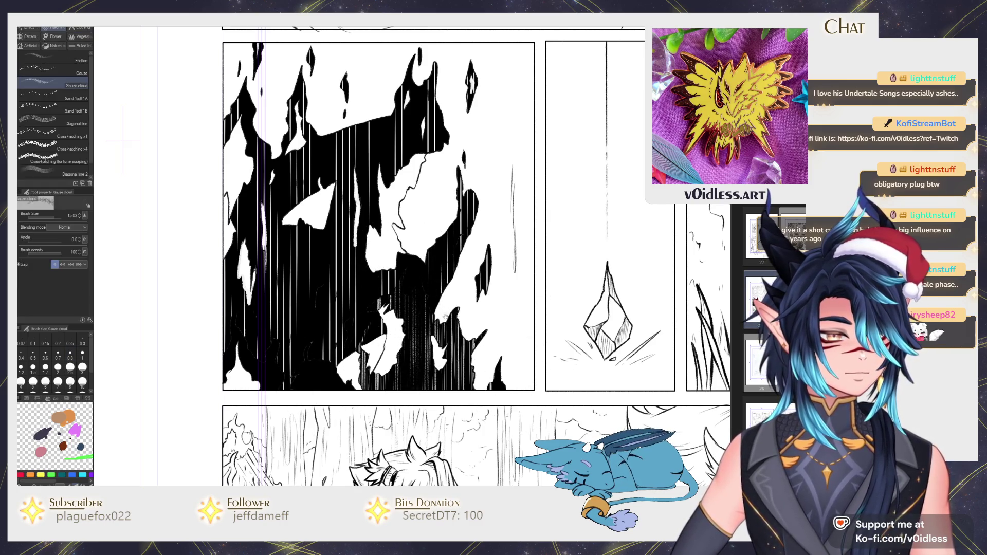
Step: Paint gray gauze cloud texture over the flame panel's black areas in several passes
{"action": "left_click_drag", "start_coordinate": [391, 352], "coordinate": [438, 409]}
{"action": "key", "text": "p"}
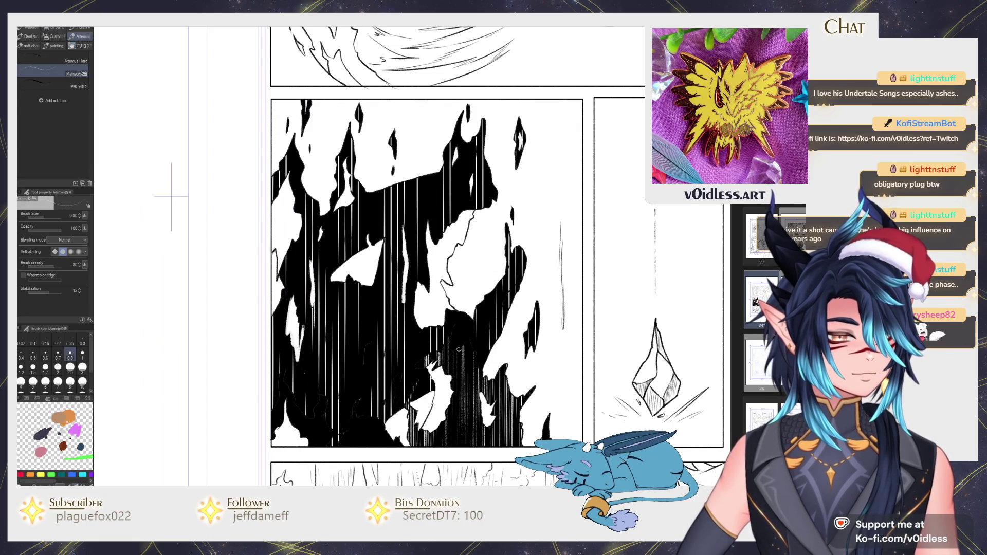
{"action": "scroll", "coordinate": [406, 223], "scroll_direction": "down", "scroll_amount": 3}
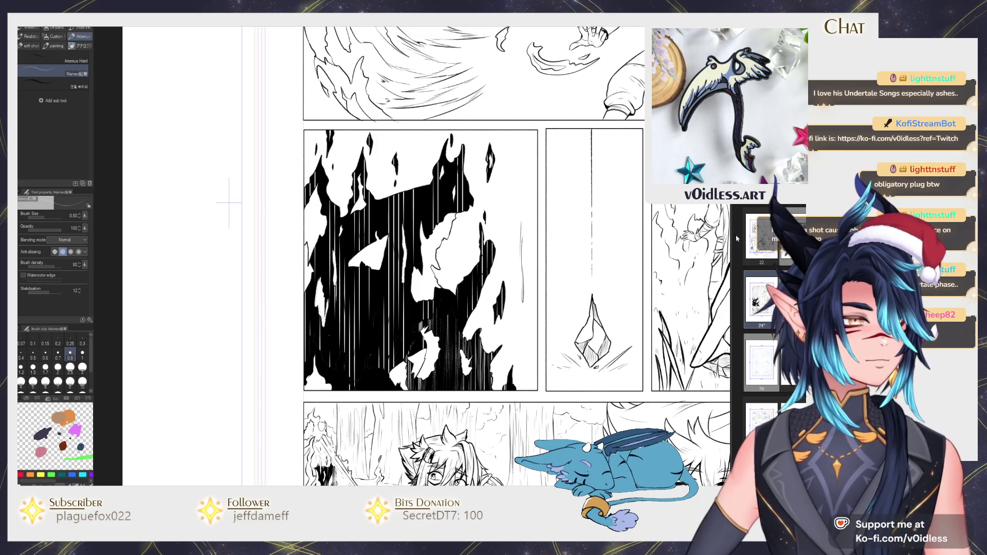
{"action": "left_click_drag", "start_coordinate": [228, 202], "coordinate": [228, 219]}
{"action": "scroll", "coordinate": [392, 276], "scroll_direction": "down", "scroll_amount": 2}
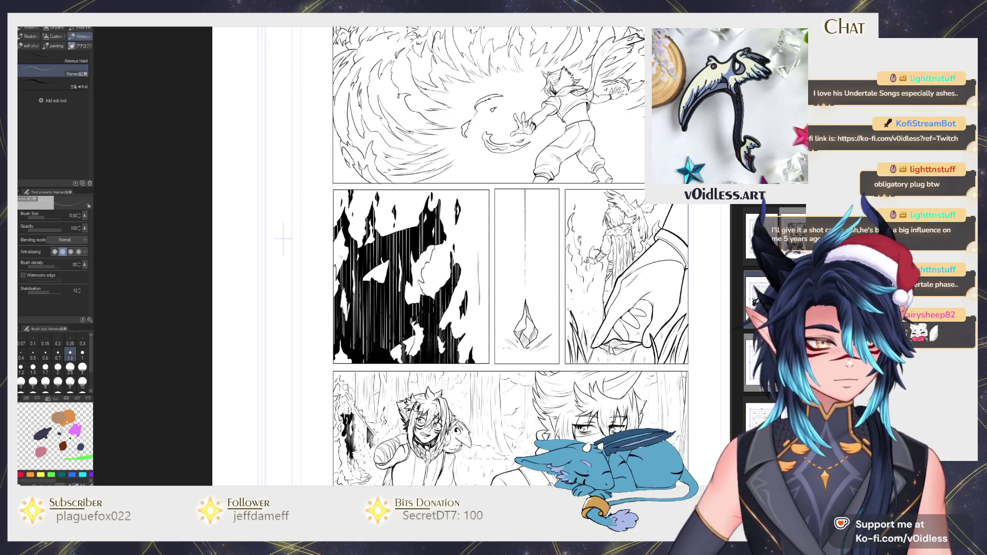
{"action": "key", "text": "b"}
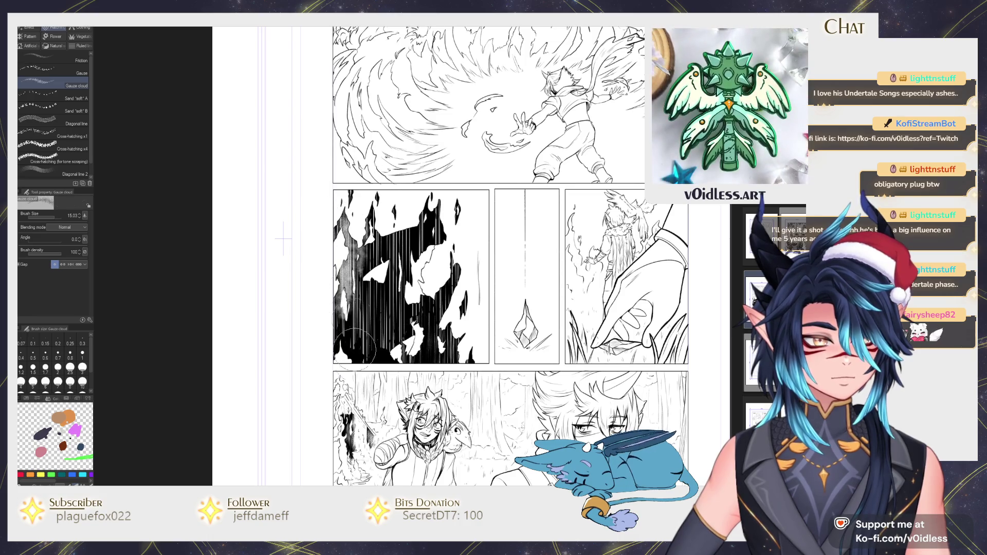
{"action": "mouse_move", "coordinate": [363, 246]}
{"action": "left_mouse_down"}
{"action": "mouse_move", "coordinate": [360, 330]}
{"action": "mouse_move", "coordinate": [401, 355]}
{"action": "left_mouse_up"}
{"action": "mouse_move", "coordinate": [380, 272]}
{"action": "left_mouse_down"}
{"action": "mouse_move", "coordinate": [390, 345]}
{"action": "mouse_move", "coordinate": [395, 228]}
{"action": "mouse_move", "coordinate": [360, 329]}
{"action": "left_mouse_up"}
{"action": "left_click_drag", "start_coordinate": [386, 216], "coordinate": [370, 349]}
{"action": "left_click_drag", "start_coordinate": [360, 313], "coordinate": [390, 366]}
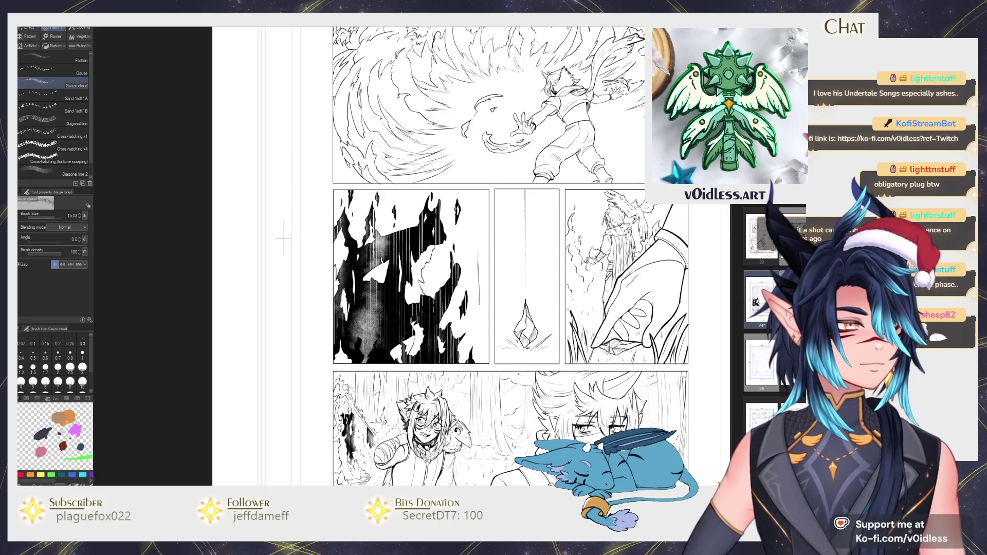
{"action": "left_click_drag", "start_coordinate": [370, 283], "coordinate": [355, 360]}
{"action": "mouse_move", "coordinate": [408, 296]}
{"action": "left_mouse_down"}
{"action": "mouse_move", "coordinate": [428, 222]}
{"action": "mouse_move", "coordinate": [378, 186]}
{"action": "mouse_move", "coordinate": [378, 262]}
{"action": "mouse_move", "coordinate": [360, 334]}
{"action": "left_mouse_up"}
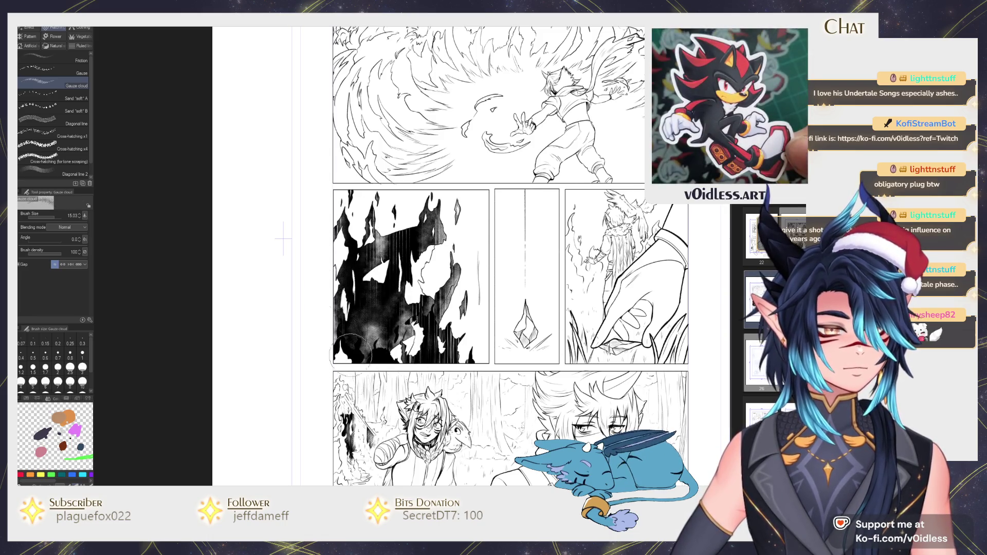
Step: Add more gauze cloud texture across the lower black flames
{"action": "key", "text": "p"}
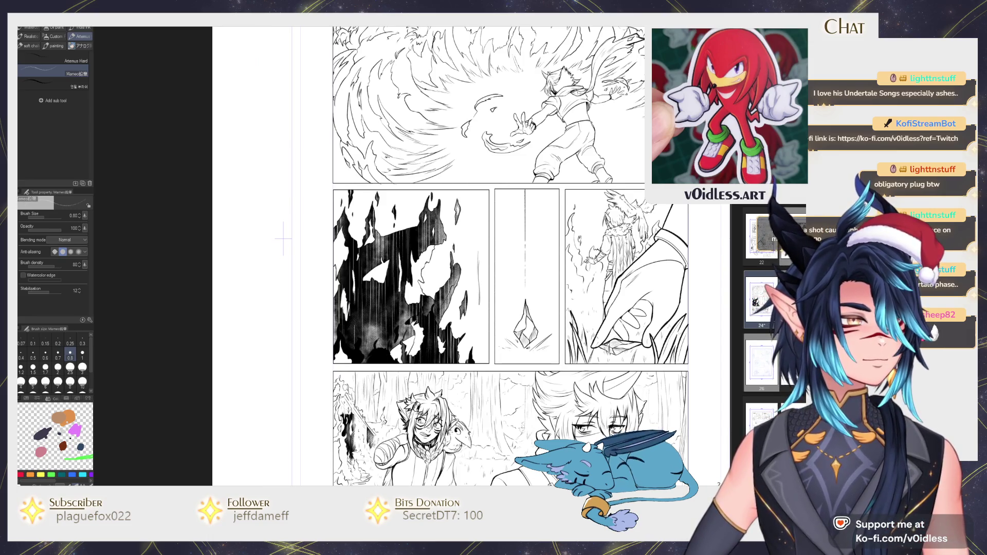
{"action": "key", "text": "b"}
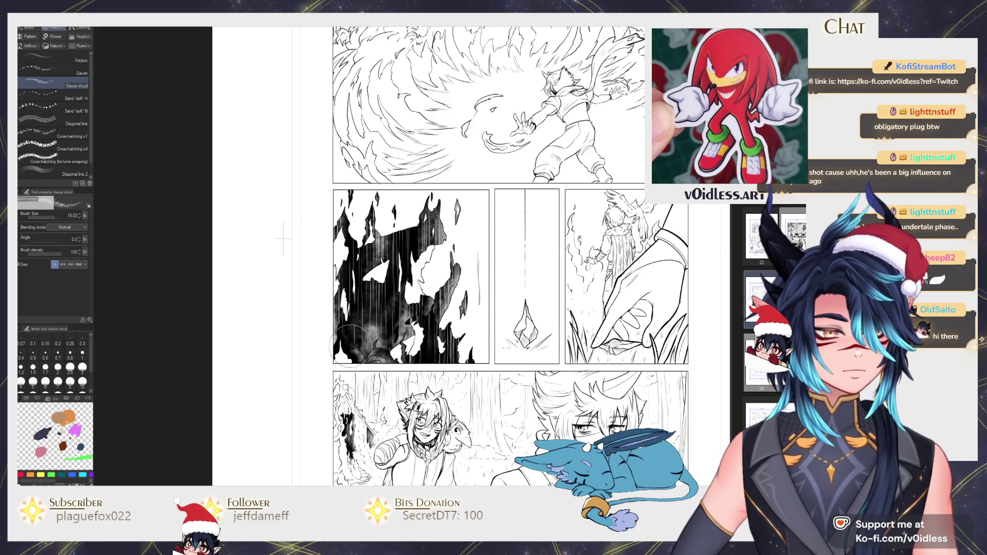
{"action": "left_click_drag", "start_coordinate": [381, 356], "coordinate": [441, 340]}
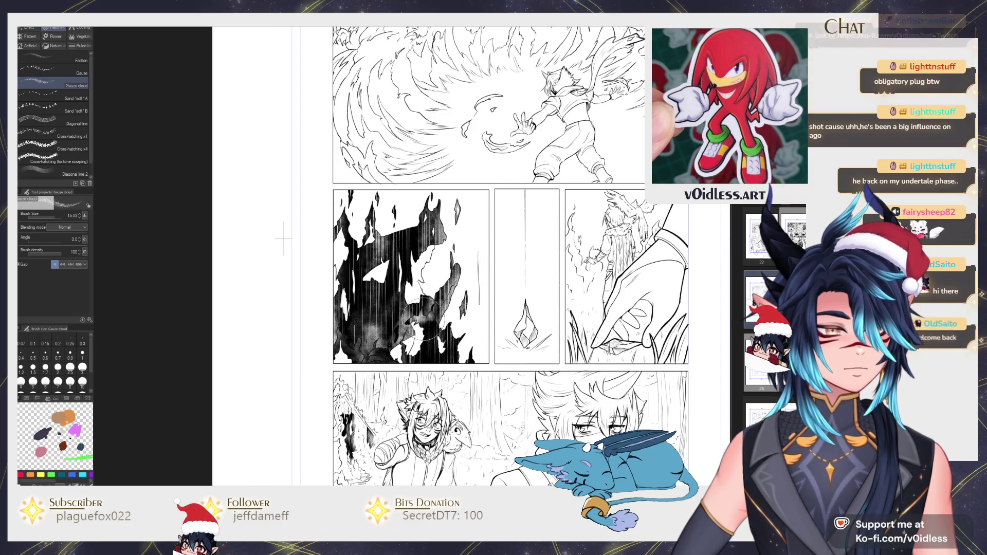
{"action": "key", "text": "p"}
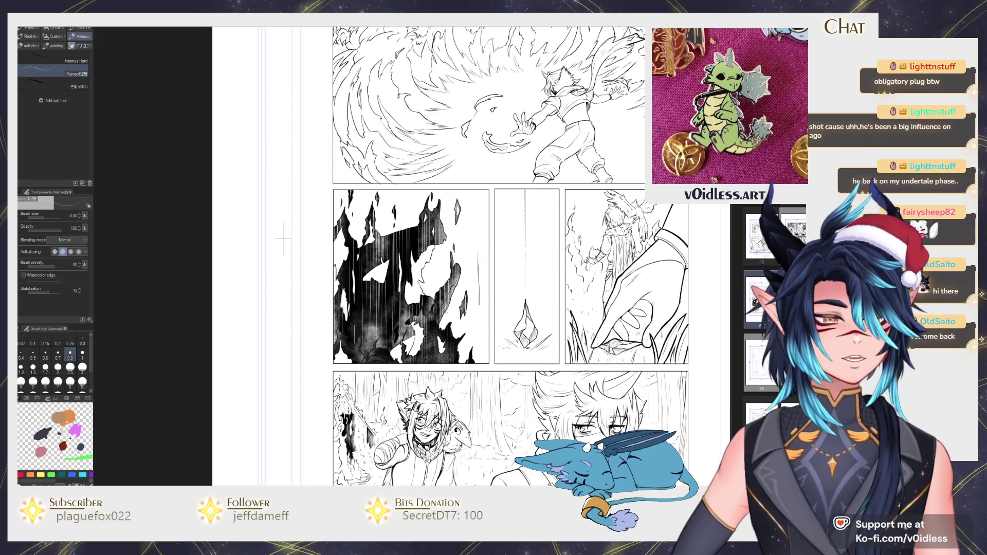
{"action": "key", "text": "ctrl+plus"}
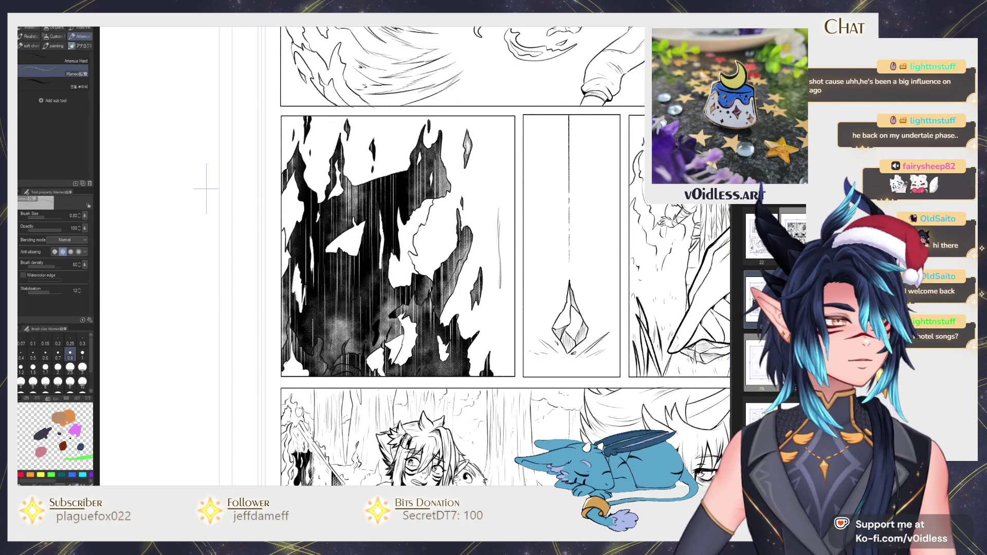
{"action": "key", "text": "b"}
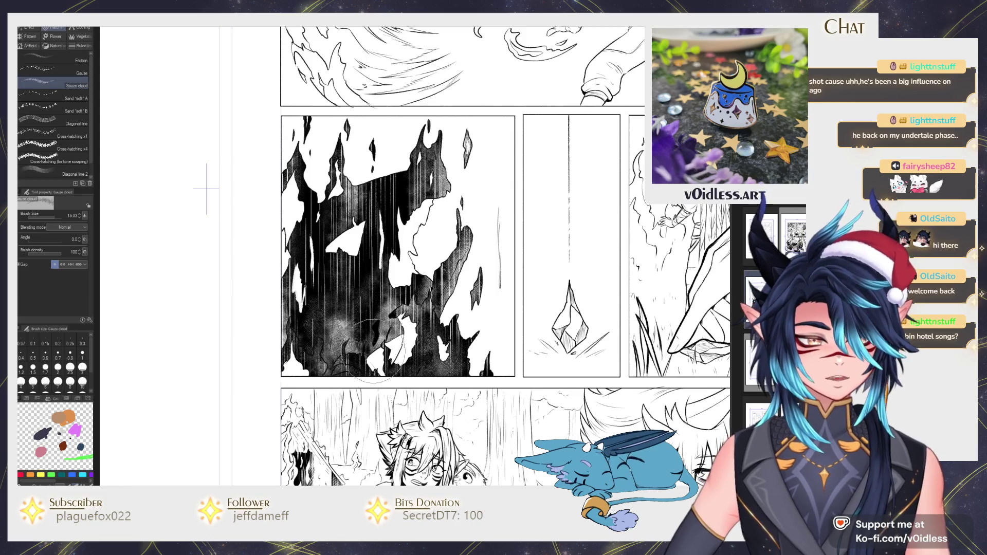
{"action": "left_click_drag", "start_coordinate": [385, 346], "coordinate": [432, 339]}
{"action": "scroll", "coordinate": [441, 360], "scroll_direction": "down", "scroll_amount": 5}
{"action": "scroll", "coordinate": [479, 314], "scroll_direction": "up", "scroll_amount": 4}
{"action": "key", "text": "p"}
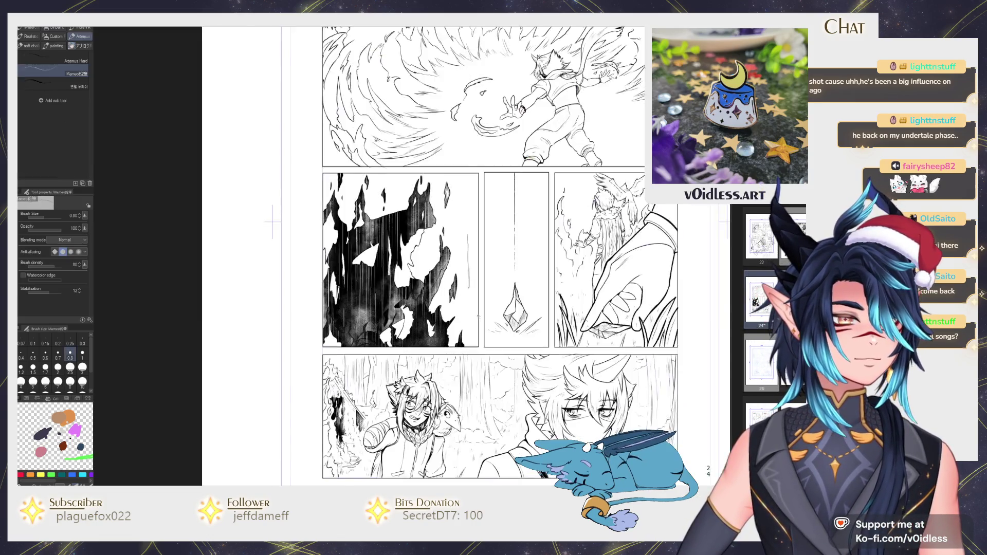
{"action": "scroll", "coordinate": [479, 316], "scroll_direction": "up", "scroll_amount": 2}
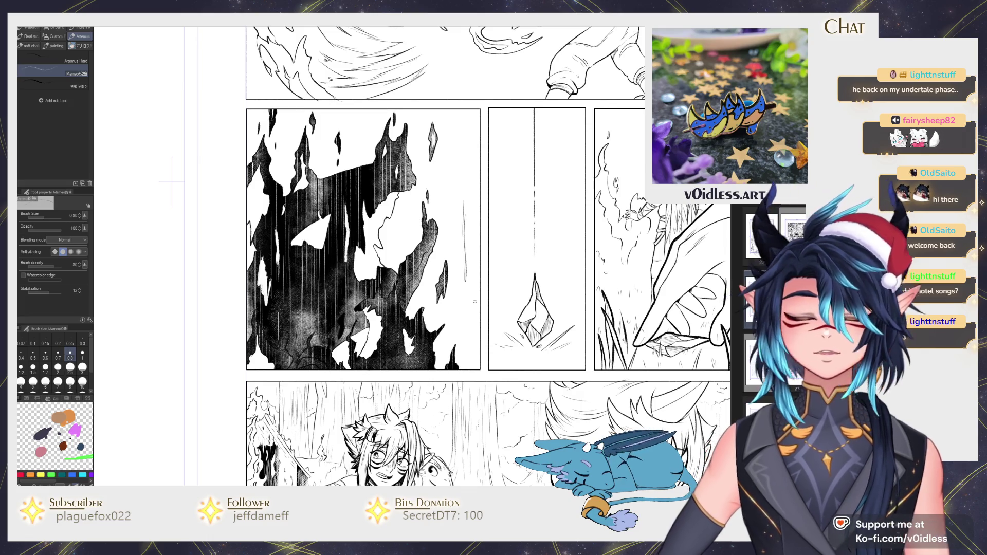
{"action": "left_click_drag", "start_coordinate": [473, 324], "coordinate": [517, 376]}
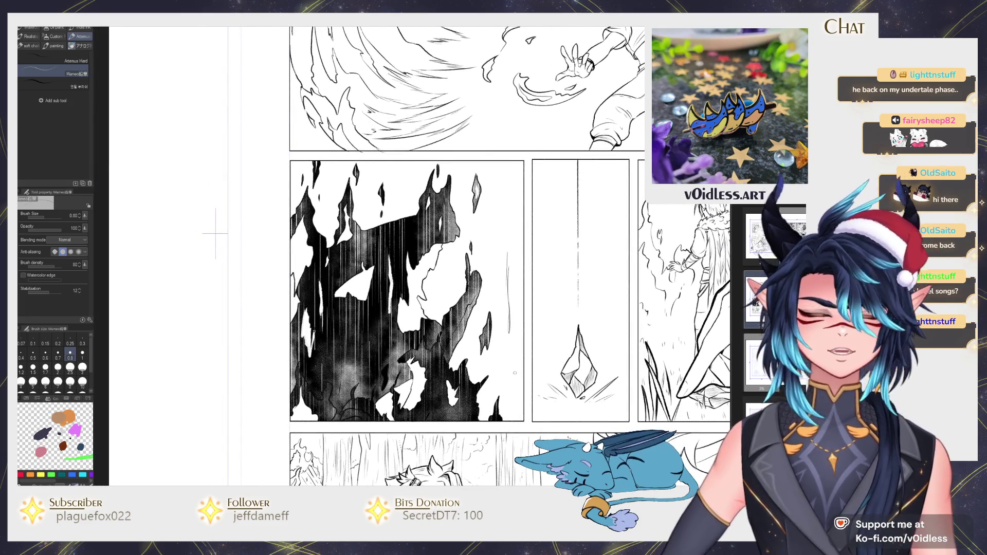
{"action": "key", "text": "ctrl+z"}
{"action": "key", "text": "ctrl+y"}
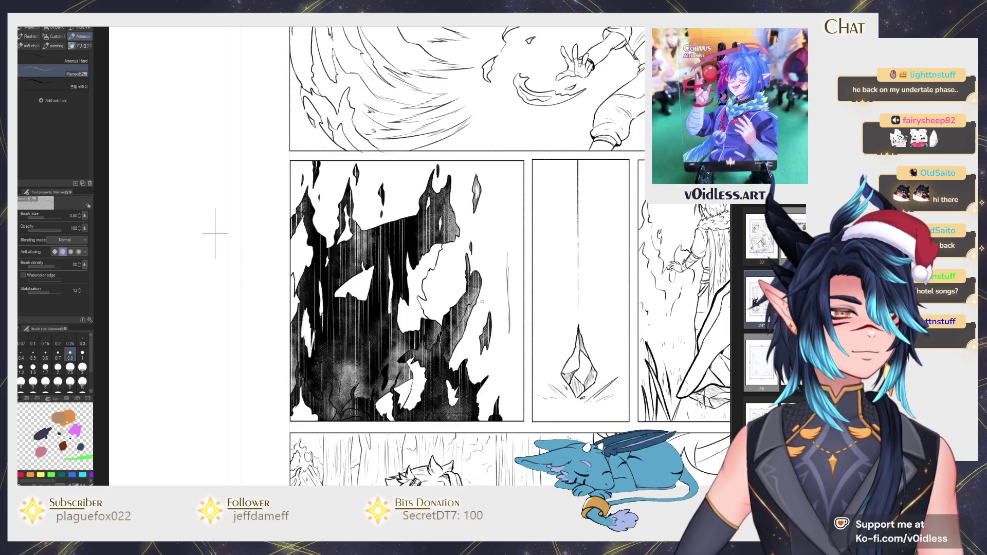
{"action": "key", "text": "ctrl+z"}
{"action": "key", "text": "ctrl+y"}
{"action": "key", "text": "ctrl+y"}
{"action": "key", "text": "ctrl+z"}
{"action": "scroll", "coordinate": [562, 203], "scroll_direction": "down", "scroll_amount": 1}
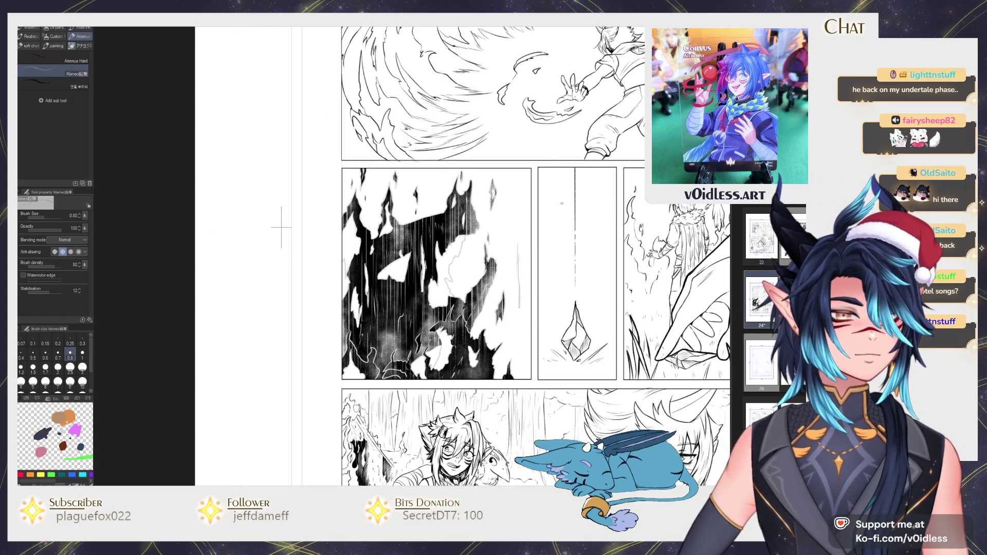
{"action": "key", "text": "ctrl+plus"}
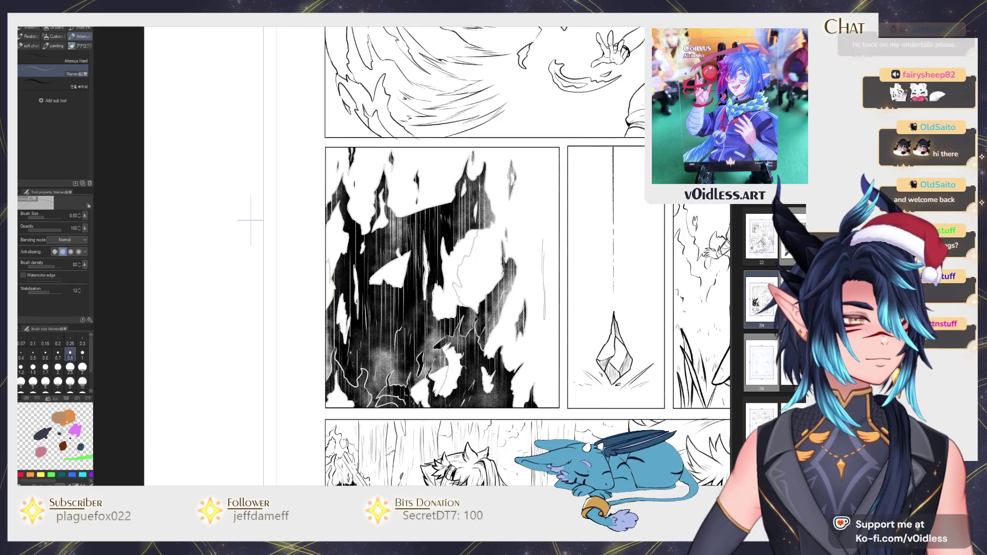
{"action": "scroll", "coordinate": [554, 263], "scroll_direction": "down", "scroll_amount": 2}
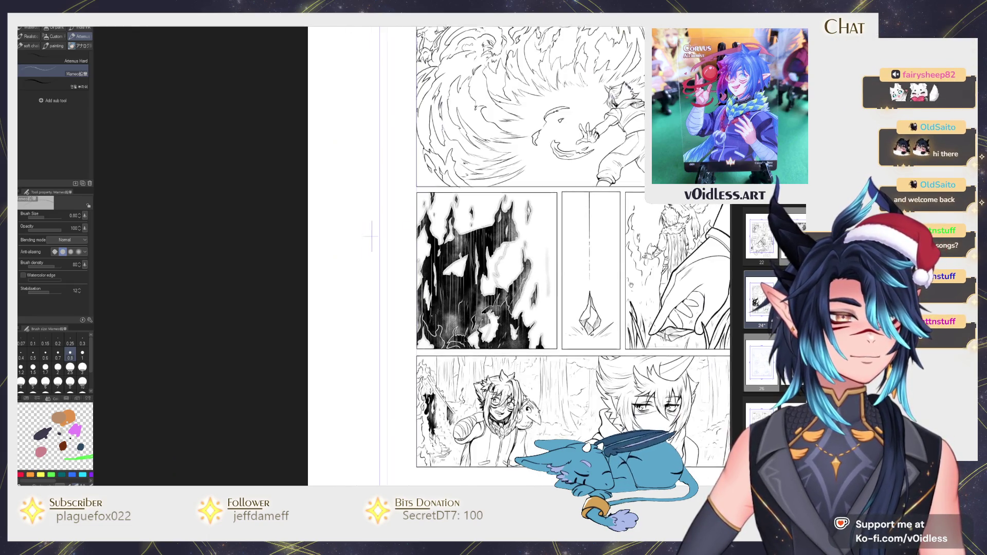
{"action": "scroll", "coordinate": [554, 263], "scroll_direction": "down", "scroll_amount": 2}
{"action": "scroll", "coordinate": [554, 263], "scroll_direction": "down", "scroll_amount": 2}
{"action": "scroll", "coordinate": [554, 263], "scroll_direction": "down", "scroll_amount": 2}
{"action": "scroll", "coordinate": [532, 280], "scroll_direction": "up", "scroll_amount": 2}
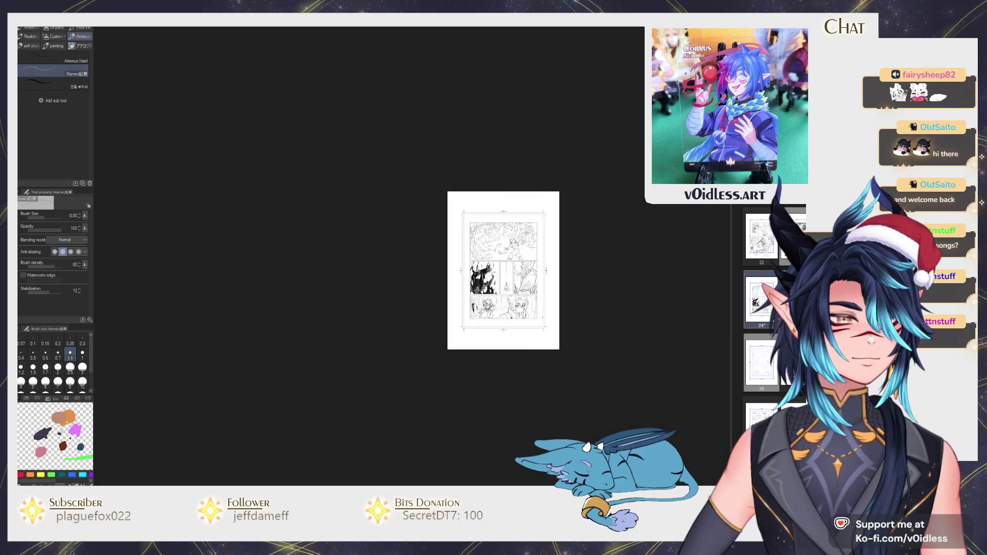
{"action": "scroll", "coordinate": [533, 280], "scroll_direction": "up", "scroll_amount": 3}
{"action": "scroll", "coordinate": [533, 280], "scroll_direction": "up", "scroll_amount": 2}
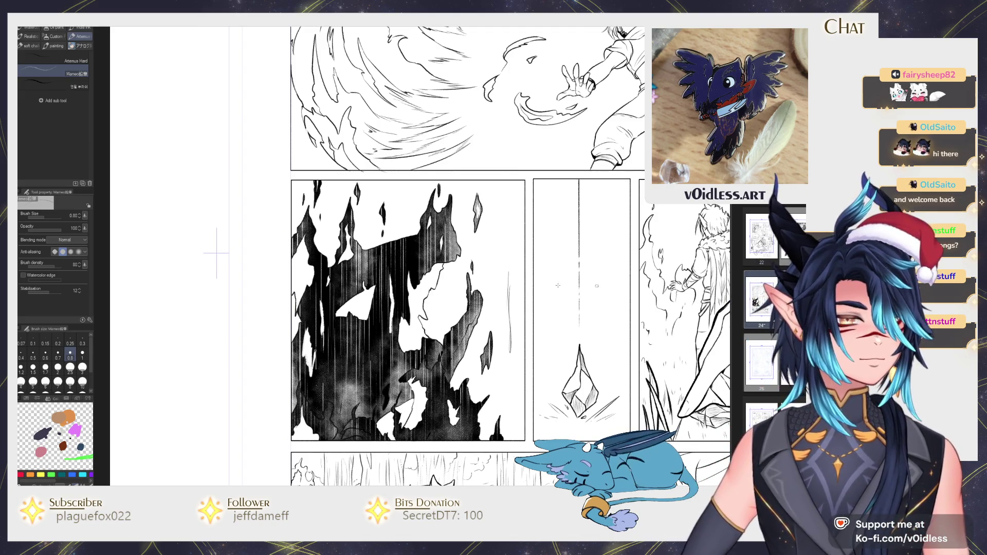
Step: Fill the flame panel's right side, top and top-left white gaps solid black
{"action": "key", "text": "g"}
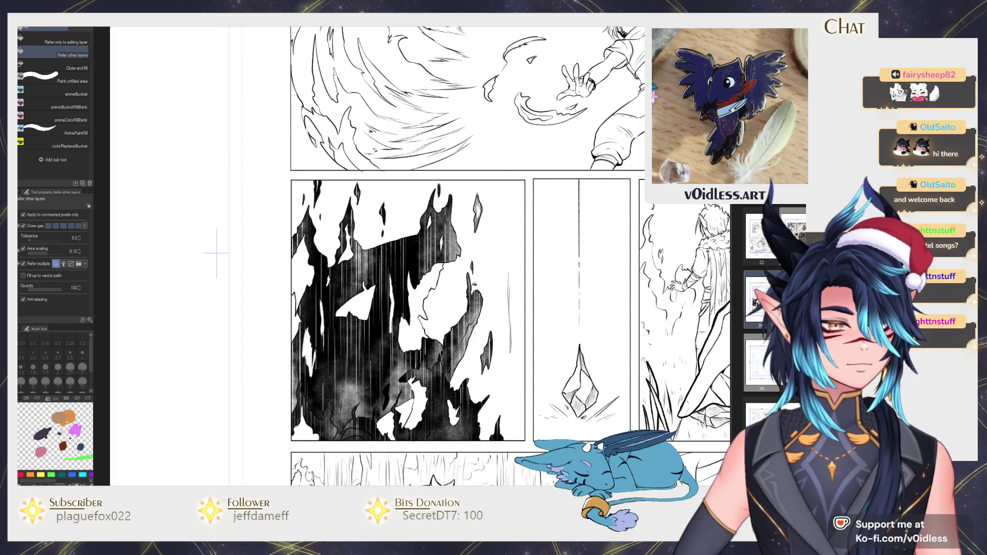
{"action": "left_click", "coordinate": [471, 273]}
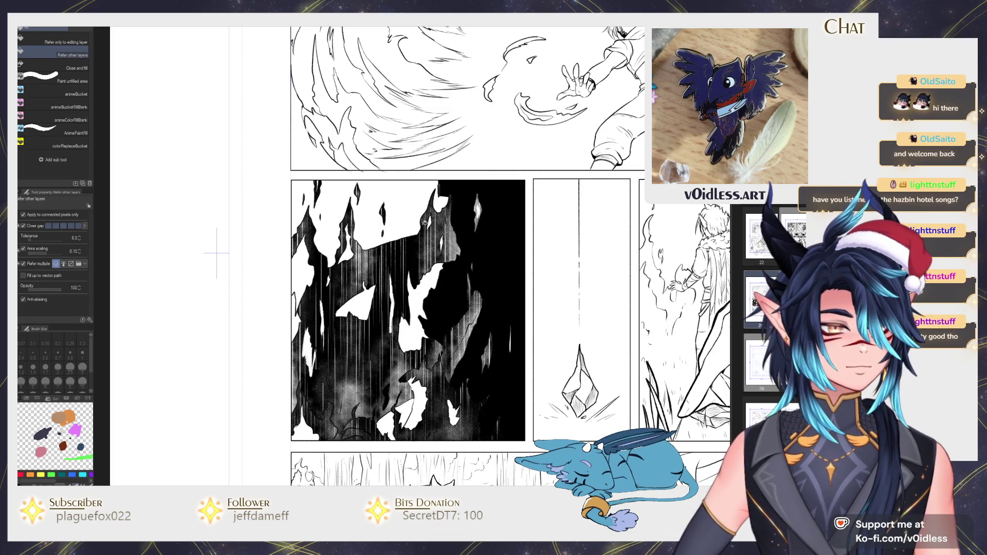
{"action": "left_click", "coordinate": [426, 222]}
{"action": "left_click", "coordinate": [335, 212]}
{"action": "left_click", "coordinate": [305, 210]}
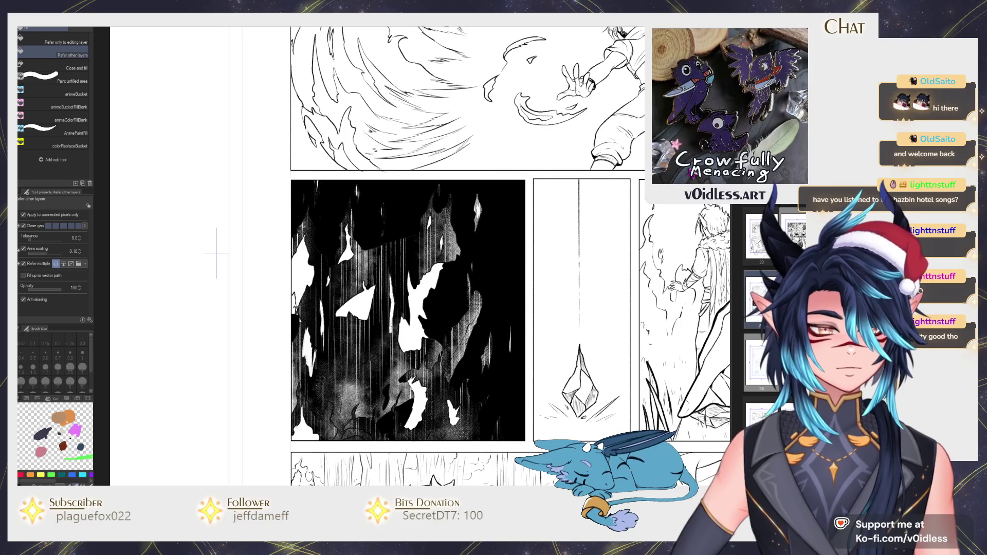
Step: Undo the last two fills to restore the white flame highlights
{"action": "scroll", "coordinate": [304, 314], "scroll_direction": "up", "scroll_amount": 2}
{"action": "scroll", "coordinate": [305, 316], "scroll_direction": "up", "scroll_amount": 1}
{"action": "key", "text": "p"}
{"action": "scroll", "coordinate": [304, 316], "scroll_direction": "down", "scroll_amount": 3}
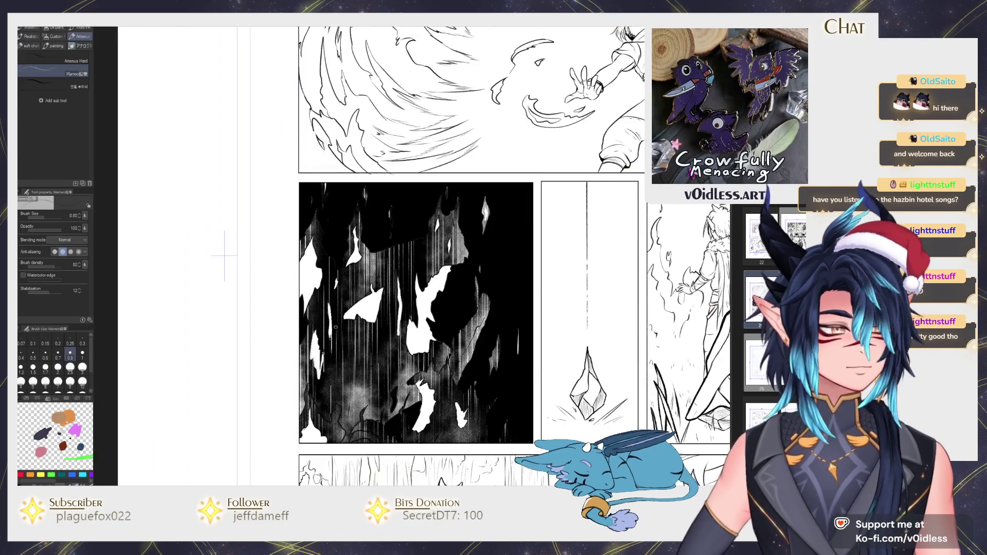
{"action": "key", "text": "ctrl+z"}
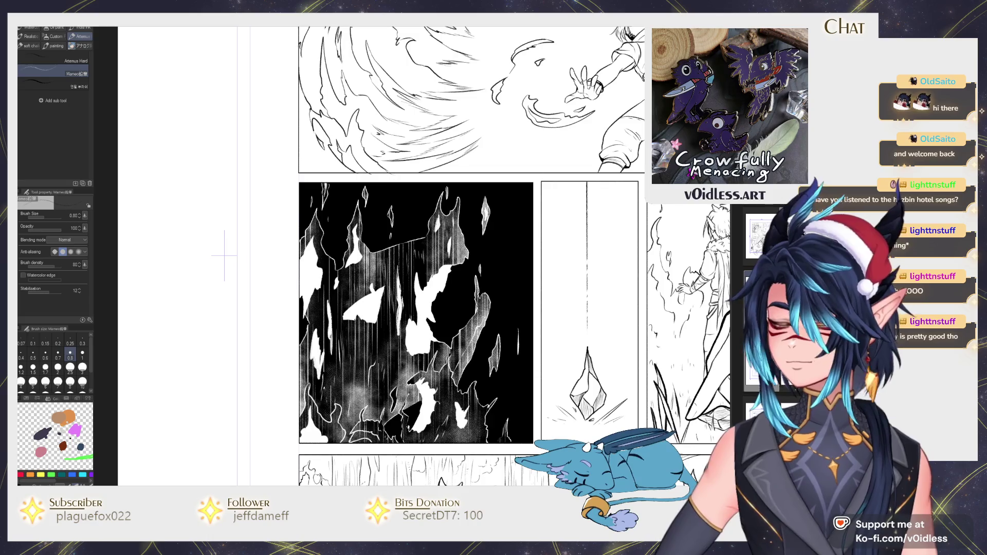
{"action": "key", "text": "ctrl+z"}
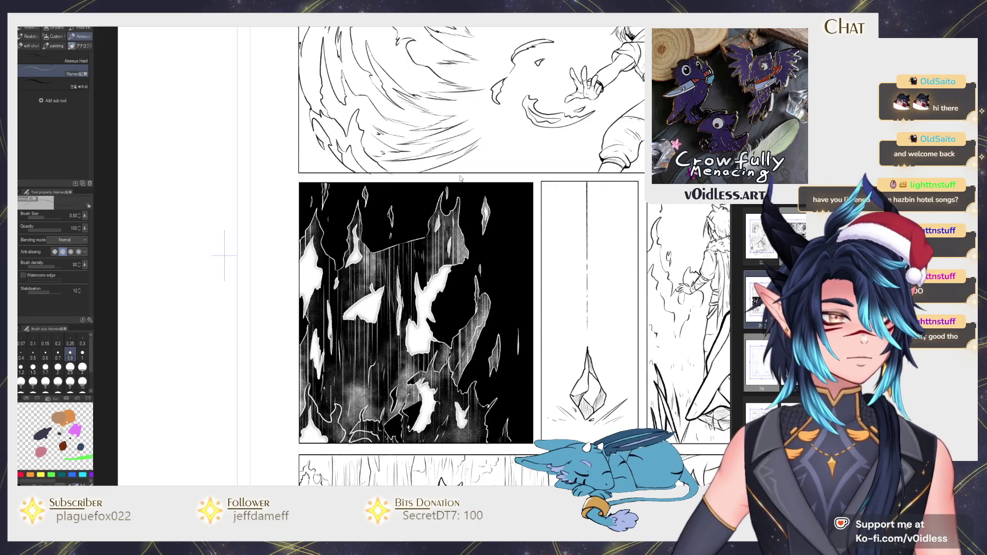
{"action": "key", "text": "ctrl+z"}
{"action": "left_click_drag", "start_coordinate": [225, 255], "coordinate": [213, 238]}
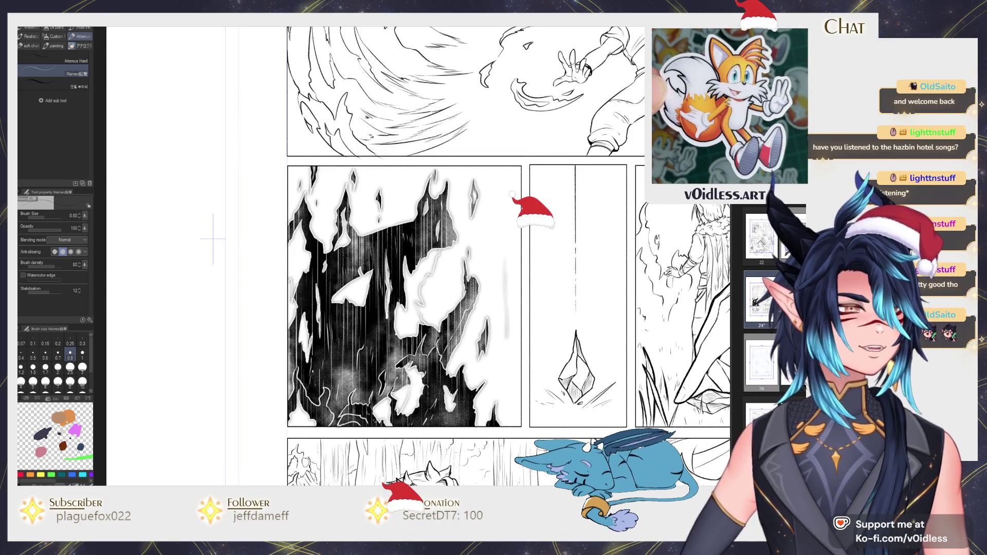
{"action": "key", "text": "ctrl+z"}
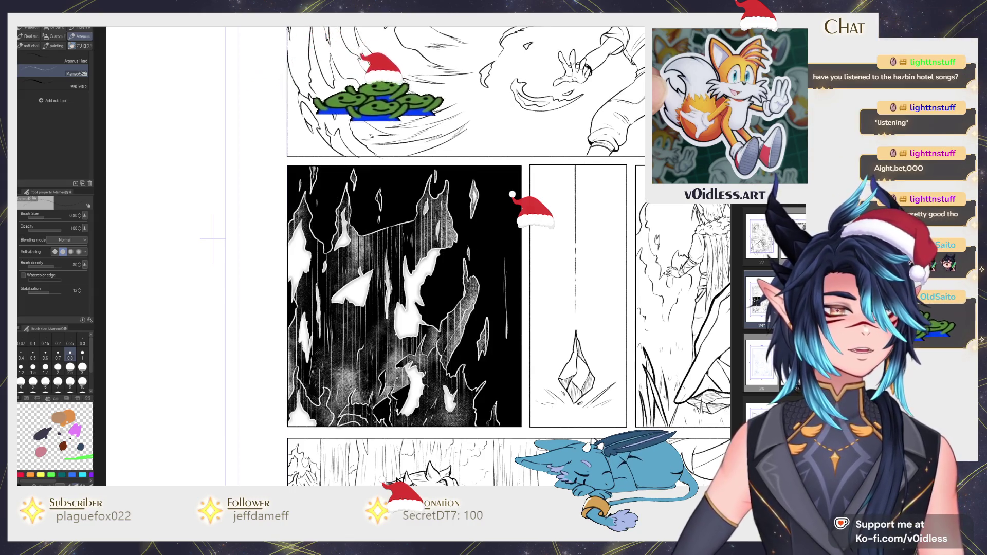
{"action": "key", "text": "ctrl+plus"}
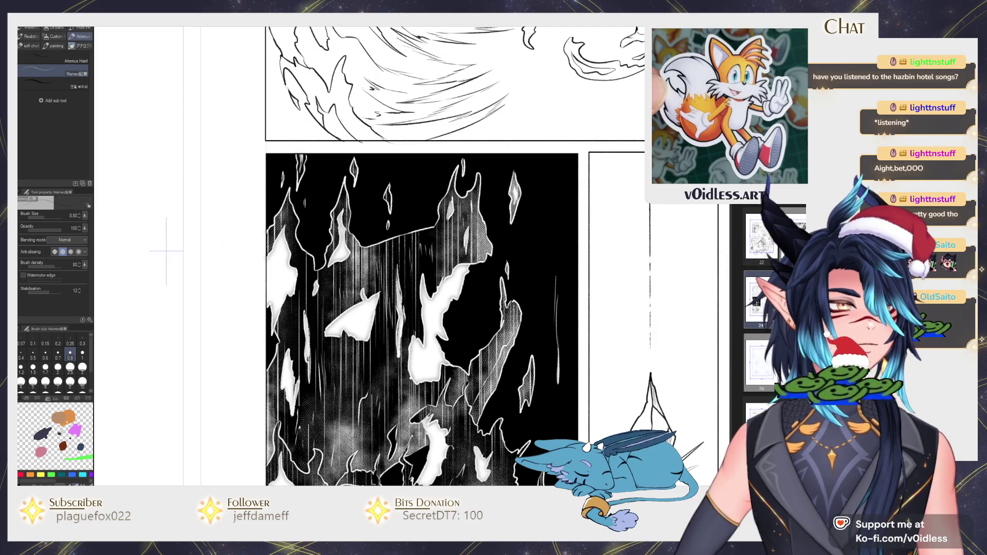
{"action": "key", "text": "ctrl+plus"}
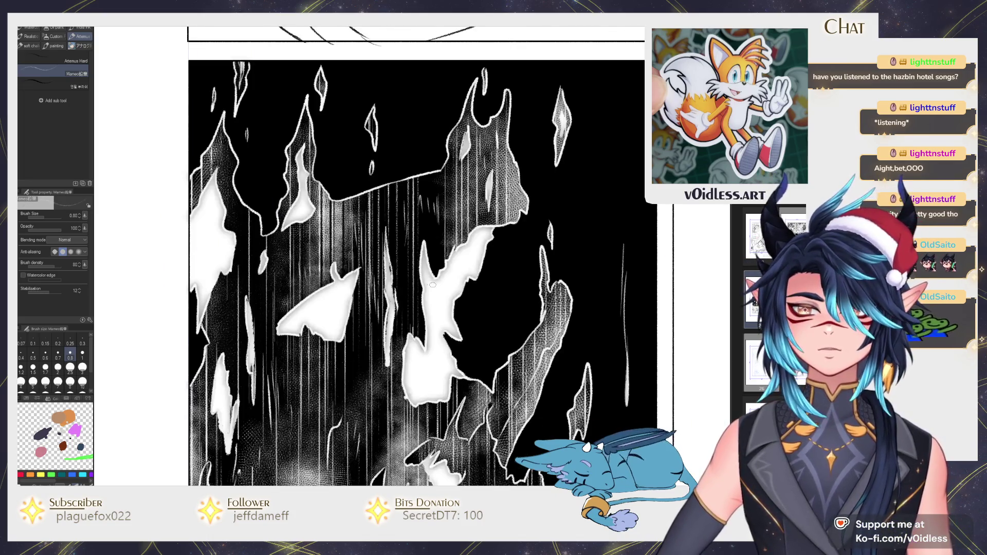
{"action": "key", "text": "g"}
{"action": "left_click_drag", "start_coordinate": [306, 324], "coordinate": [367, 351]}
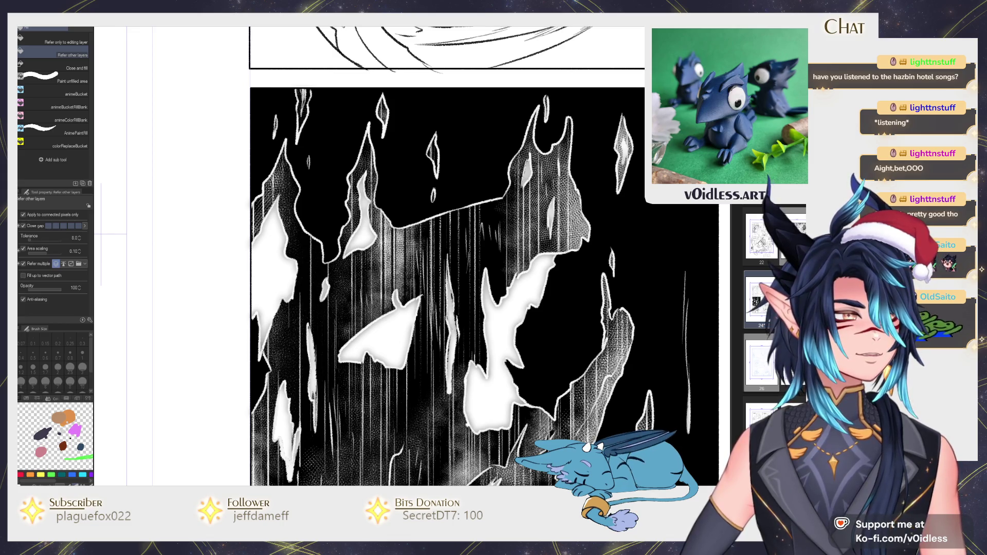
Step: Fill the central, left-edge and lower-left flame shapes solid white
{"action": "left_click", "coordinate": [397, 303]}
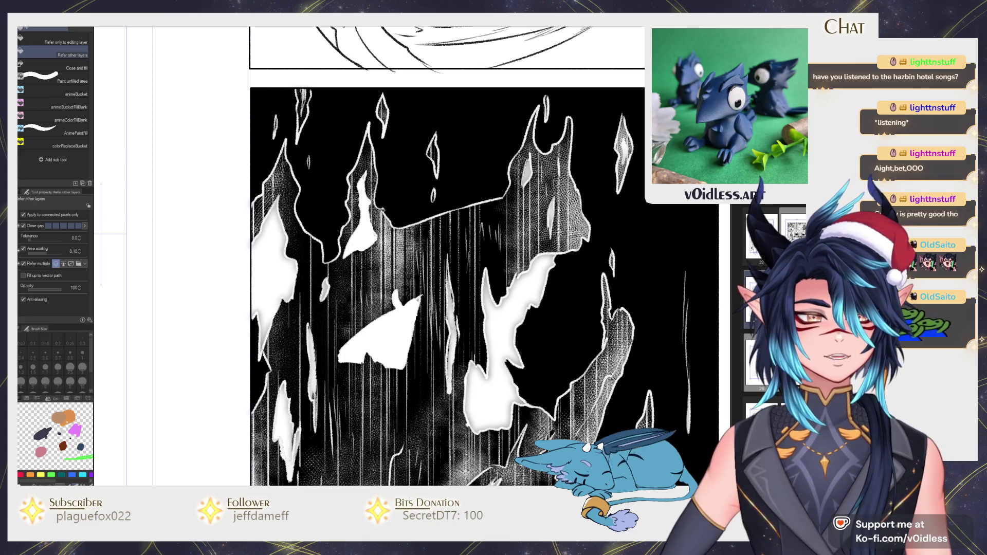
{"action": "left_click", "coordinate": [269, 281]}
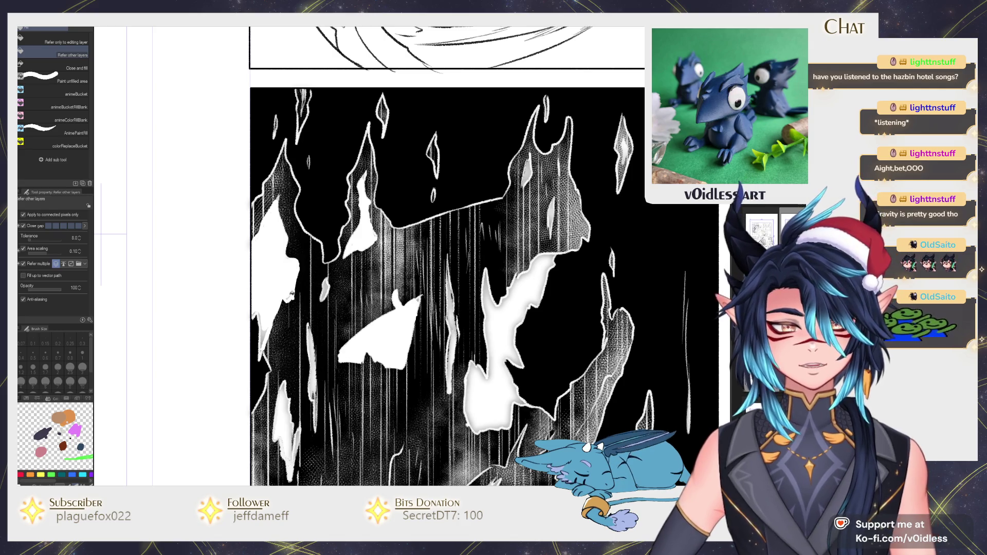
{"action": "scroll", "coordinate": [290, 339], "scroll_direction": "down", "scroll_amount": 2}
{"action": "left_click", "coordinate": [292, 397]}
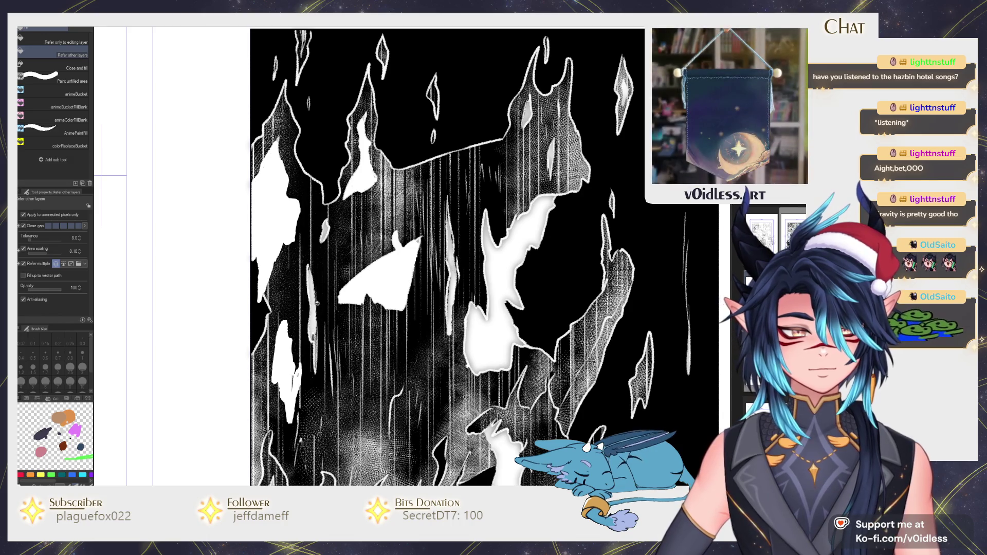
Step: Patch the remaining gaps along the flame edges and central flame shape with white
{"action": "key", "text": "p"}
{"action": "left_click_drag", "start_coordinate": [315, 378], "coordinate": [312, 335]}
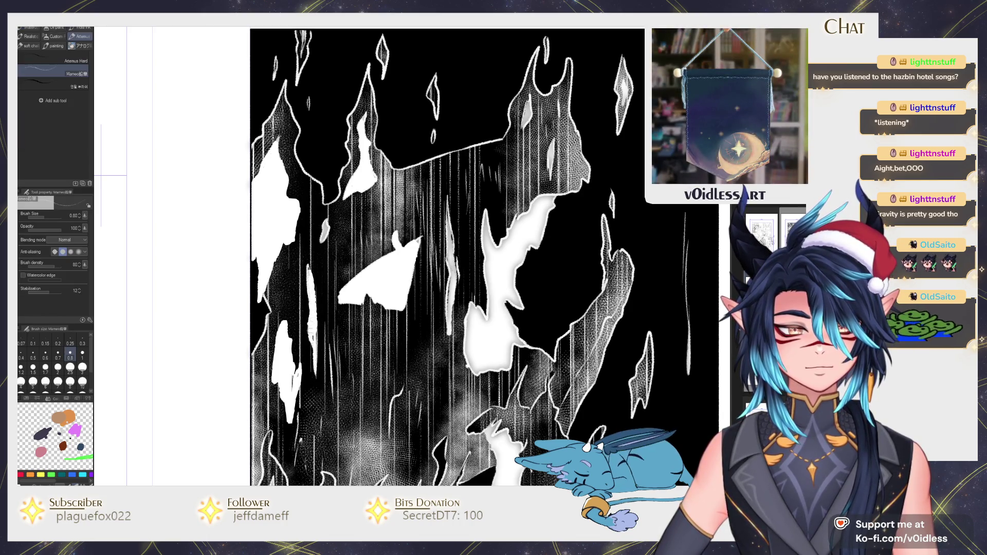
{"action": "scroll", "coordinate": [442, 257], "scroll_direction": "down", "scroll_amount": 2}
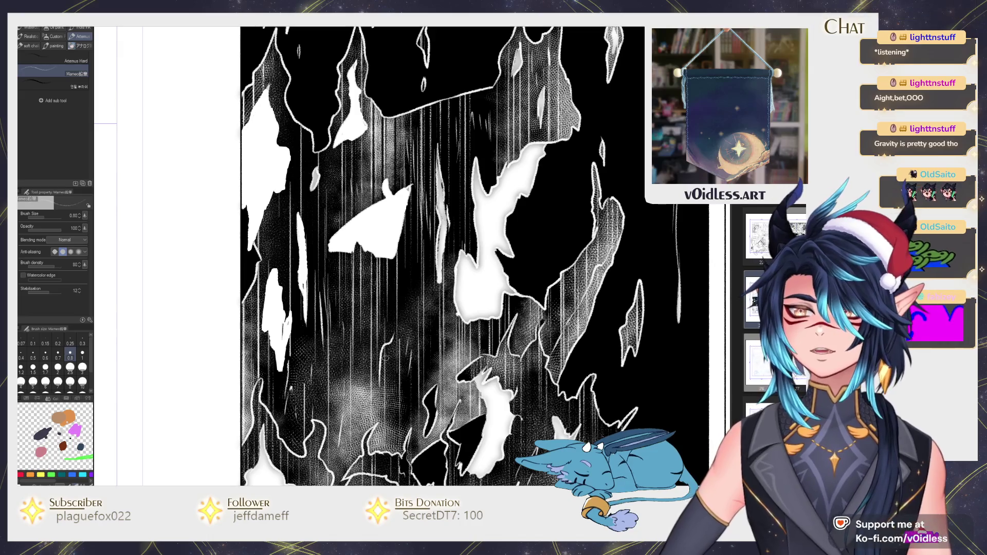
{"action": "key", "text": "g"}
{"action": "key", "text": "g"}
{"action": "scroll", "coordinate": [404, 257], "scroll_direction": "up", "scroll_amount": 2}
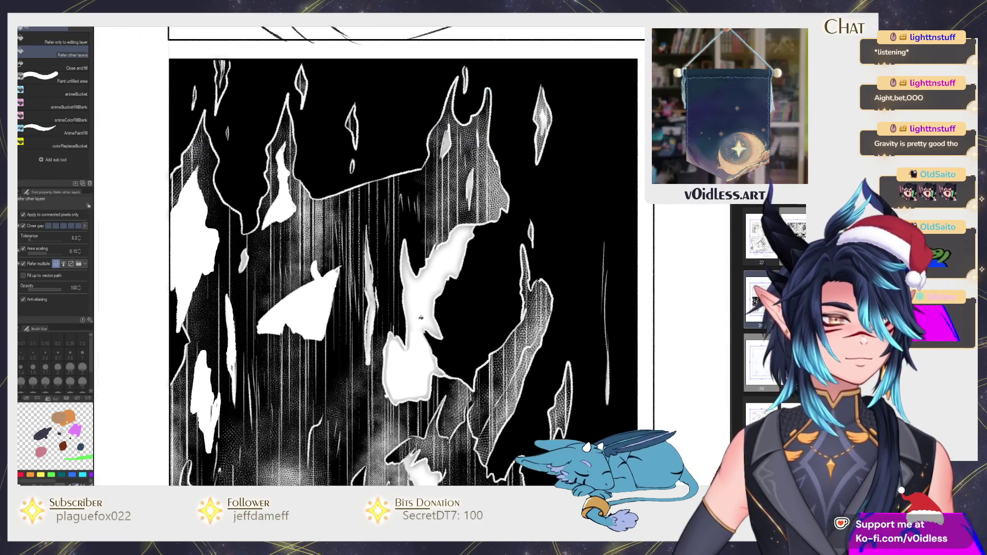
{"action": "left_click_drag", "start_coordinate": [411, 277], "coordinate": [458, 239]}
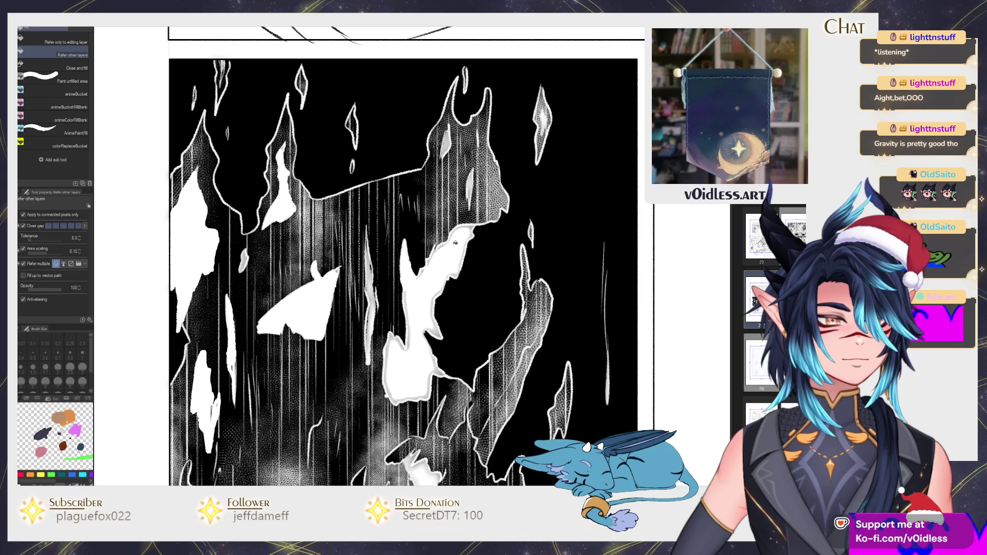
{"action": "left_click", "coordinate": [426, 304]}
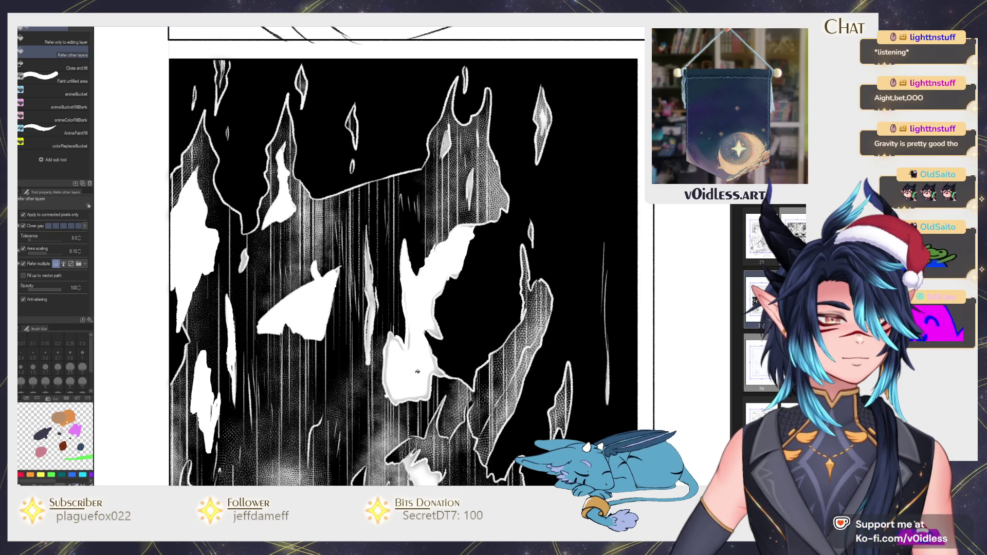
{"action": "left_click_drag", "start_coordinate": [396, 364], "coordinate": [429, 325]}
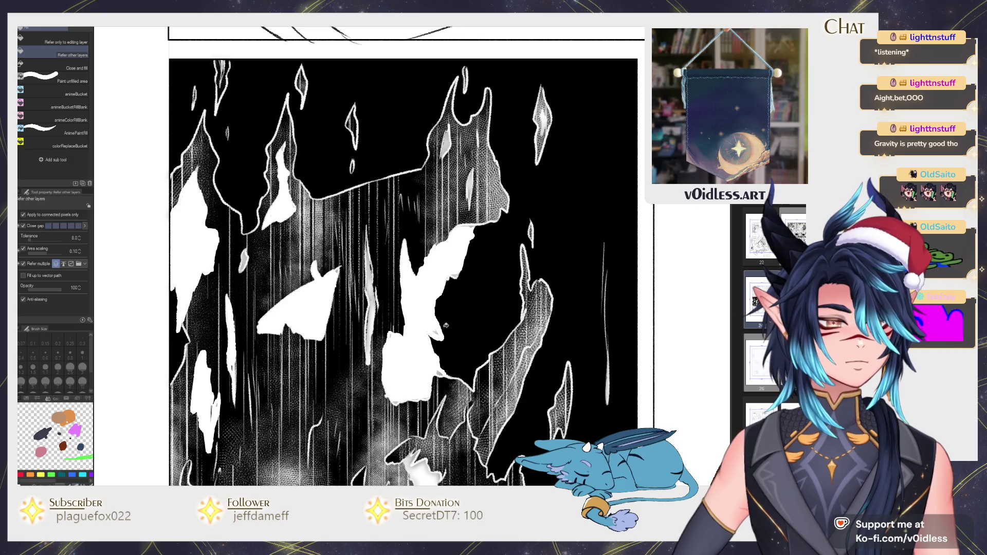
{"action": "key", "text": "p"}
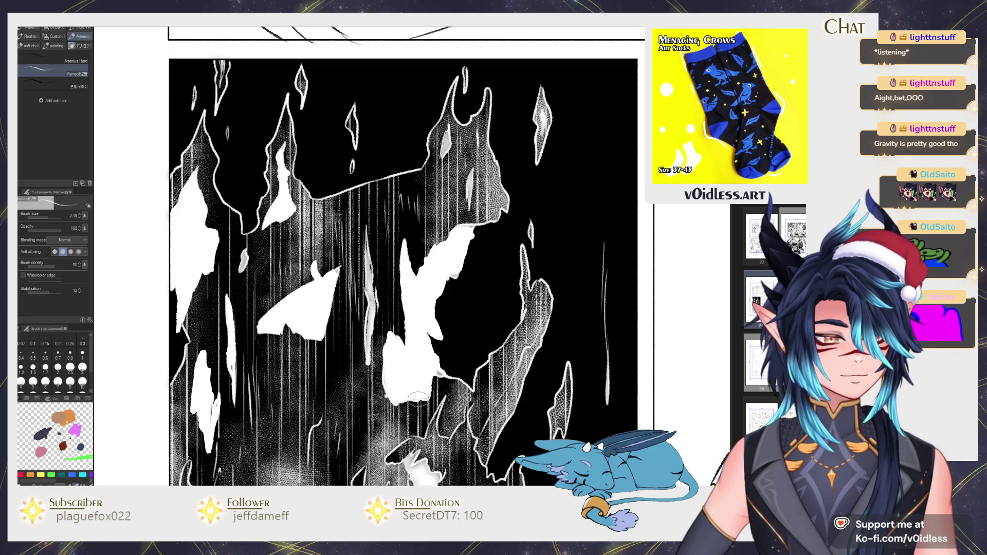
{"action": "scroll", "coordinate": [453, 396], "scroll_direction": "down", "scroll_amount": 2}
{"action": "key", "text": "g"}
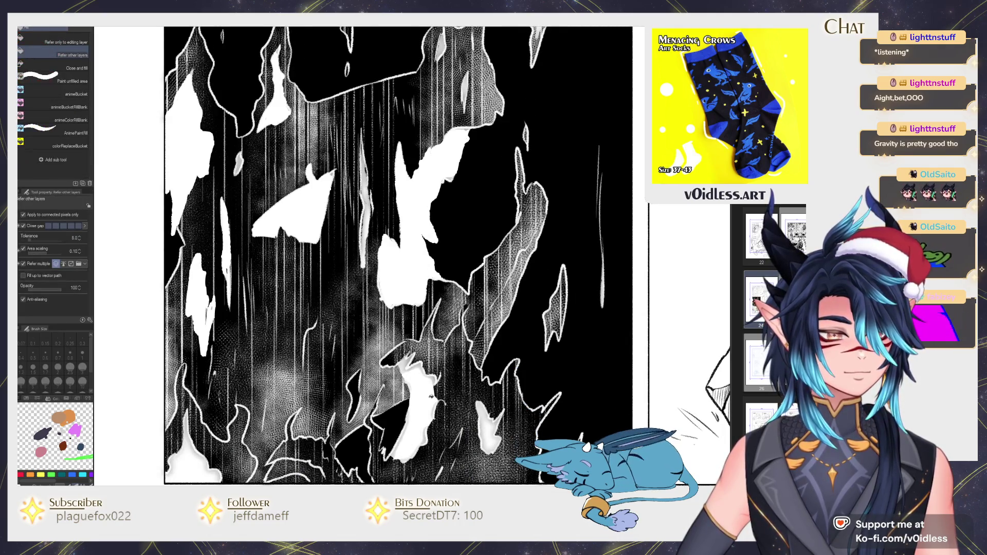
{"action": "key", "text": "p"}
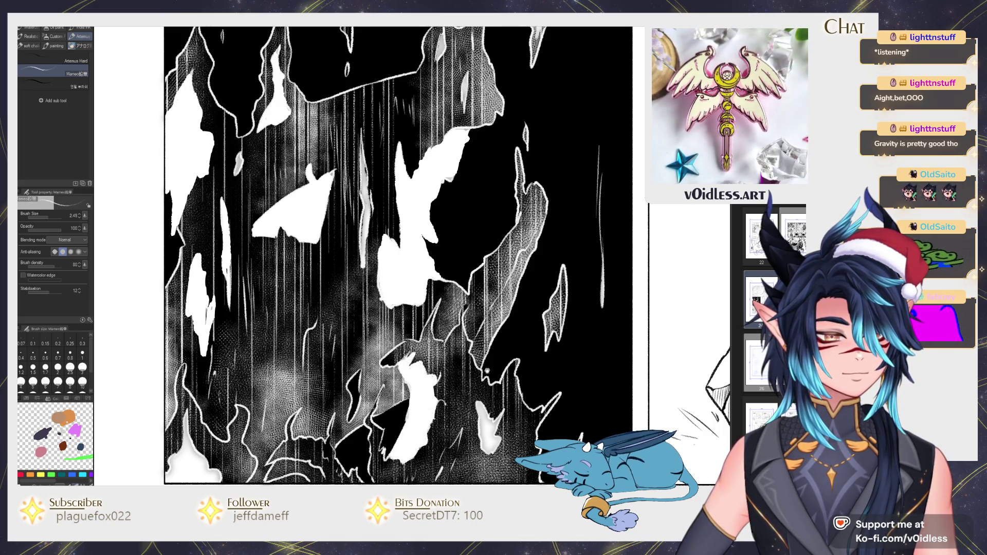
{"action": "scroll", "coordinate": [458, 351], "scroll_direction": "down", "scroll_amount": 1}
Step: Zoom in and out around the flame panel to inspect its lower-left dark patch
{"action": "key", "text": "g"}
{"action": "key", "text": "p"}
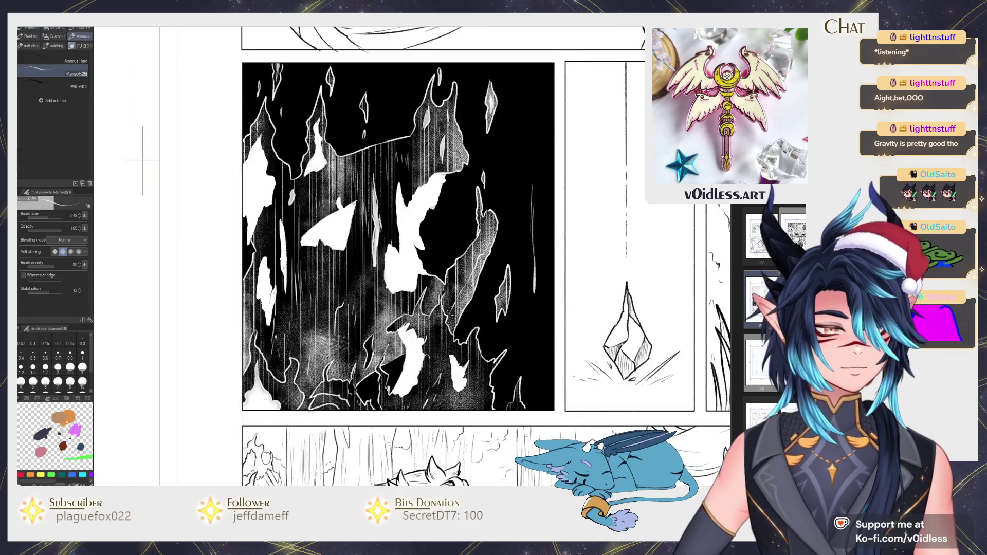
{"action": "scroll", "coordinate": [453, 360], "scroll_direction": "down", "scroll_amount": 3}
{"action": "scroll", "coordinate": [408, 355], "scroll_direction": "up", "scroll_amount": 3}
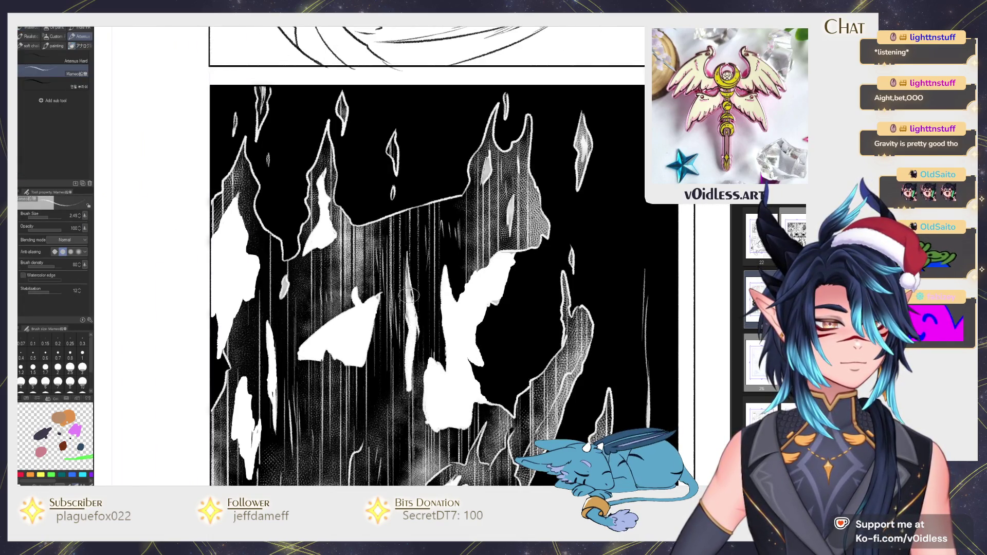
{"action": "scroll", "coordinate": [407, 303], "scroll_direction": "down", "scroll_amount": 1}
{"action": "scroll", "coordinate": [462, 247], "scroll_direction": "down", "scroll_amount": 2}
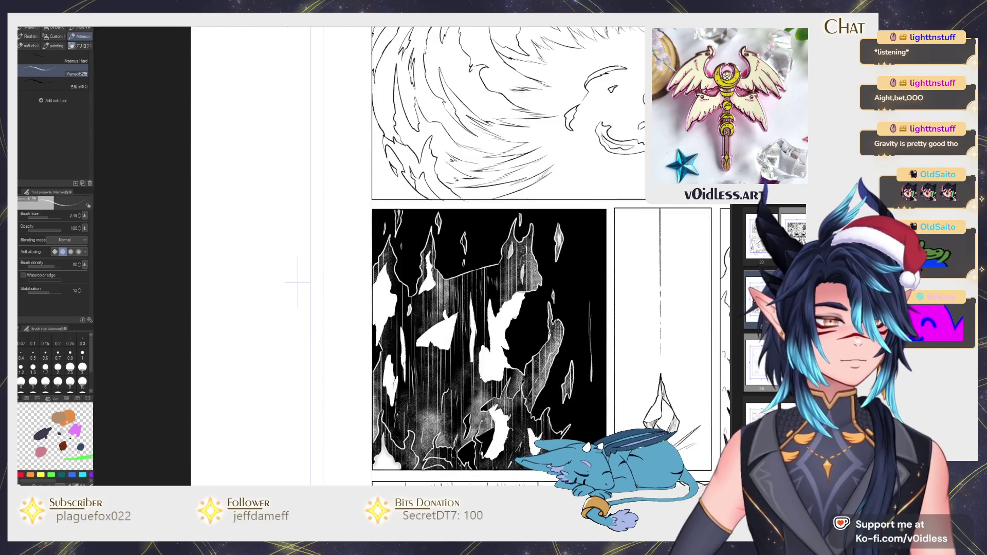
{"action": "scroll", "coordinate": [493, 252], "scroll_direction": "up", "scroll_amount": 4}
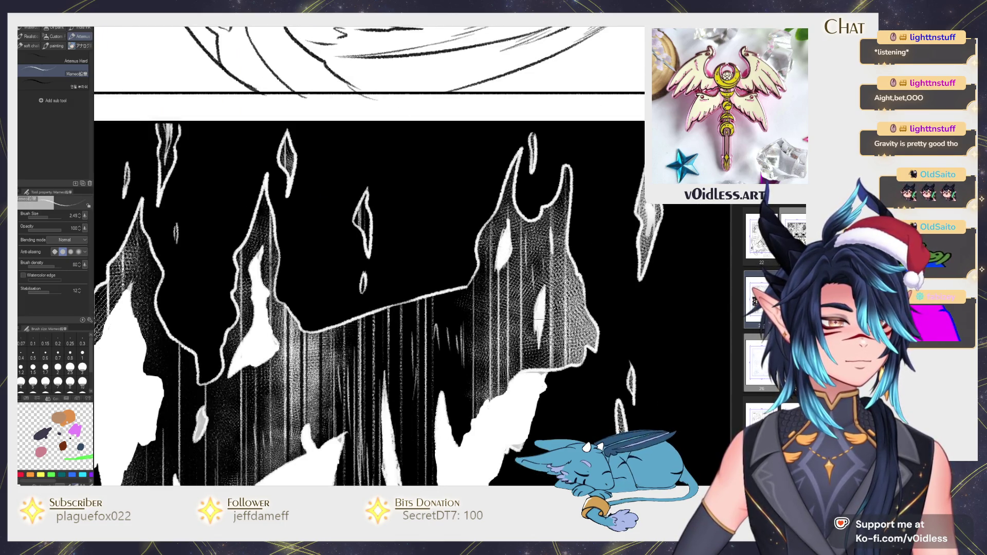
{"action": "scroll", "coordinate": [463, 288], "scroll_direction": "down", "scroll_amount": 2}
{"action": "scroll", "coordinate": [221, 319], "scroll_direction": "down", "scroll_amount": 1}
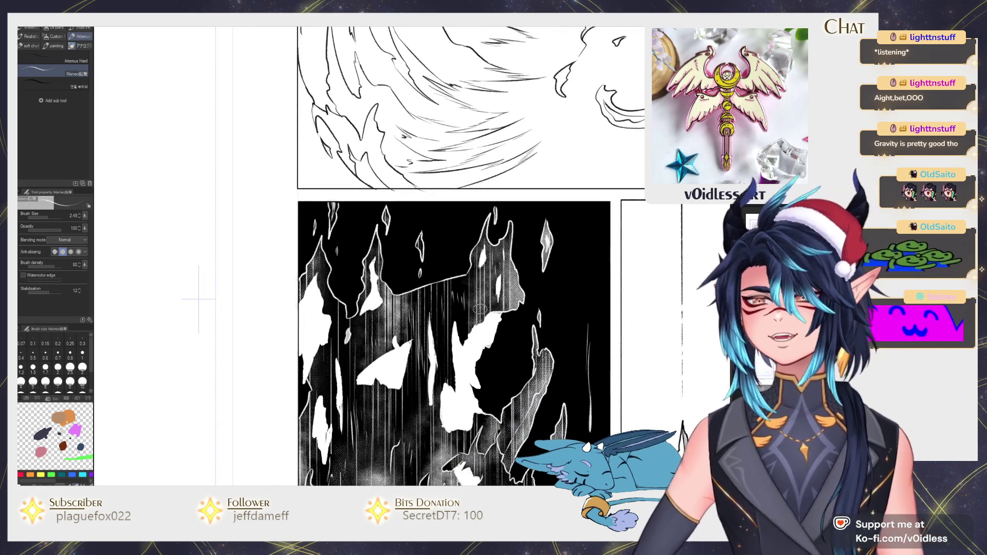
{"action": "scroll", "coordinate": [479, 309], "scroll_direction": "down", "scroll_amount": 1}
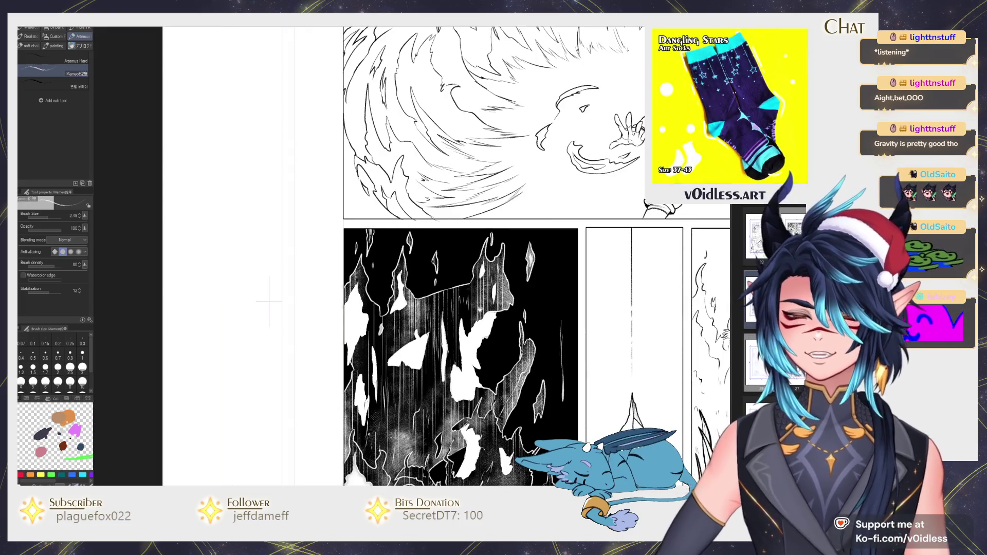
{"action": "scroll", "coordinate": [473, 347], "scroll_direction": "down", "scroll_amount": 1}
{"action": "scroll", "coordinate": [340, 386], "scroll_direction": "up", "scroll_amount": 2}
Step: Fill the lower-left dark patch of the flame panel white
{"action": "key", "text": "g"}
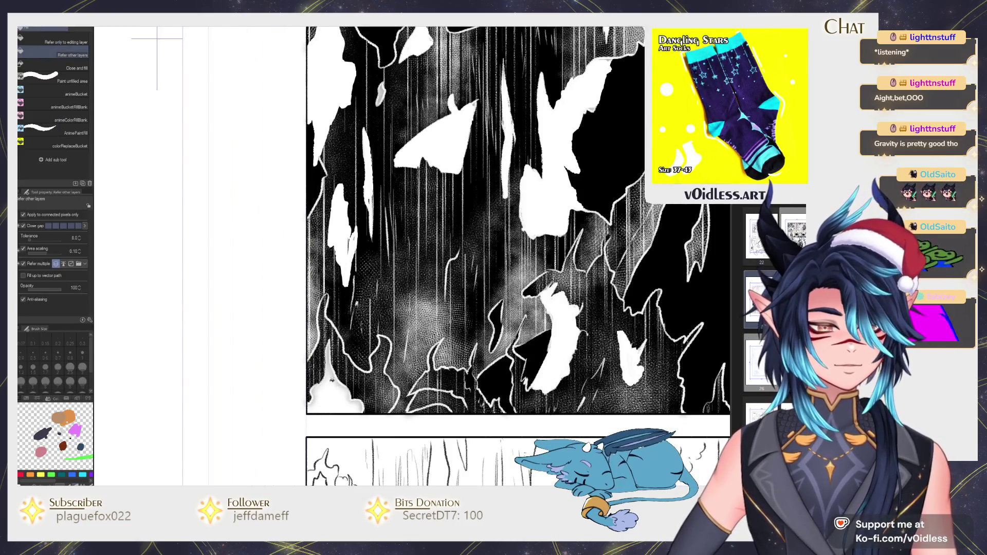
{"action": "left_click", "coordinate": [331, 403]}
{"action": "left_click", "coordinate": [358, 405]}
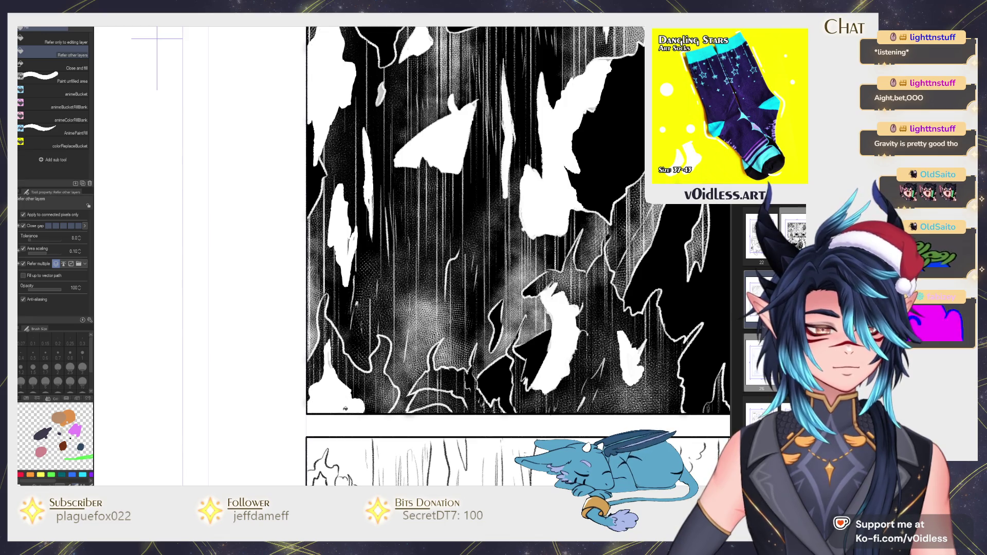
{"action": "key", "text": "p"}
Step: Pan around to compare the flame edit, then begin gray cloud texture on the panel's right side
{"action": "scroll", "coordinate": [342, 326], "scroll_direction": "down", "scroll_amount": 2}
{"action": "left_click_drag", "start_coordinate": [250, 184], "coordinate": [194, 280]}
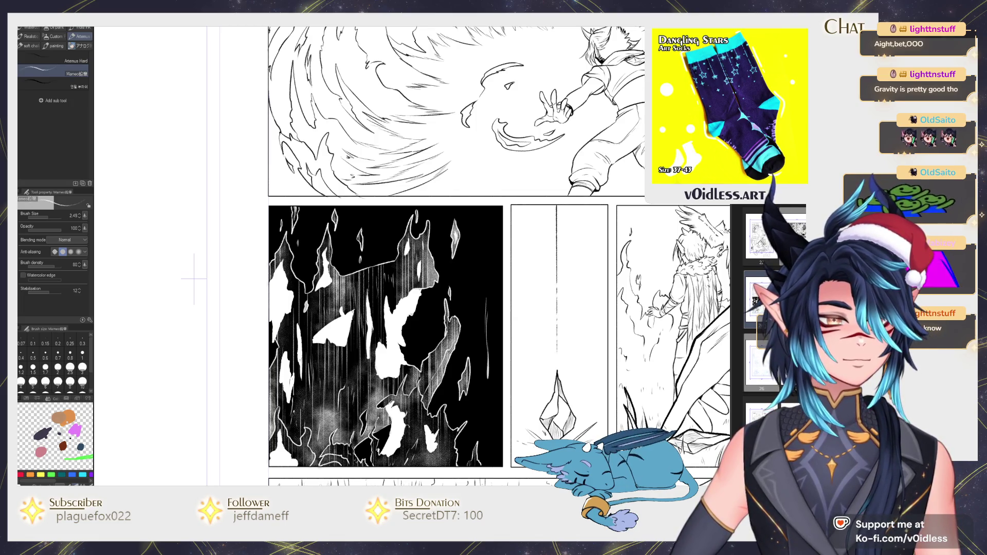
{"action": "mouse_move", "coordinate": [193, 278]}
{"action": "left_mouse_down"}
{"action": "mouse_move", "coordinate": [176, 230]}
{"action": "mouse_move", "coordinate": [165, 235]}
{"action": "left_mouse_up"}
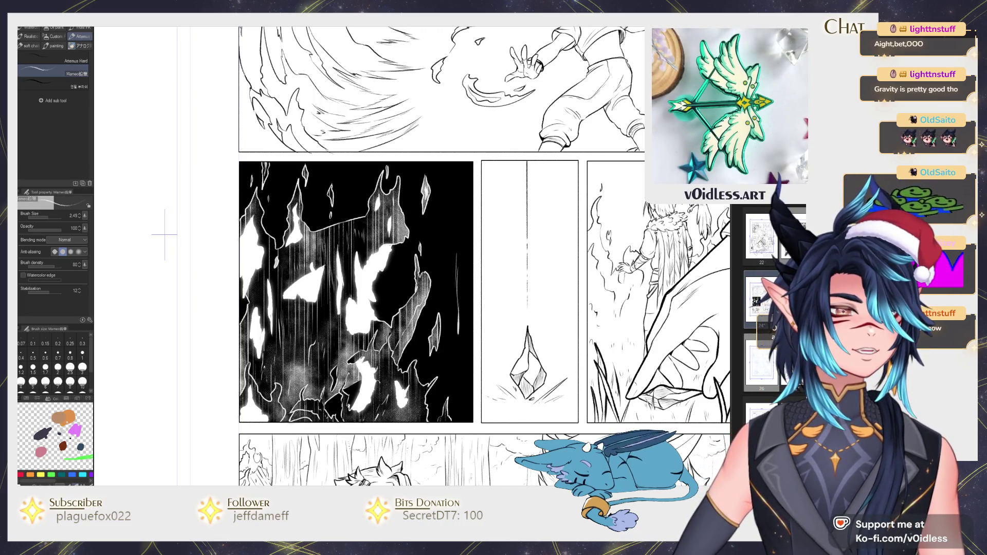
{"action": "left_click_drag", "start_coordinate": [569, 407], "coordinate": [577, 354]}
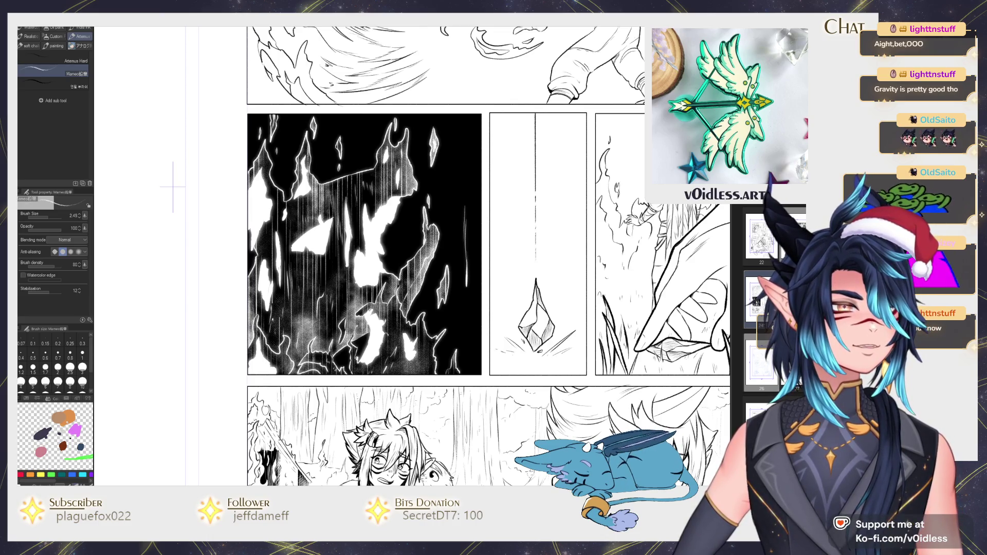
{"action": "scroll", "coordinate": [173, 186], "scroll_direction": "down", "scroll_amount": 1}
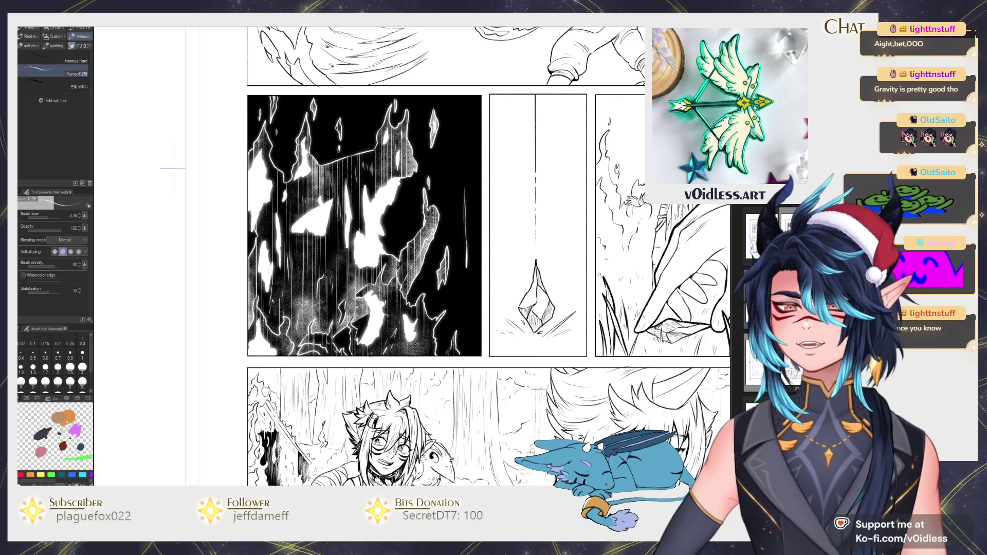
{"action": "left_click_drag", "start_coordinate": [173, 167], "coordinate": [164, 201]}
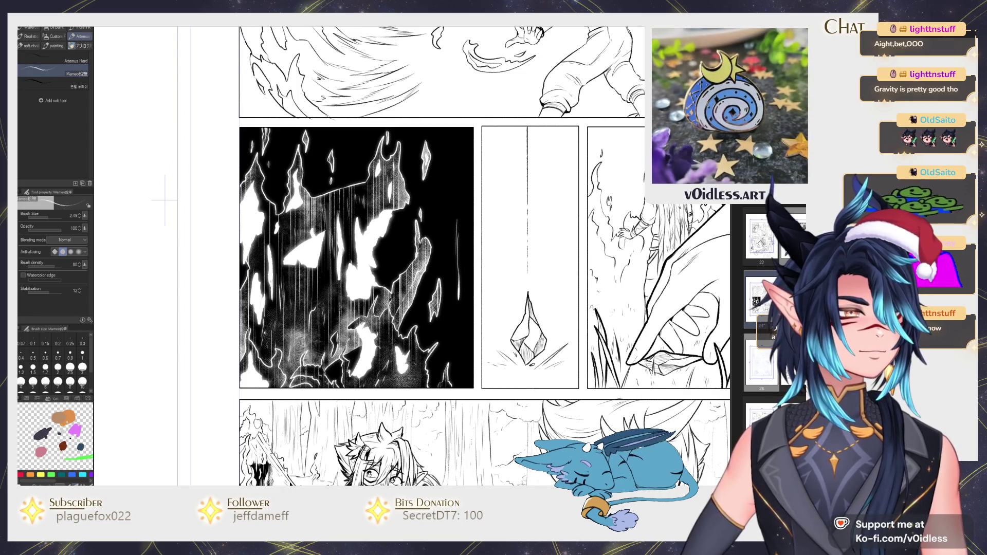
{"action": "key", "text": "ctrl+z"}
{"action": "key", "text": "ctrl+y"}
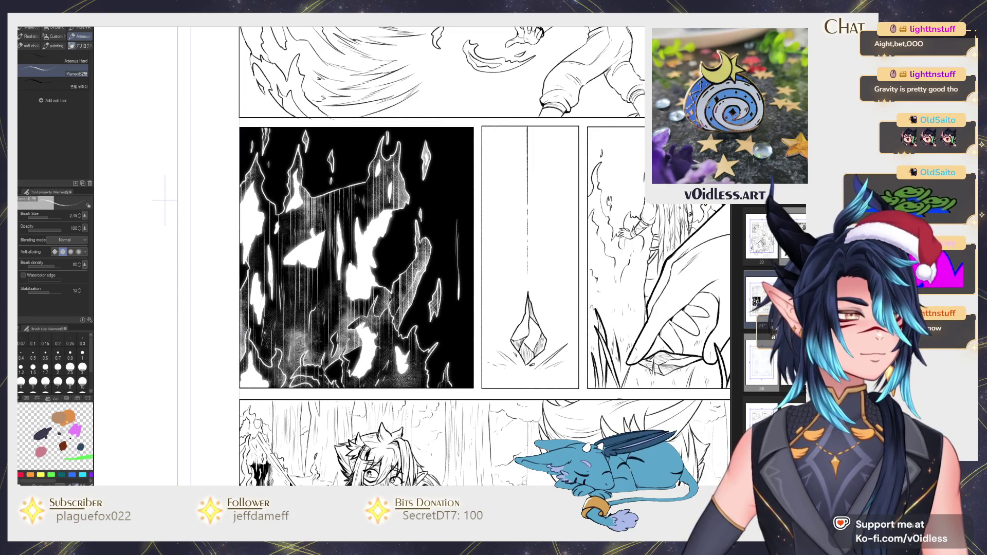
{"action": "key", "text": "b"}
{"action": "left_click_drag", "start_coordinate": [478, 360], "coordinate": [437, 329]}
Step: Brush gauze cloud texture over the black panel's right side, top and upper-left
{"action": "left_click_drag", "start_coordinate": [437, 380], "coordinate": [463, 288]}
{"action": "left_click_drag", "start_coordinate": [463, 329], "coordinate": [412, 232]}
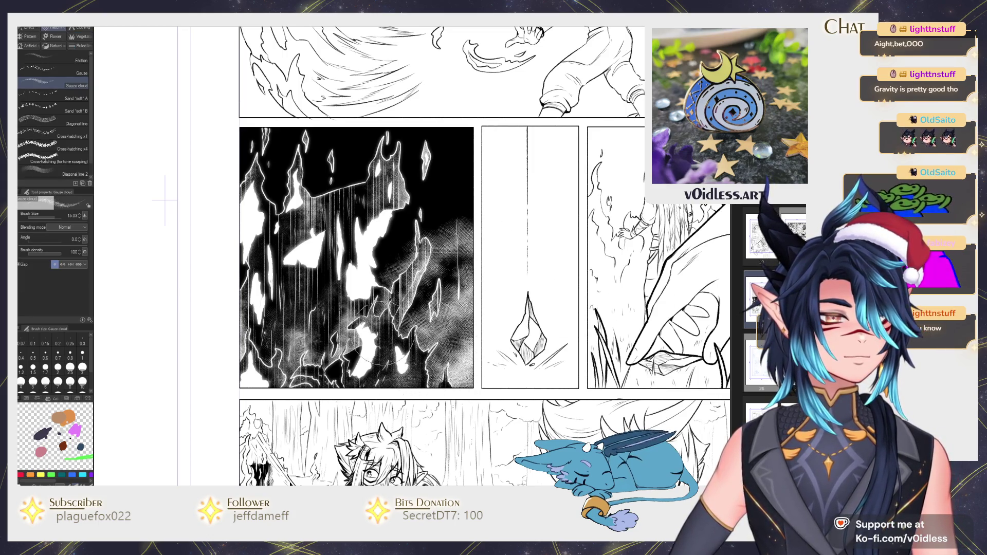
{"action": "left_click_drag", "start_coordinate": [452, 309], "coordinate": [376, 165]}
{"action": "left_click_drag", "start_coordinate": [370, 257], "coordinate": [308, 144]}
{"action": "left_click_drag", "start_coordinate": [318, 195], "coordinate": [257, 113]}
{"action": "left_click_drag", "start_coordinate": [267, 170], "coordinate": [298, 103]}
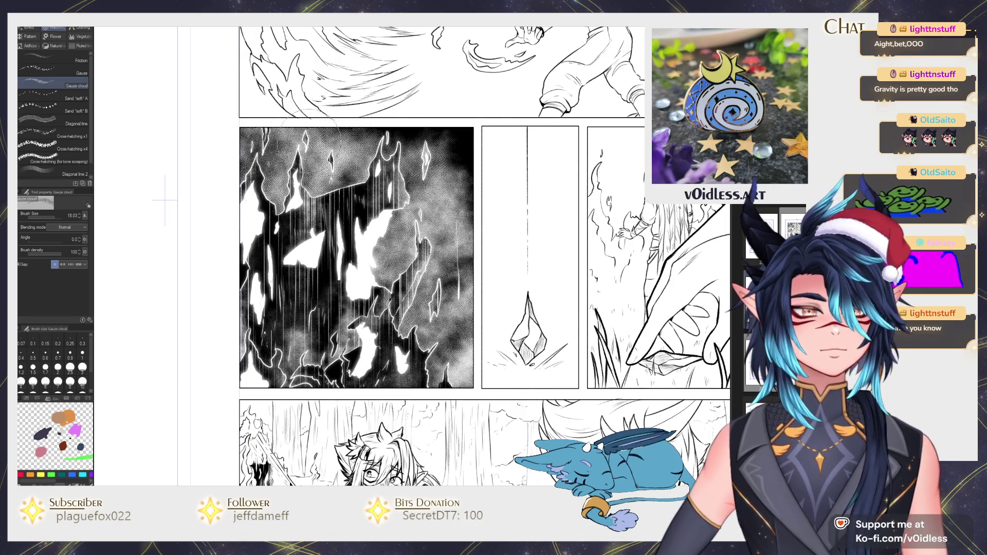
{"action": "left_click_drag", "start_coordinate": [236, 195], "coordinate": [360, 134]}
{"action": "mouse_move", "coordinate": [309, 155]}
{"action": "left_mouse_down"}
{"action": "mouse_move", "coordinate": [452, 155]}
{"action": "mouse_move", "coordinate": [380, 288]}
{"action": "left_mouse_up"}
{"action": "left_click_drag", "start_coordinate": [462, 216], "coordinate": [391, 340]}
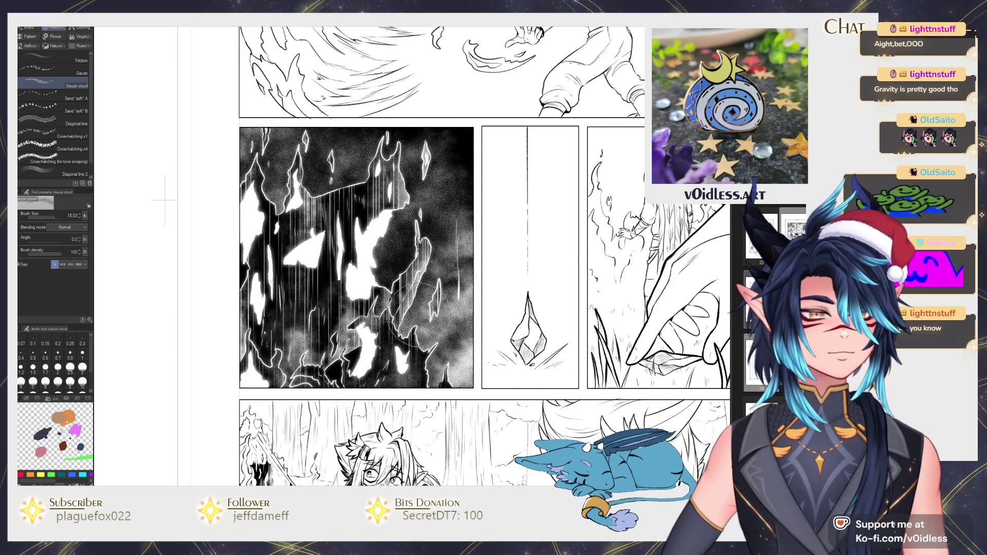
{"action": "left_click_drag", "start_coordinate": [463, 268], "coordinate": [427, 375]}
{"action": "left_click_drag", "start_coordinate": [463, 308], "coordinate": [390, 370]}
{"action": "mouse_move", "coordinate": [407, 288]}
{"action": "left_mouse_down"}
{"action": "mouse_move", "coordinate": [334, 170]}
{"action": "mouse_move", "coordinate": [257, 216]}
{"action": "mouse_move", "coordinate": [319, 128]}
{"action": "left_mouse_up"}
{"action": "left_click_drag", "start_coordinate": [334, 174], "coordinate": [380, 257]}
{"action": "mouse_move", "coordinate": [442, 298]}
{"action": "left_mouse_down"}
{"action": "mouse_move", "coordinate": [452, 216]}
{"action": "mouse_move", "coordinate": [417, 141]}
{"action": "left_mouse_up"}
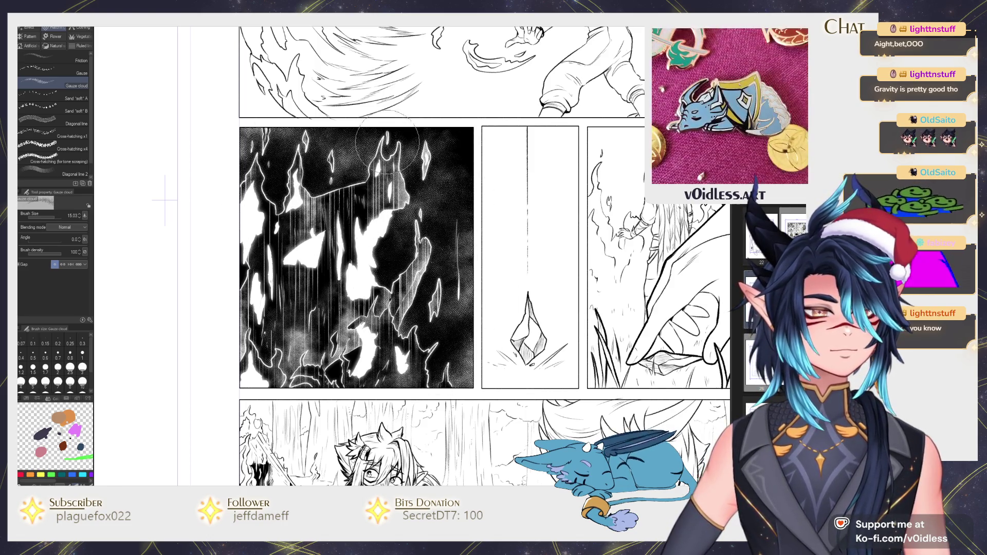
Step: Return to the Mameo pencil, fit the whole page in view and open the materials library
{"action": "key", "text": "p"}
{"action": "key", "text": "ctrl+0"}
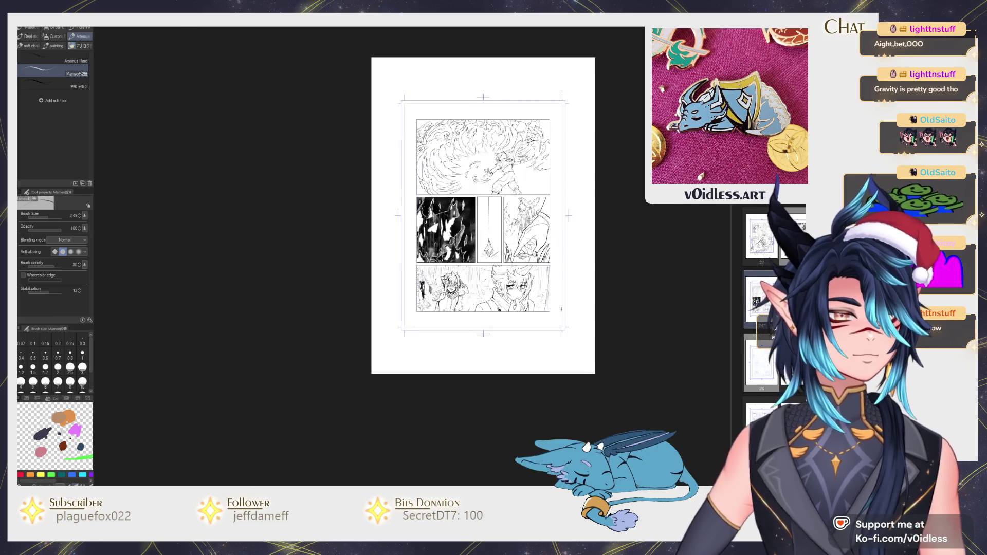
{"action": "scroll", "coordinate": [722, 220], "scroll_direction": "up", "scroll_amount": 5}
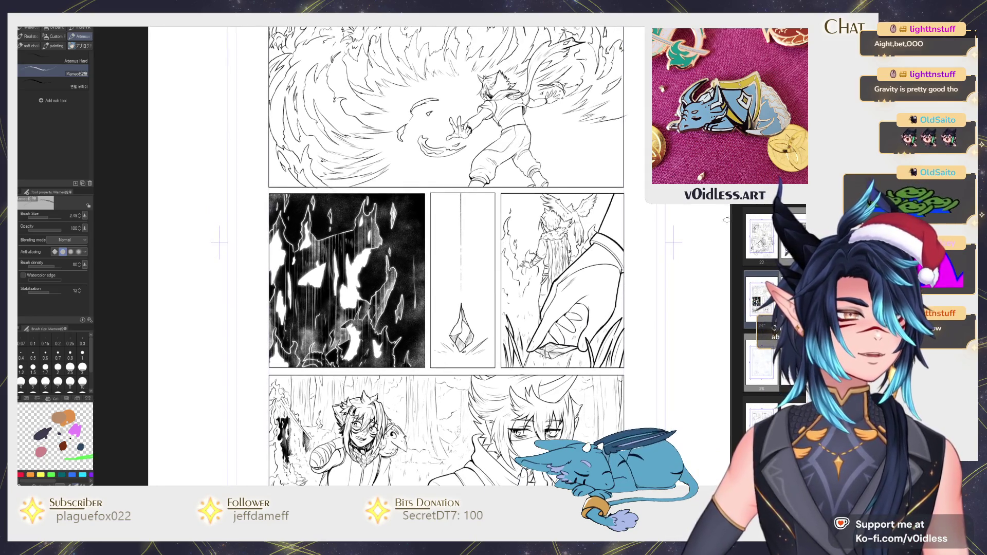
{"action": "left_click", "coordinate": [721, 220]}
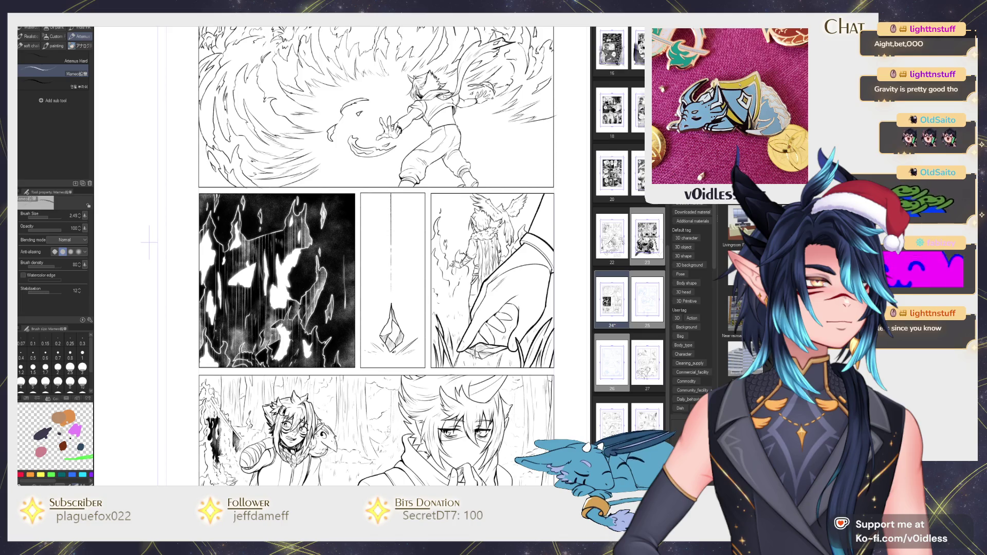
Step: Browse the Pose and Image material tags, then list the User tag background materials
{"action": "left_click", "coordinate": [680, 274]}
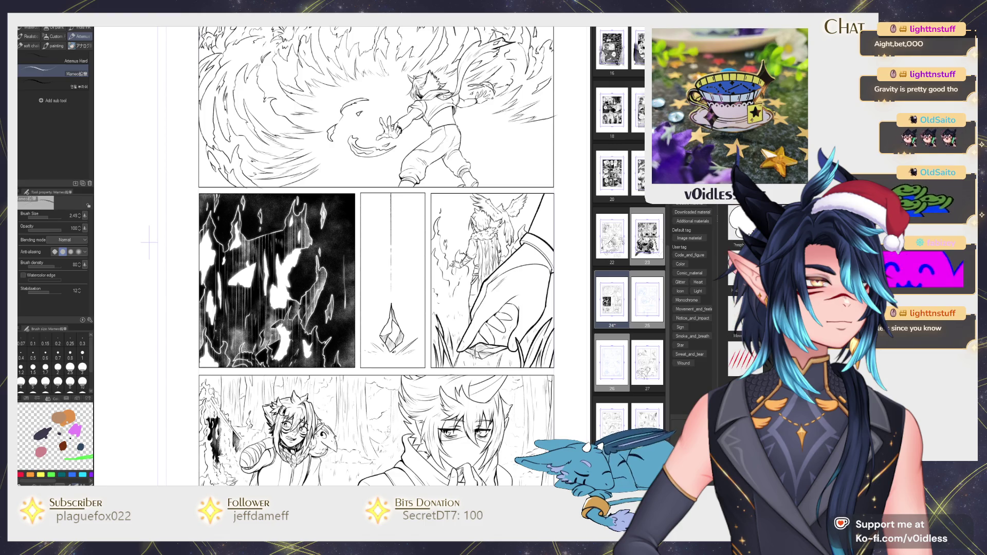
{"action": "left_click", "coordinate": [689, 238]}
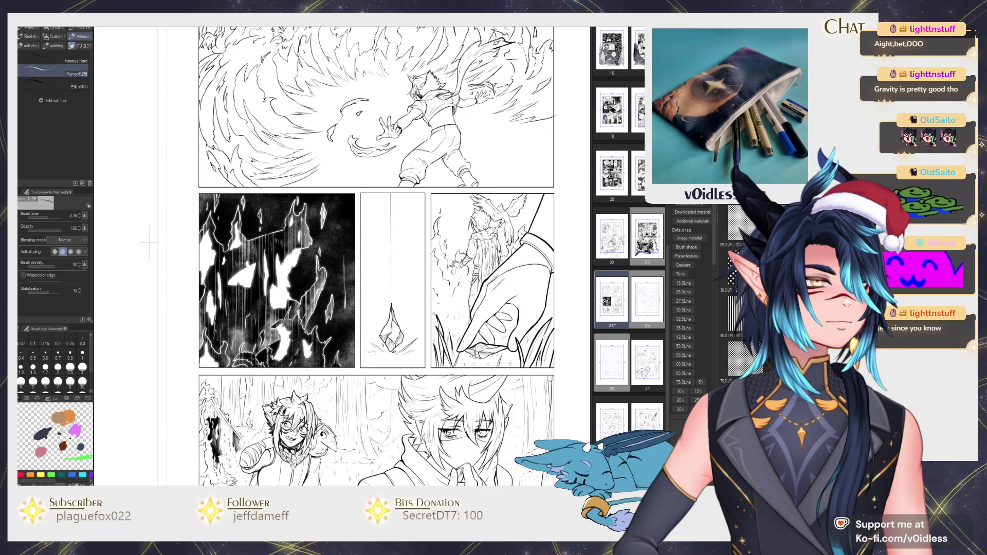
{"action": "left_click", "coordinate": [686, 264]}
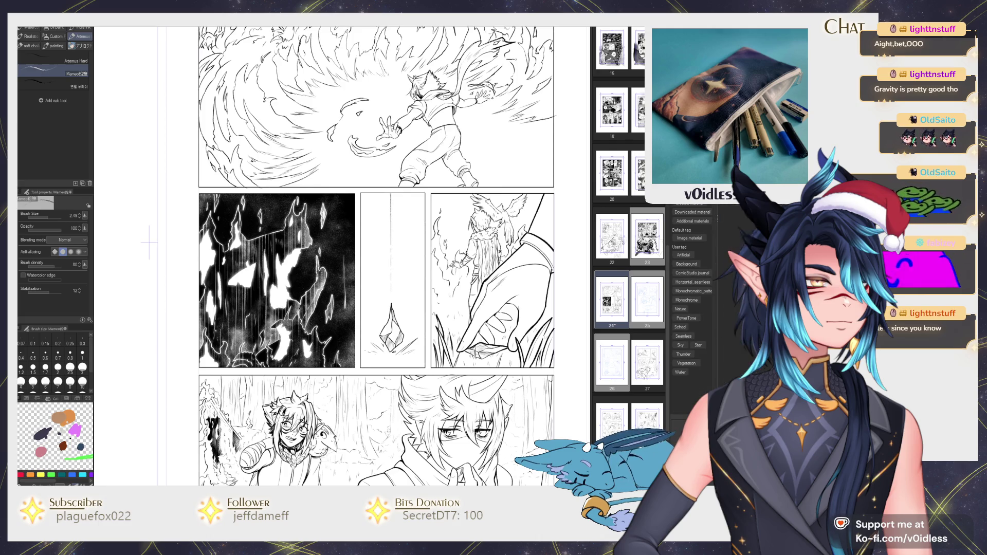
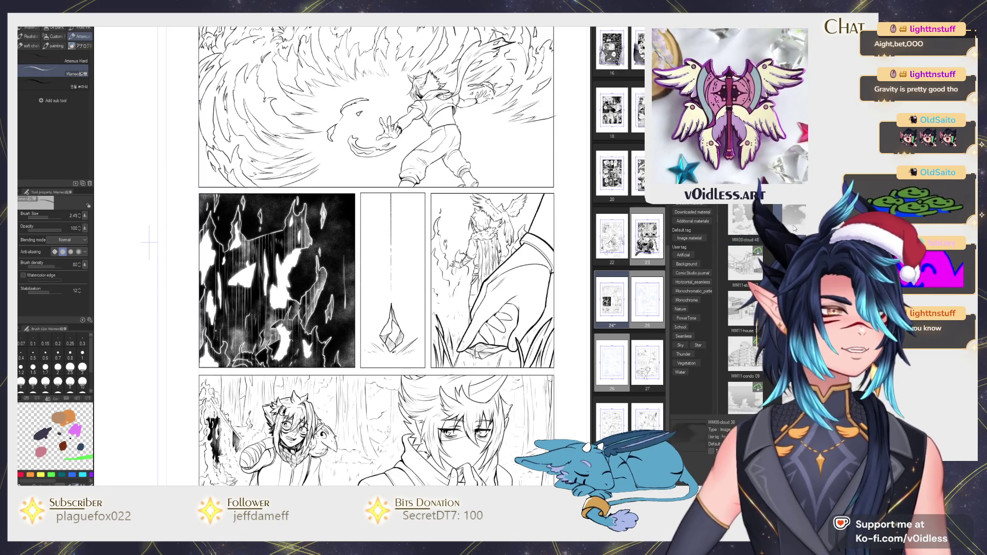
Step: Place the MM08-cloud 38 texture on the page, then undo the misplaced copy
{"action": "left_click_drag", "start_coordinate": [744, 218], "coordinate": [376, 243]}
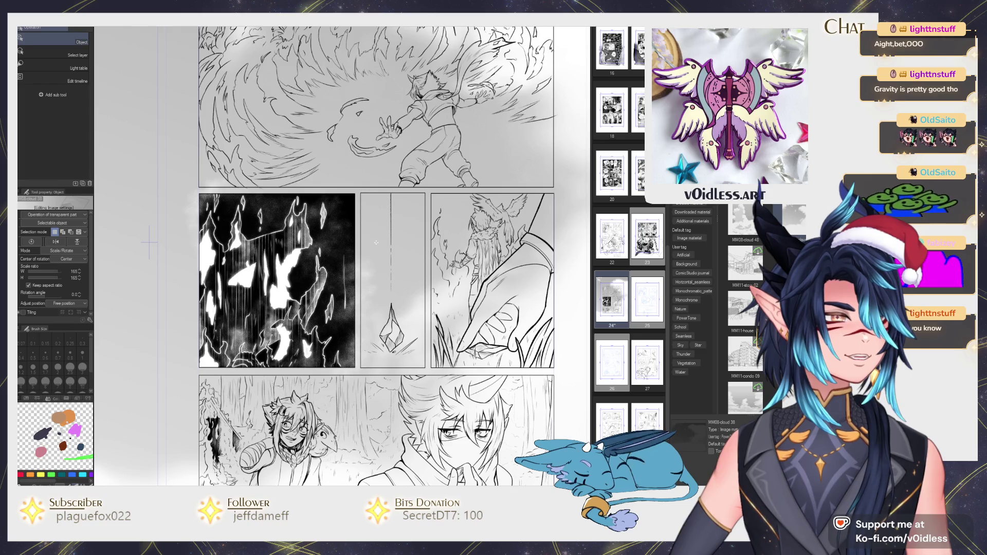
{"action": "key", "text": "ctrl+0"}
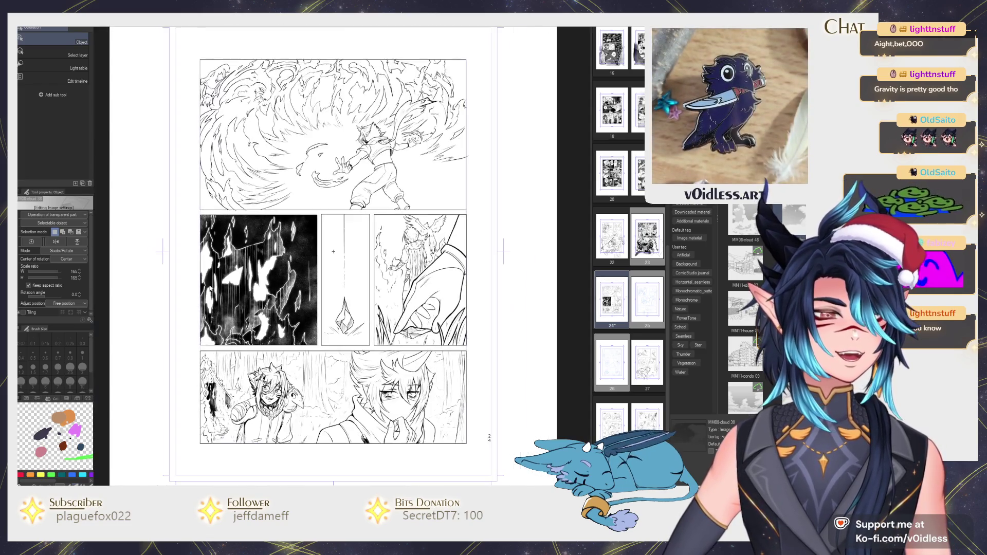
{"action": "scroll", "coordinate": [257, 267], "scroll_direction": "down", "scroll_amount": 1}
{"action": "left_click", "coordinate": [279, 266]}
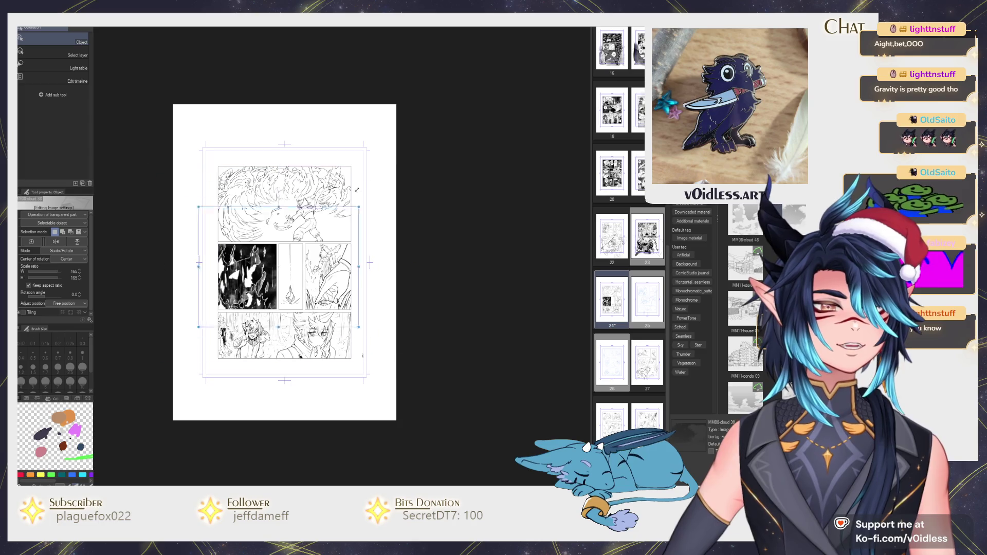
{"action": "scroll", "coordinate": [241, 269], "scroll_direction": "up", "scroll_amount": 3}
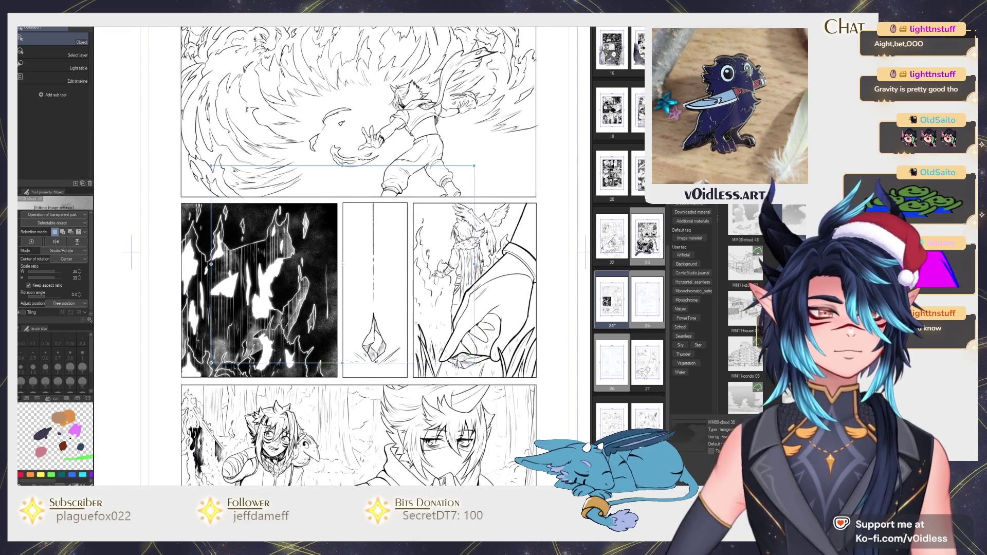
{"action": "mouse_move", "coordinate": [385, 167]}
{"action": "left_mouse_down"}
{"action": "mouse_move", "coordinate": [288, 191]}
{"action": "mouse_move", "coordinate": [310, 184]}
{"action": "left_mouse_up"}
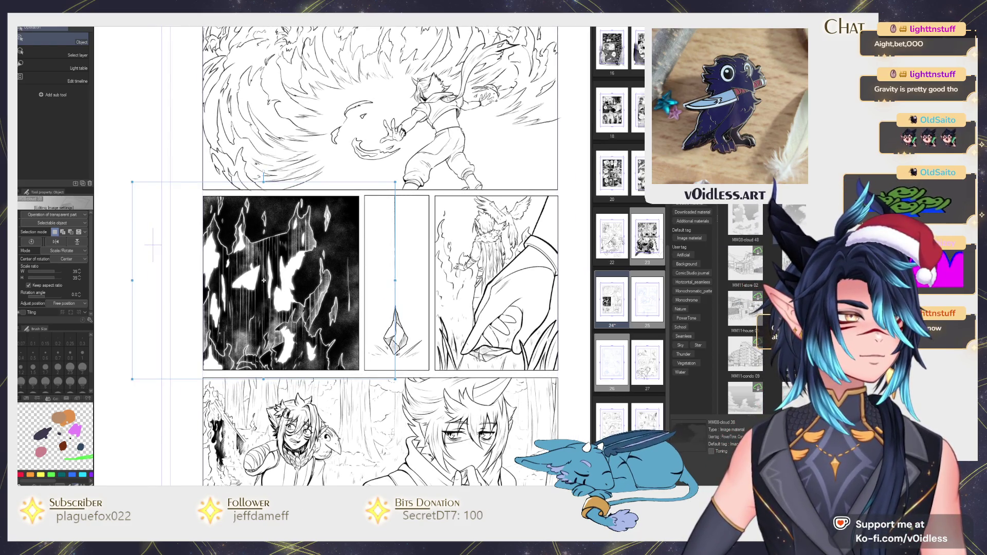
{"action": "key", "text": "Return"}
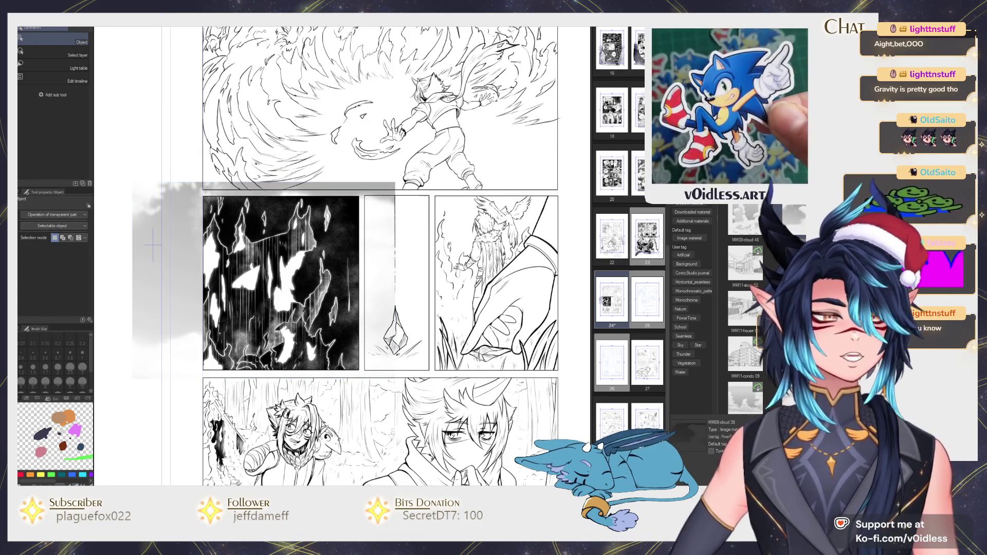
{"action": "key", "text": "ctrl+z"}
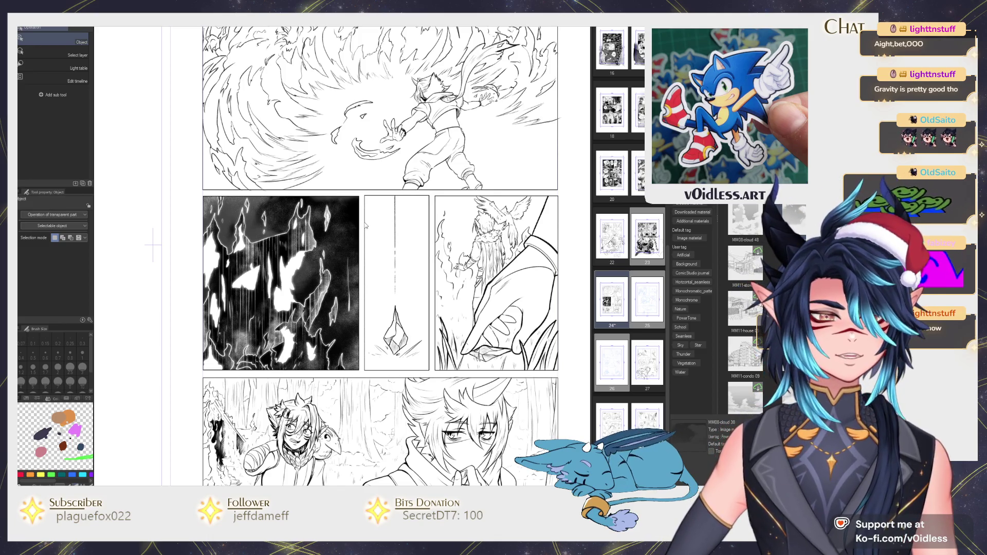
Step: Place the cloud texture again, mirror it horizontally, and position it over the dark left panel
{"action": "left_click_drag", "start_coordinate": [366, 224], "coordinate": [359, 255]}
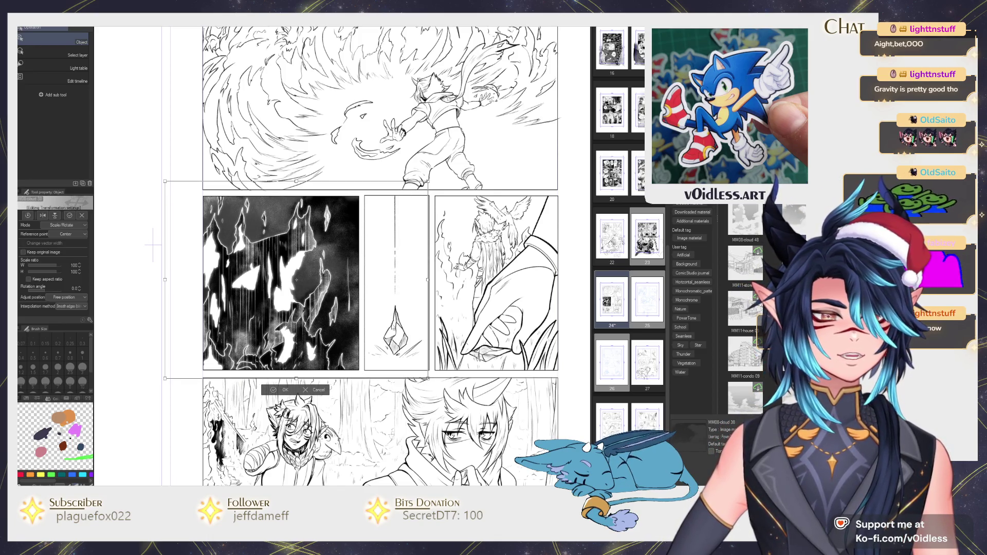
{"action": "left_click", "coordinate": [42, 215]}
{"action": "left_click_drag", "start_coordinate": [297, 280], "coordinate": [262, 274]}
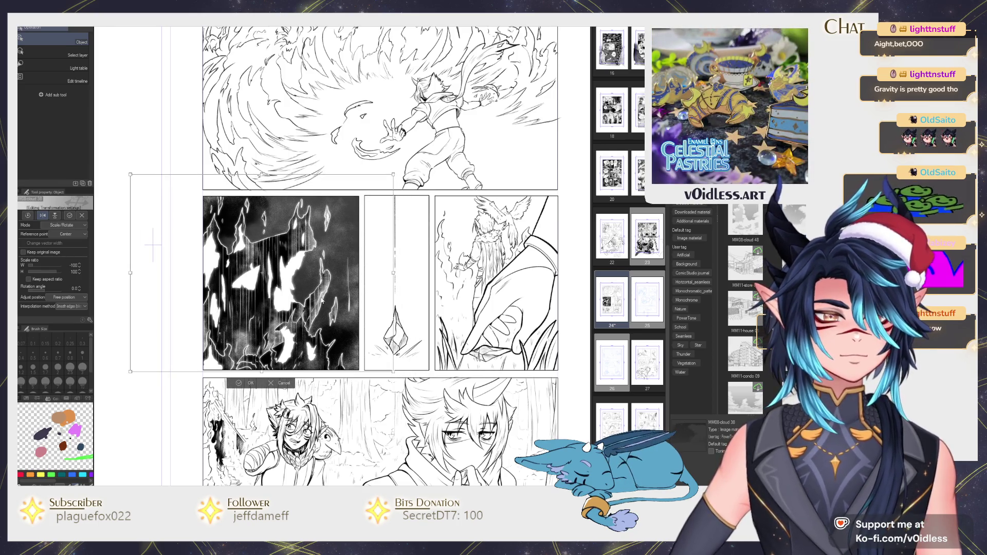
{"action": "key", "text": "Return"}
{"action": "scroll", "coordinate": [322, 300], "scroll_direction": "down", "scroll_amount": 2}
{"action": "scroll", "coordinate": [324, 298], "scroll_direction": "down", "scroll_amount": 2}
{"action": "scroll", "coordinate": [332, 293], "scroll_direction": "up", "scroll_amount": 4}
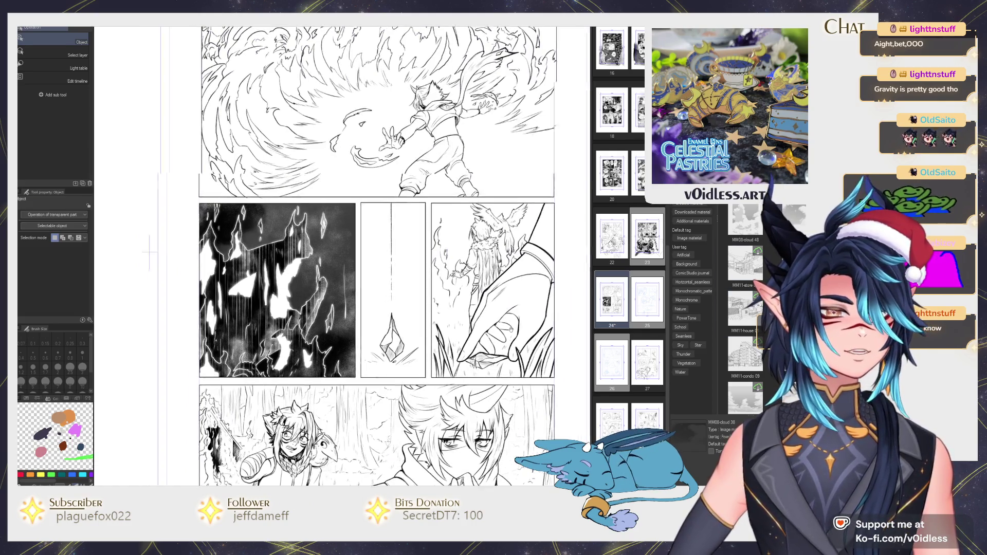
{"action": "left_click_drag", "start_coordinate": [529, 289], "coordinate": [583, 317]}
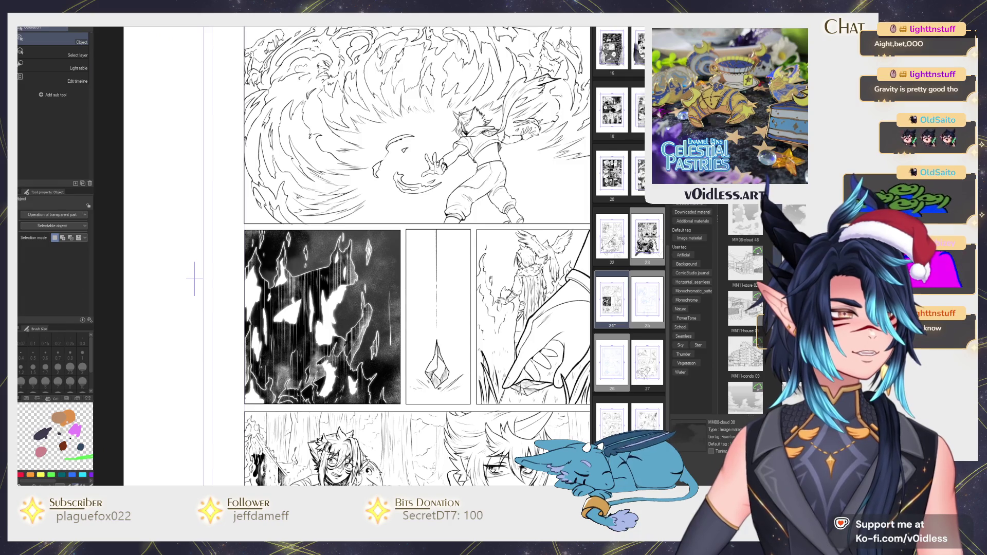
Step: Paint Gauze cloud texture into the black panel's top, then try and undo a Soft airbrush pass
{"action": "key", "text": "b"}
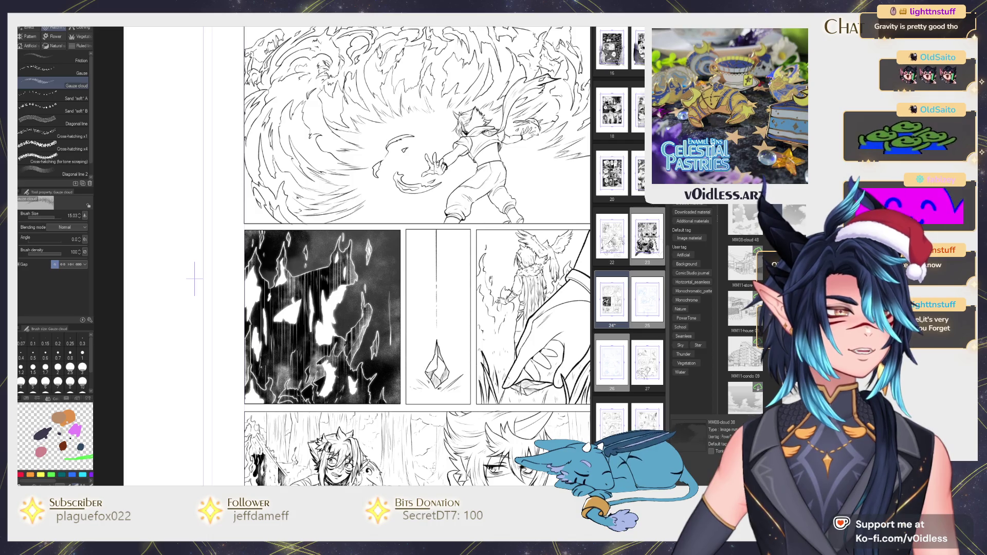
{"action": "left_click_drag", "start_coordinate": [194, 279], "coordinate": [212, 282]}
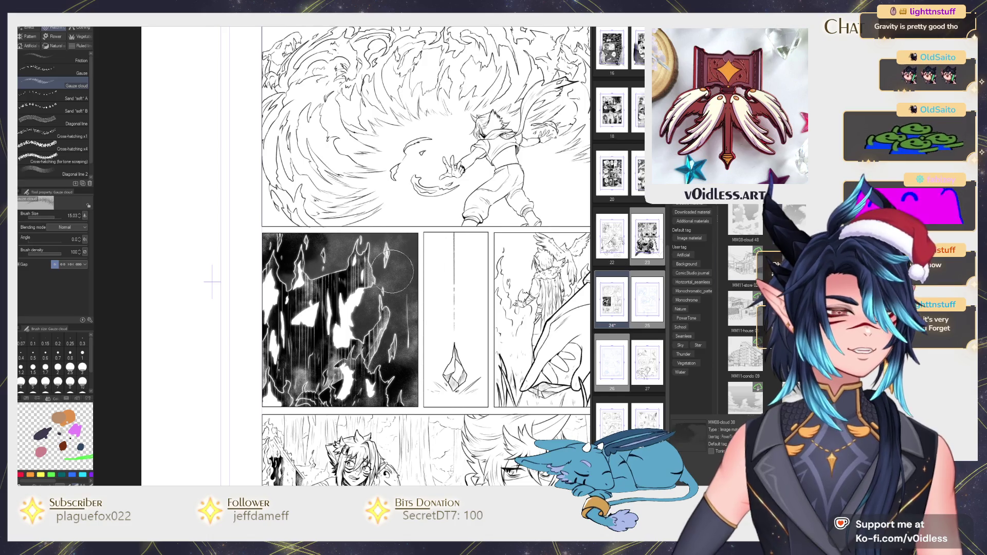
{"action": "left_click_drag", "start_coordinate": [347, 278], "coordinate": [403, 275]}
{"action": "left_click_drag", "start_coordinate": [430, 240], "coordinate": [407, 254]}
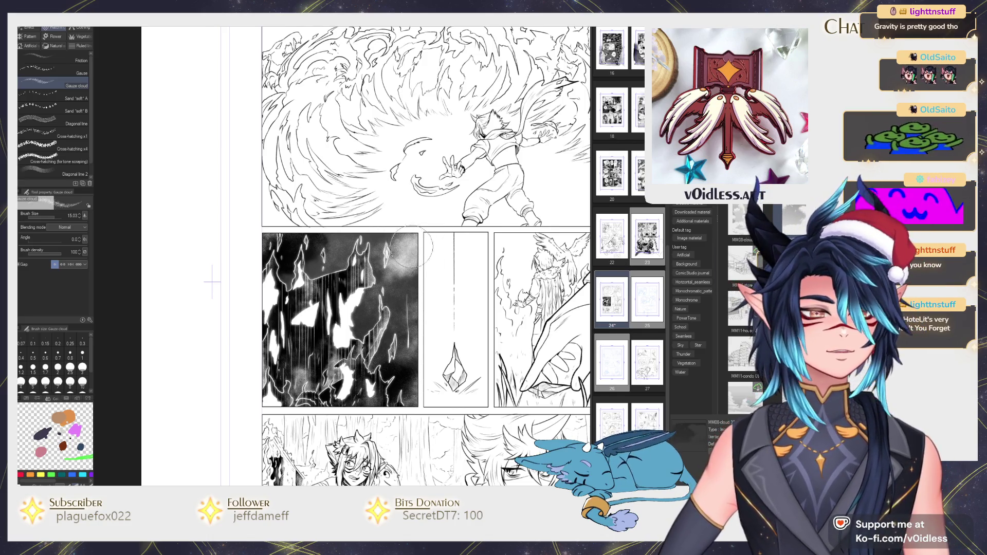
{"action": "key", "text": "b"}
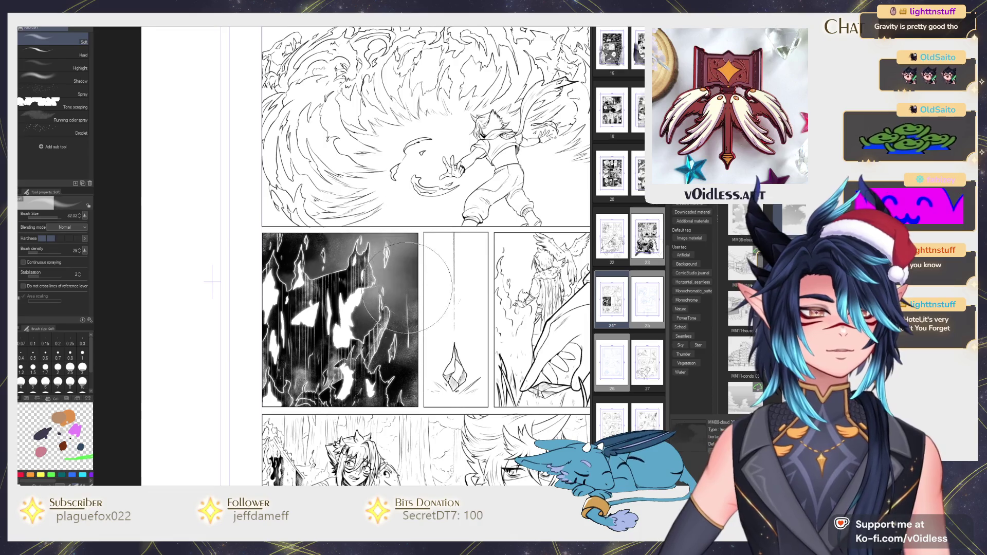
{"action": "mouse_move", "coordinate": [405, 288]}
{"action": "left_mouse_down"}
{"action": "mouse_move", "coordinate": [406, 230]}
{"action": "mouse_move", "coordinate": [308, 257]}
{"action": "left_mouse_up"}
{"action": "key", "text": "ctrl+z"}
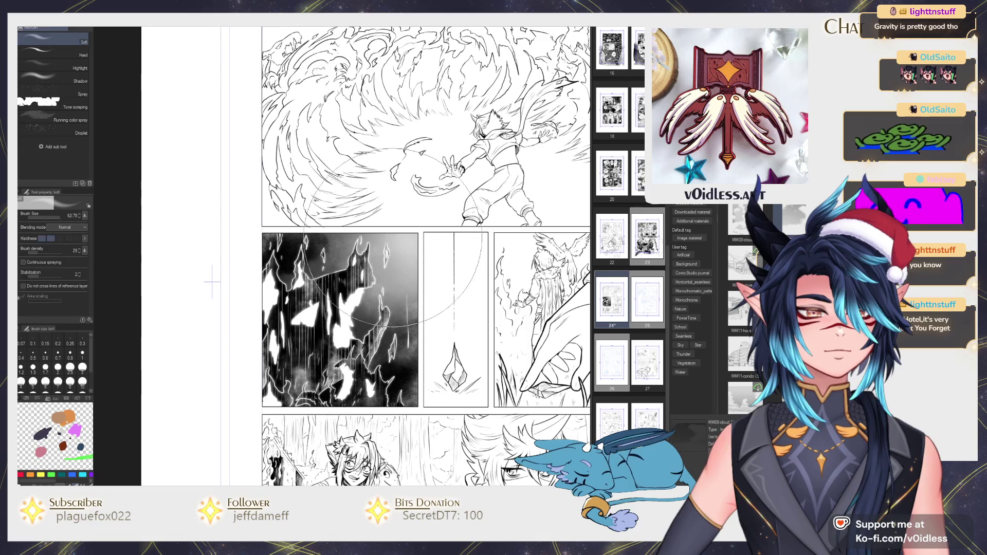
Step: Repaint gauze clouds across the panel's upper part and save the page
{"action": "key", "text": "b"}
{"action": "left_click_drag", "start_coordinate": [376, 266], "coordinate": [366, 252]}
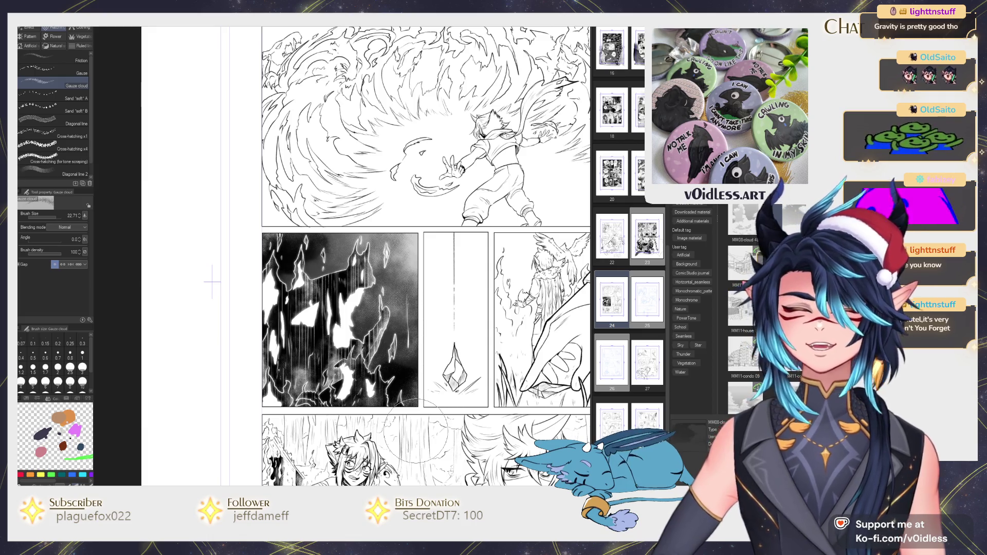
{"action": "left_click_drag", "start_coordinate": [360, 308], "coordinate": [378, 317]}
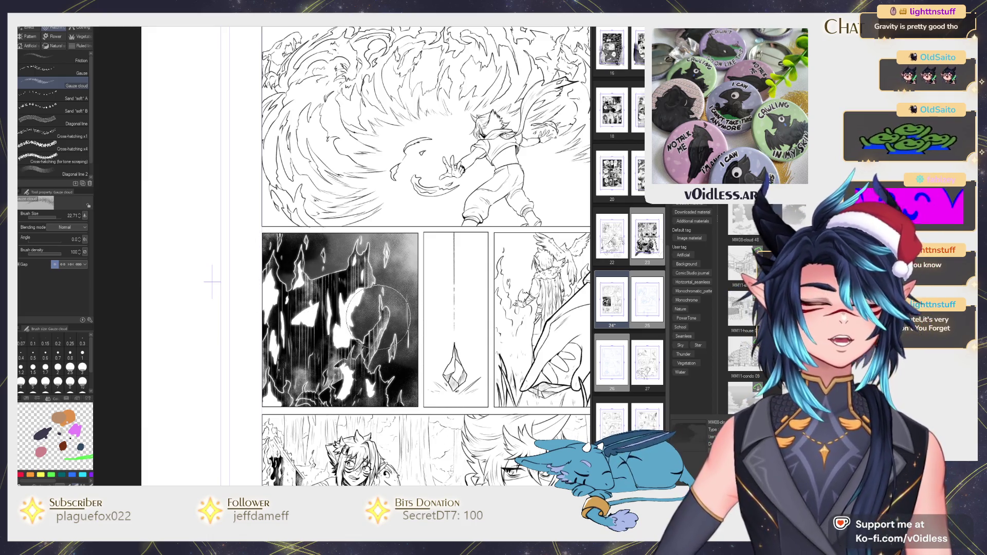
{"action": "key", "text": "ctrl+s"}
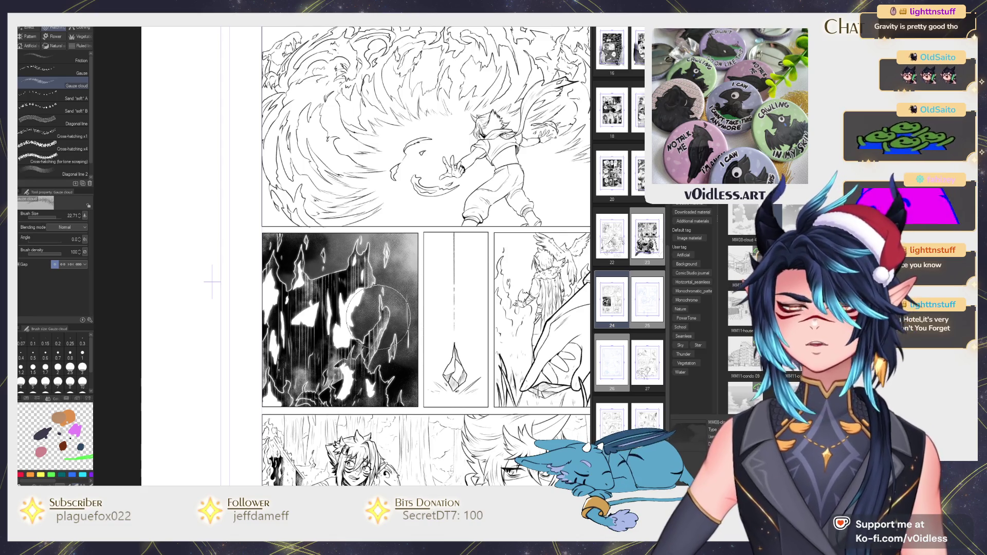
{"action": "scroll", "coordinate": [379, 316], "scroll_direction": "down", "scroll_amount": 2}
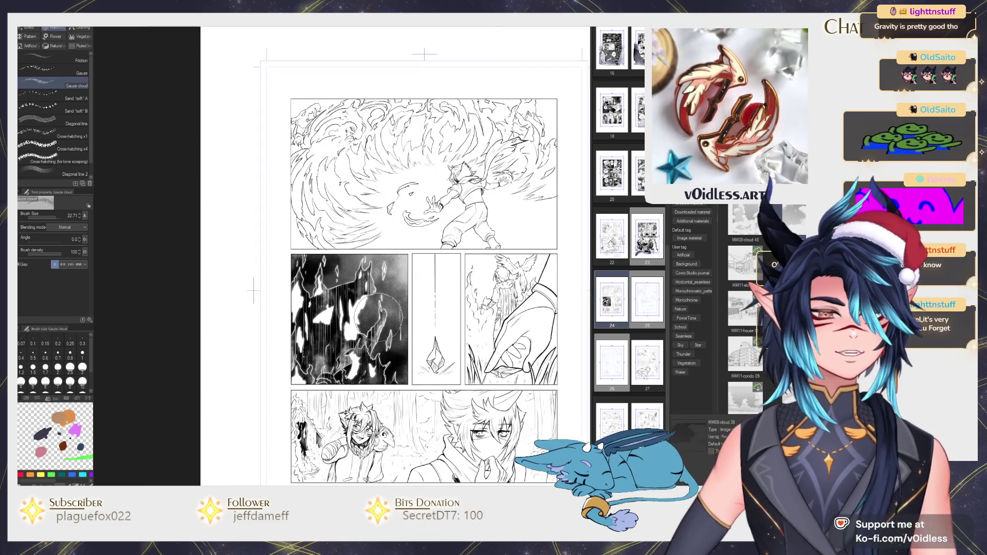
Step: Reposition the page view and hide the side panels to widen the canvas
{"action": "scroll", "coordinate": [412, 355], "scroll_direction": "down", "scroll_amount": 1}
{"action": "key", "text": "p"}
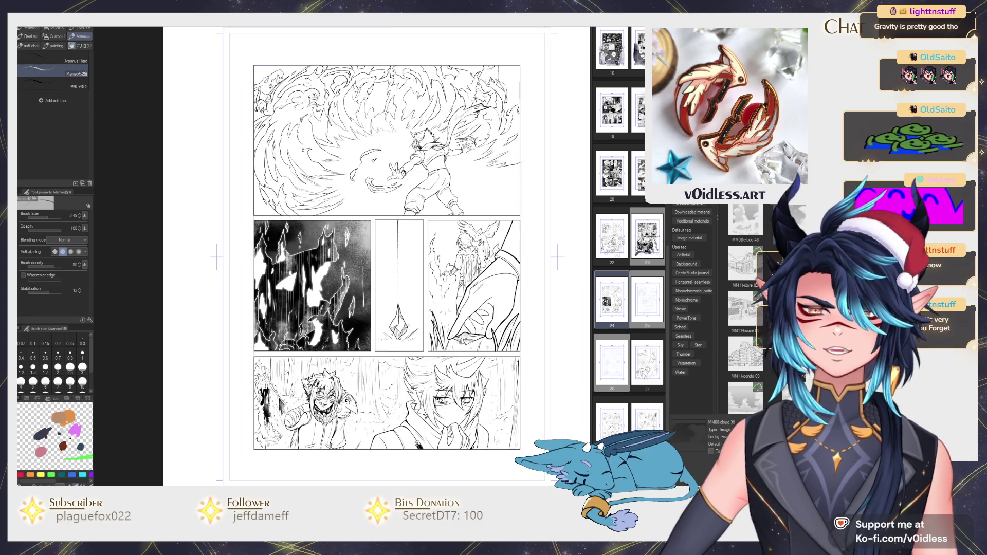
{"action": "scroll", "coordinate": [406, 327], "scroll_direction": "up", "scroll_amount": 1}
{"action": "mouse_move", "coordinate": [153, 234]}
{"action": "left_mouse_down"}
{"action": "mouse_move", "coordinate": [187, 242]}
{"action": "mouse_move", "coordinate": [170, 258]}
{"action": "left_mouse_up"}
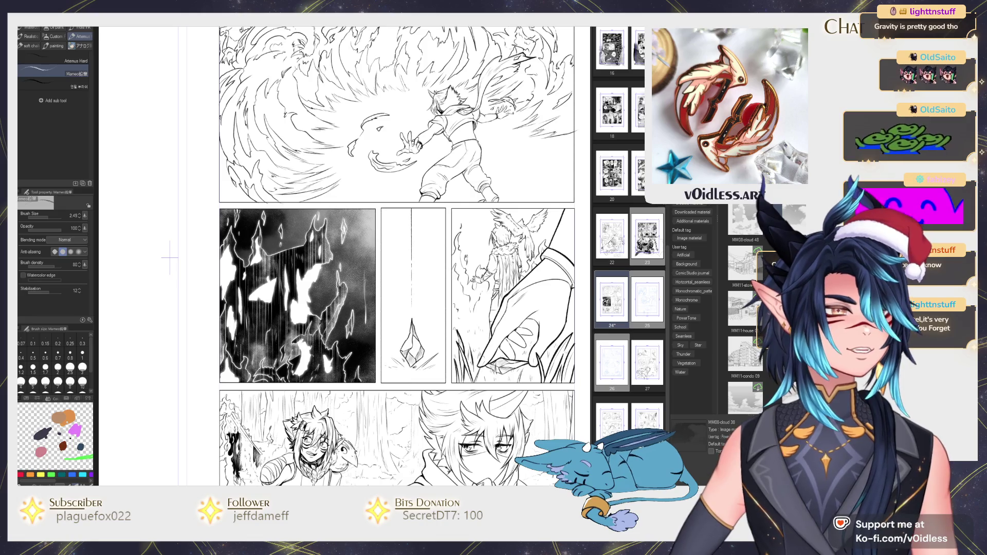
{"action": "key", "text": "ctrl+z"}
{"action": "key", "text": "ctrl+y"}
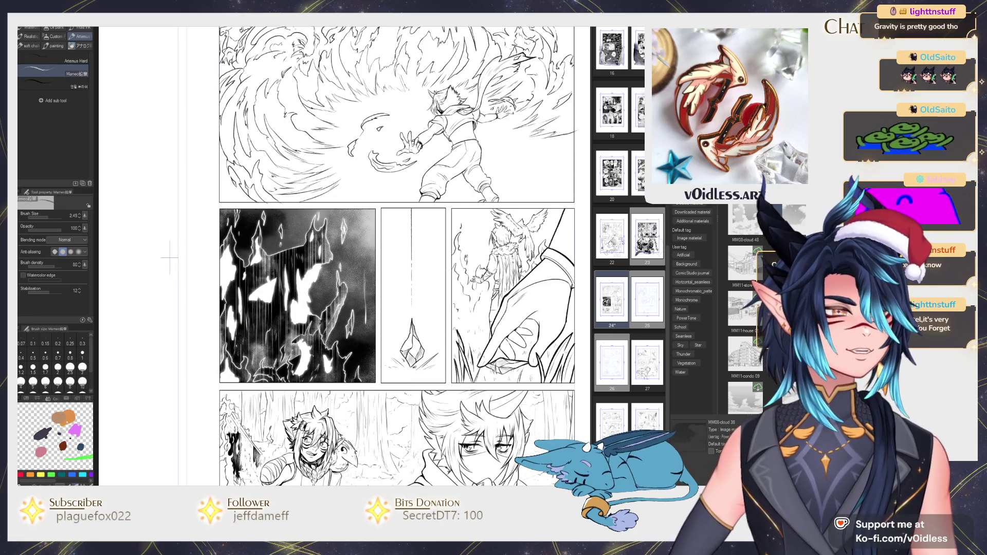
{"action": "left_click_drag", "start_coordinate": [170, 258], "coordinate": [154, 271]}
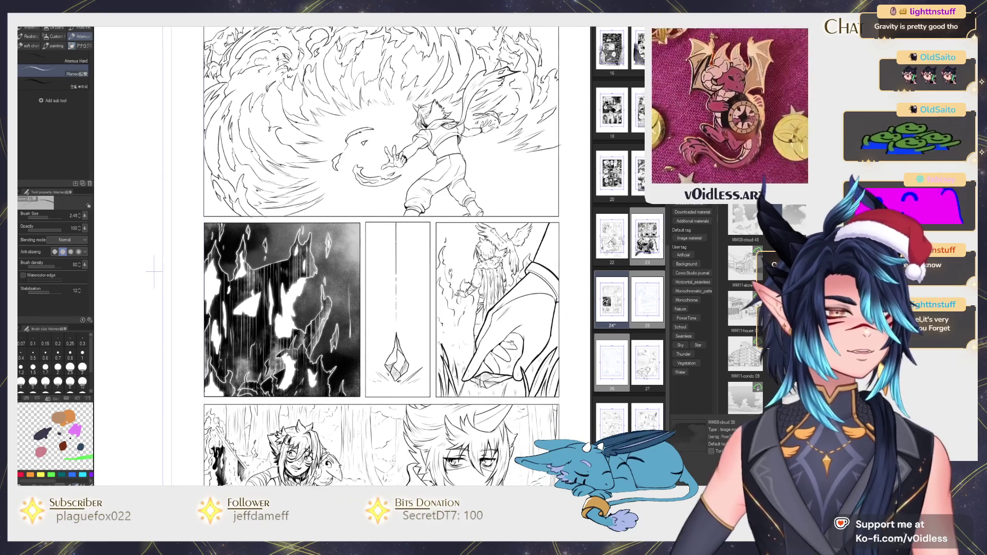
{"action": "key", "text": "shift+Tab"}
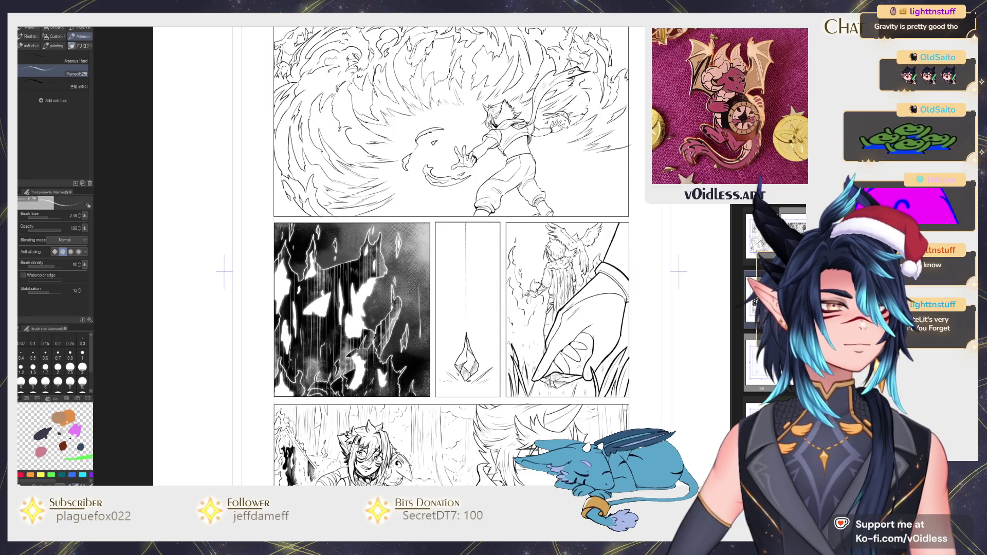
{"action": "scroll", "coordinate": [471, 353], "scroll_direction": "up", "scroll_amount": 2}
Step: Bucket-fill the narrow crystal panel with black, then return to the pencil
{"action": "key", "text": "g"}
{"action": "left_click", "coordinate": [482, 317]}
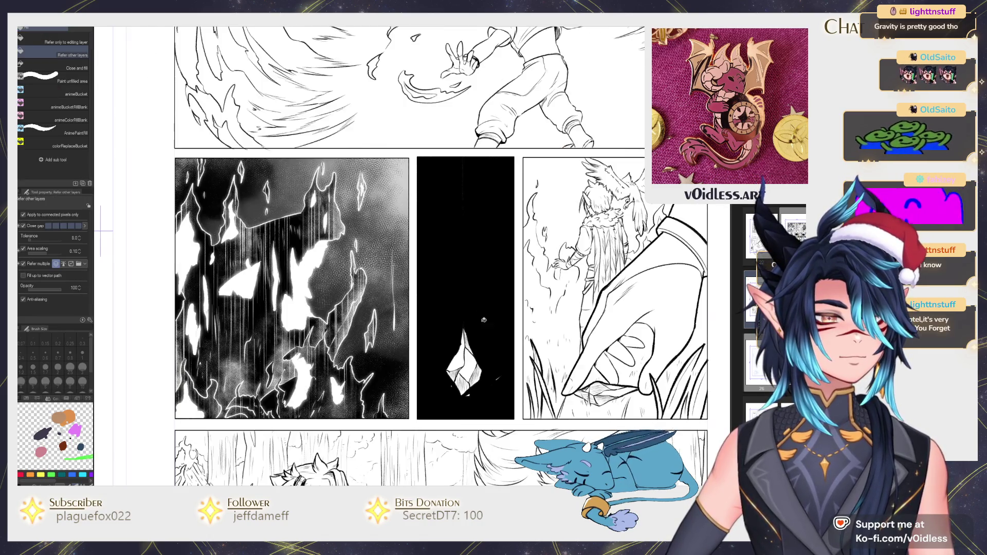
{"action": "key", "text": "p"}
{"action": "scroll", "coordinate": [471, 360], "scroll_direction": "up", "scroll_amount": 1}
{"action": "scroll", "coordinate": [463, 380], "scroll_direction": "up", "scroll_amount": 1}
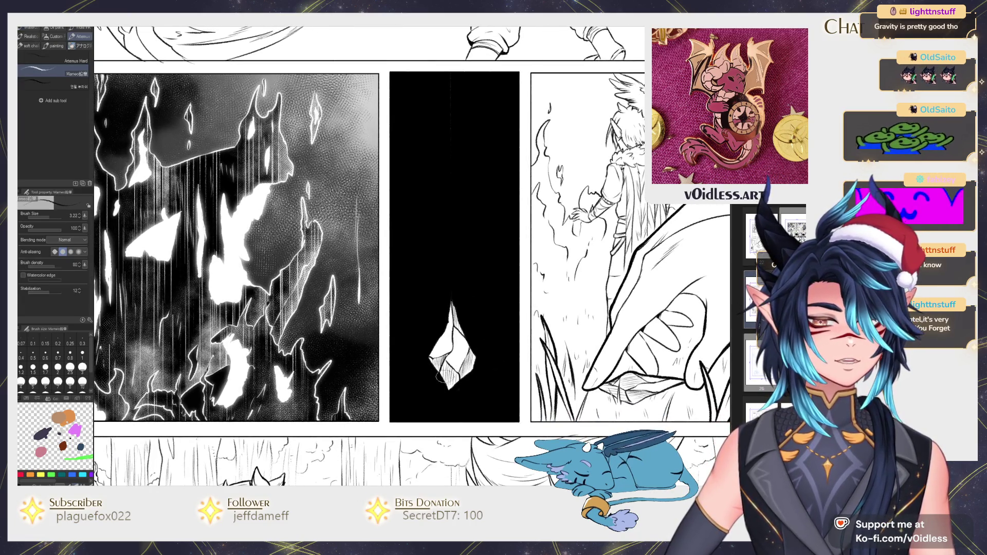
{"action": "scroll", "coordinate": [443, 379], "scroll_direction": "down", "scroll_amount": 1}
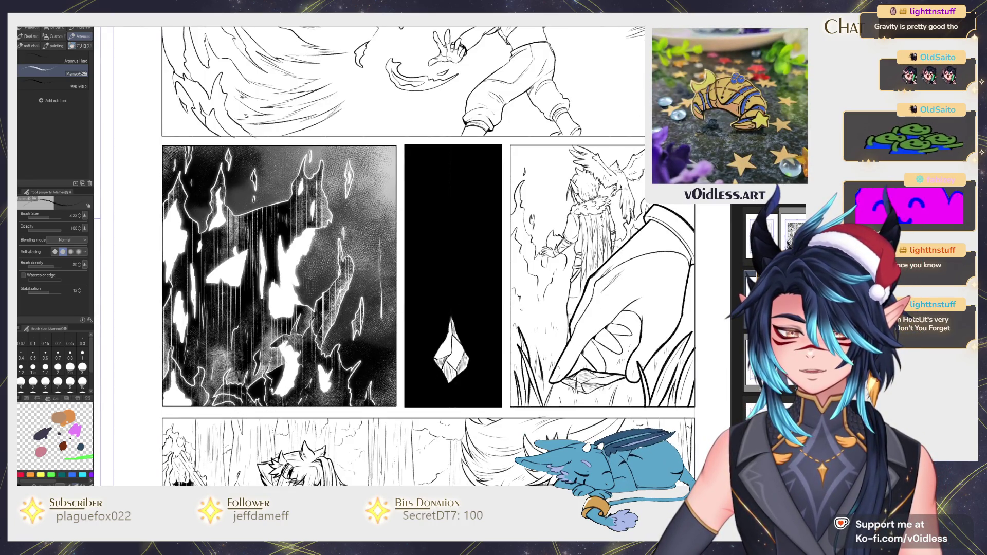
{"action": "scroll", "coordinate": [256, 335], "scroll_direction": "down", "scroll_amount": 2}
{"action": "scroll", "coordinate": [255, 336], "scroll_direction": "up", "scroll_amount": 2}
{"action": "scroll", "coordinate": [187, 412], "scroll_direction": "up", "scroll_amount": 1}
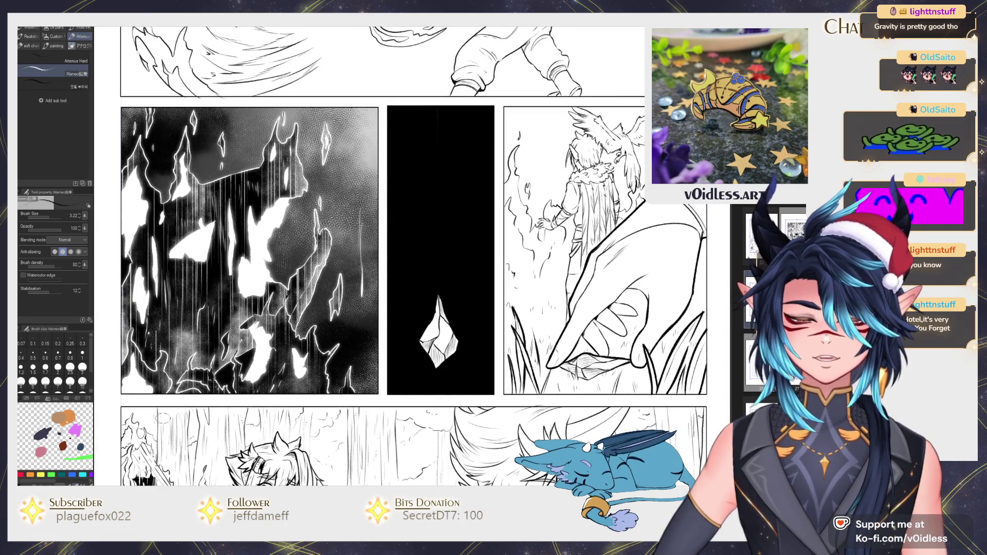
{"action": "scroll", "coordinate": [361, 346], "scroll_direction": "down", "scroll_amount": 1}
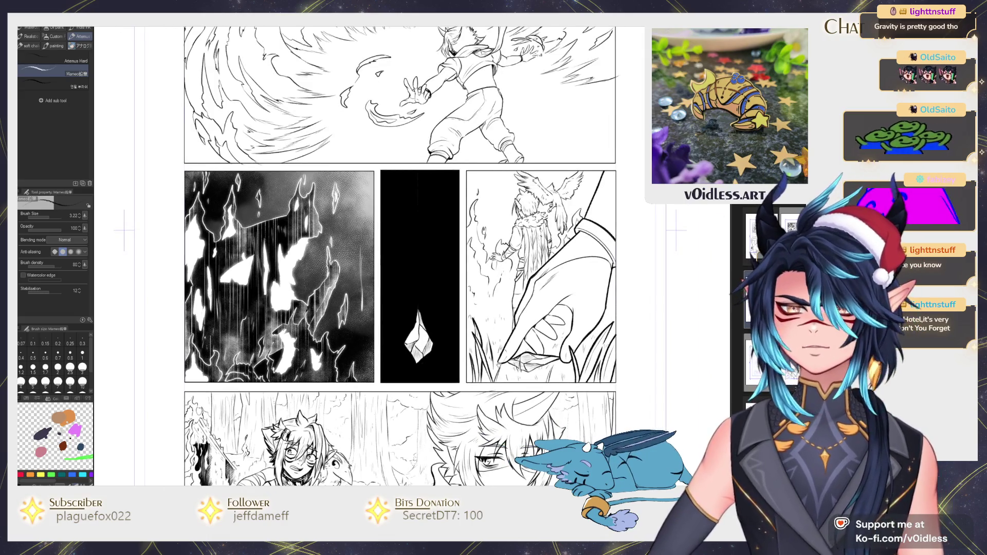
{"action": "key", "text": "b"}
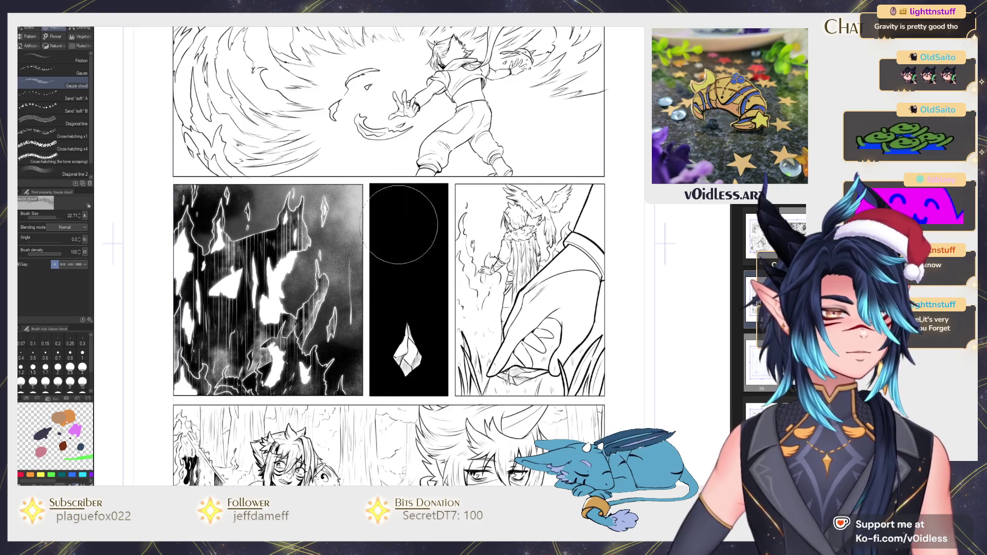
Step: Paint gauze-cloud texture at the middle panel's top and bottom, then airbrush them darker
{"action": "mouse_move", "coordinate": [391, 221]}
{"action": "left_mouse_down"}
{"action": "mouse_move", "coordinate": [450, 203]}
{"action": "mouse_move", "coordinate": [391, 255]}
{"action": "left_mouse_up"}
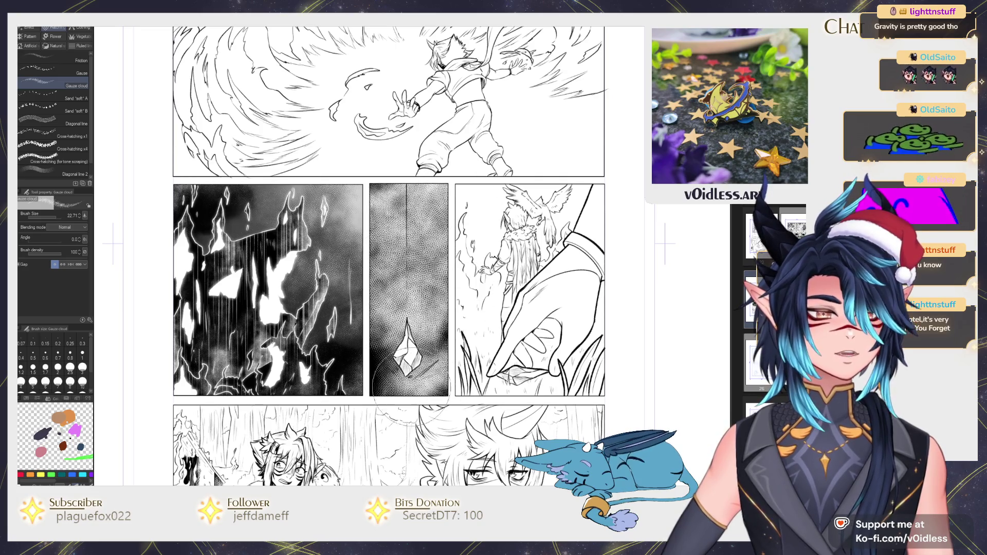
{"action": "left_click_drag", "start_coordinate": [406, 380], "coordinate": [376, 392]}
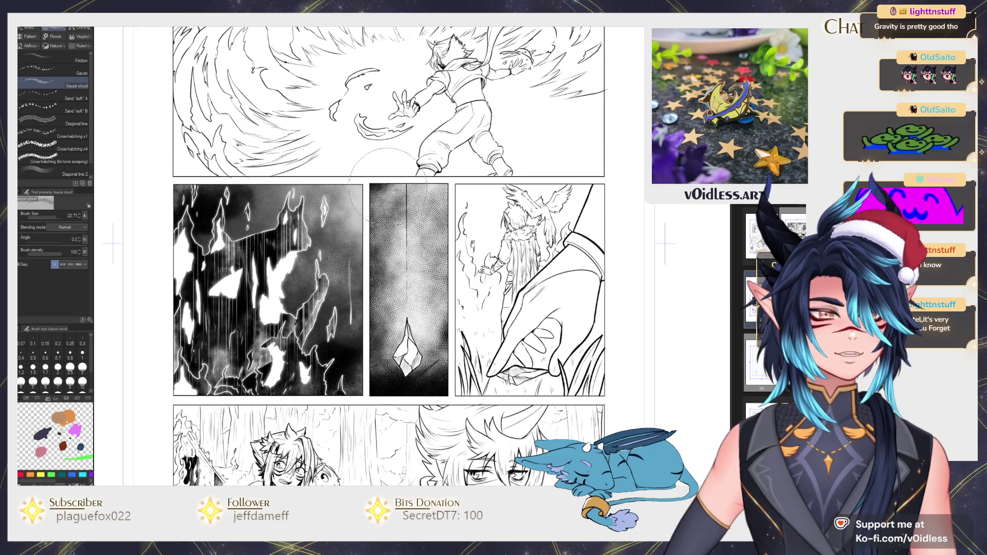
{"action": "key", "text": "b"}
{"action": "mouse_move", "coordinate": [406, 329]}
{"action": "left_mouse_down"}
{"action": "mouse_move", "coordinate": [411, 232]}
{"action": "mouse_move", "coordinate": [416, 354]}
{"action": "left_mouse_up"}
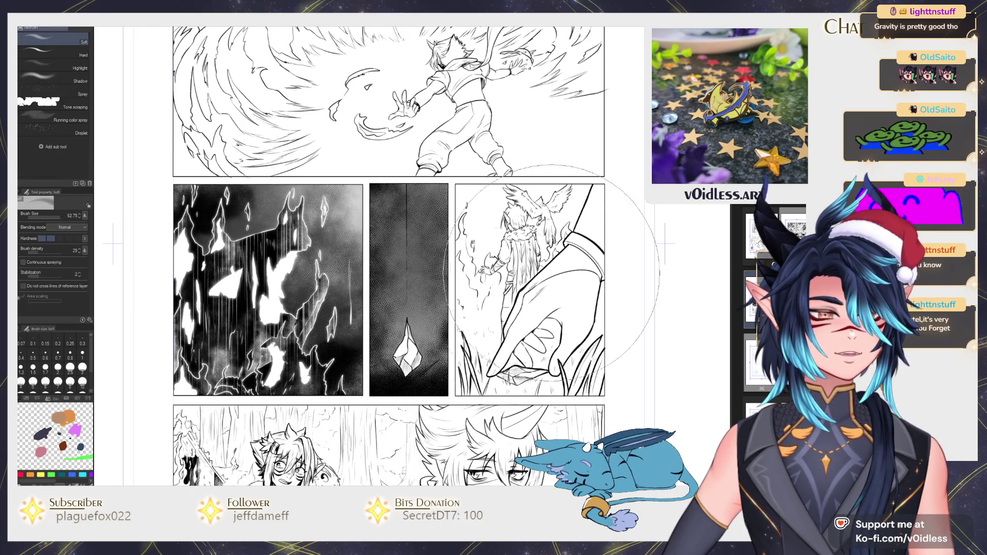
Step: Switch to the Mameo pencil, zoom in on the panels, and enlarge the pencil slightly
{"action": "key", "text": "p"}
{"action": "key", "text": "ctrl+z"}
{"action": "key", "text": "ctrl+y"}
{"action": "key", "text": "ctrl+plus"}
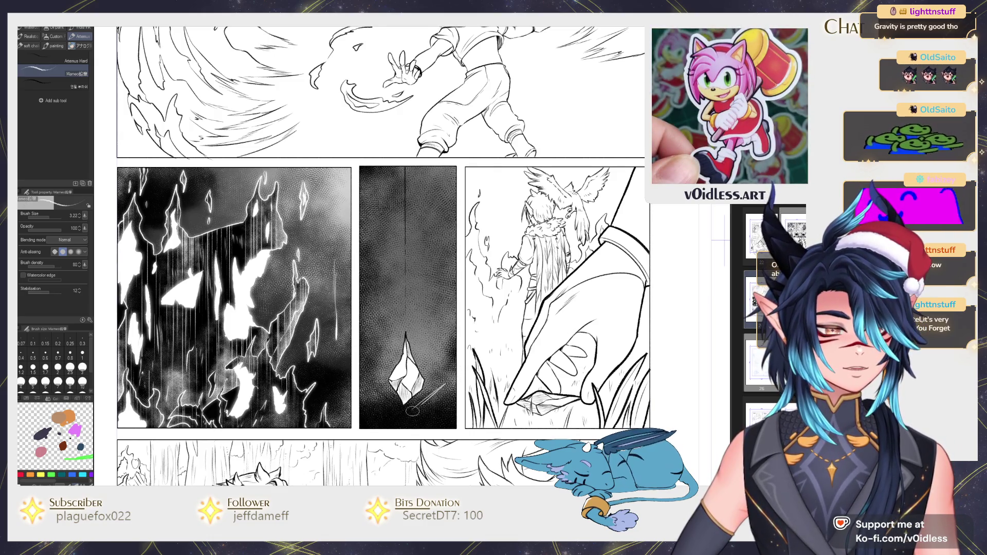
{"action": "left_click_drag", "start_coordinate": [408, 422], "coordinate": [386, 417]}
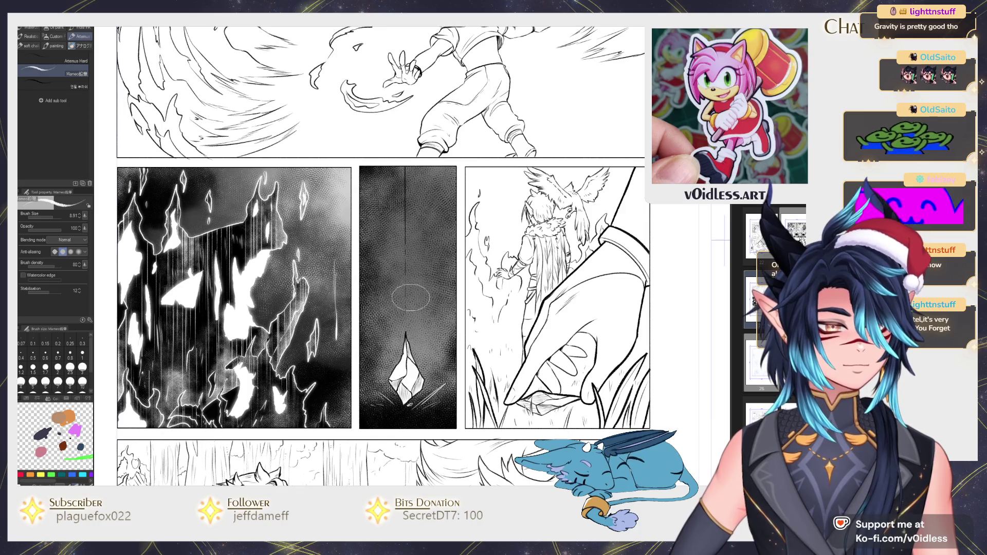
{"action": "scroll", "coordinate": [407, 412], "scroll_direction": "up", "scroll_amount": 3}
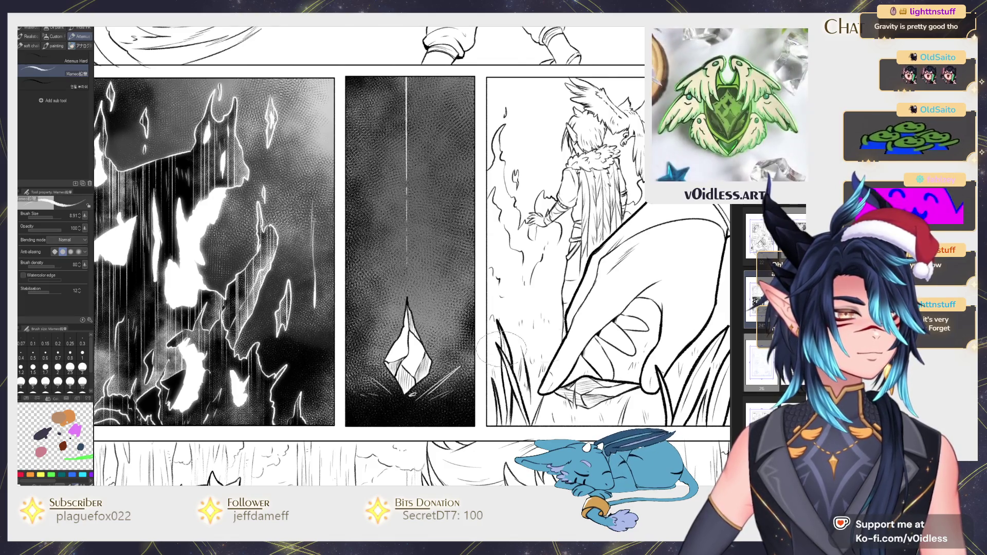
Step: Fill two crystal facets black and pencil over the upper facet and white streaks
{"action": "key", "text": "g"}
{"action": "scroll", "coordinate": [406, 334], "scroll_direction": "up", "scroll_amount": 2}
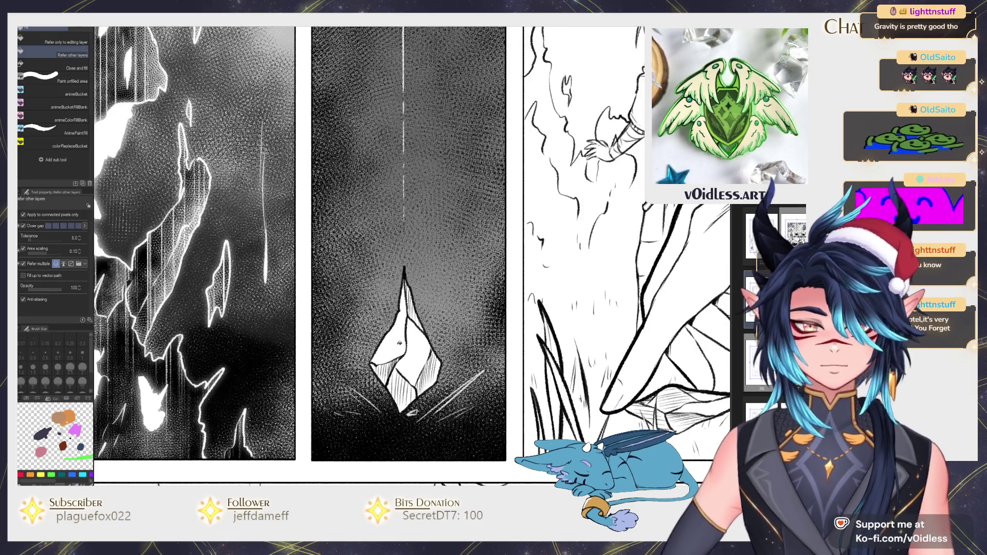
{"action": "left_click", "coordinate": [388, 334]}
{"action": "left_click", "coordinate": [411, 360]}
{"action": "key", "text": "p"}
{"action": "scroll", "coordinate": [404, 325], "scroll_direction": "up", "scroll_amount": 2}
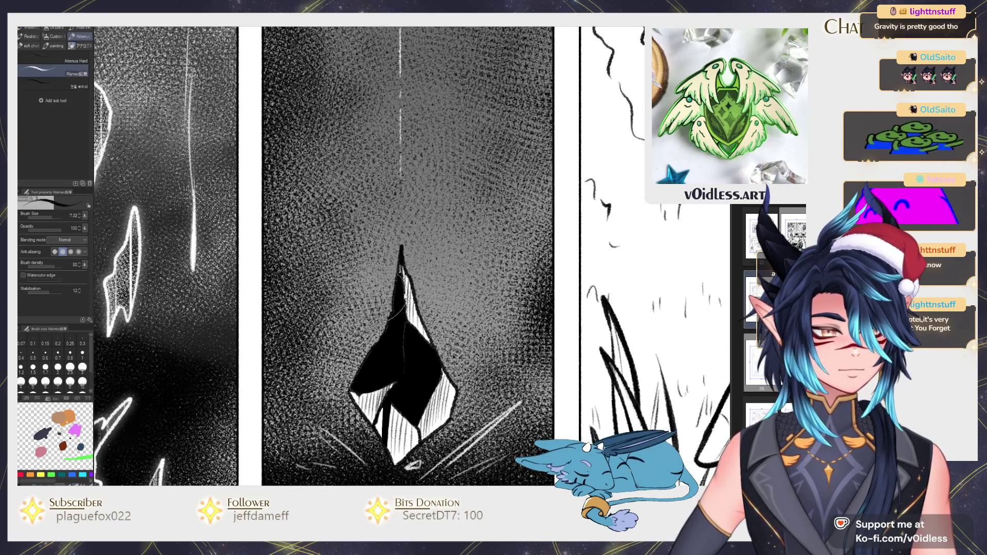
{"action": "mouse_move", "coordinate": [401, 265]}
{"action": "left_mouse_down"}
{"action": "mouse_move", "coordinate": [421, 343]}
{"action": "mouse_move", "coordinate": [361, 392]}
{"action": "mouse_move", "coordinate": [397, 469]}
{"action": "mouse_move", "coordinate": [420, 436]}
{"action": "left_mouse_up"}
{"action": "key", "text": "bracketright"}
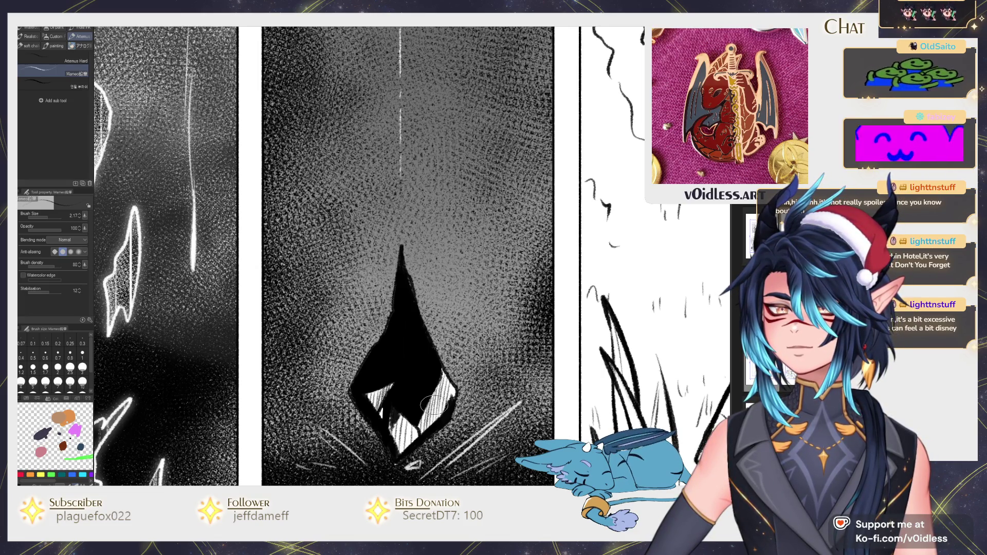
{"action": "left_click_drag", "start_coordinate": [434, 404], "coordinate": [441, 385]}
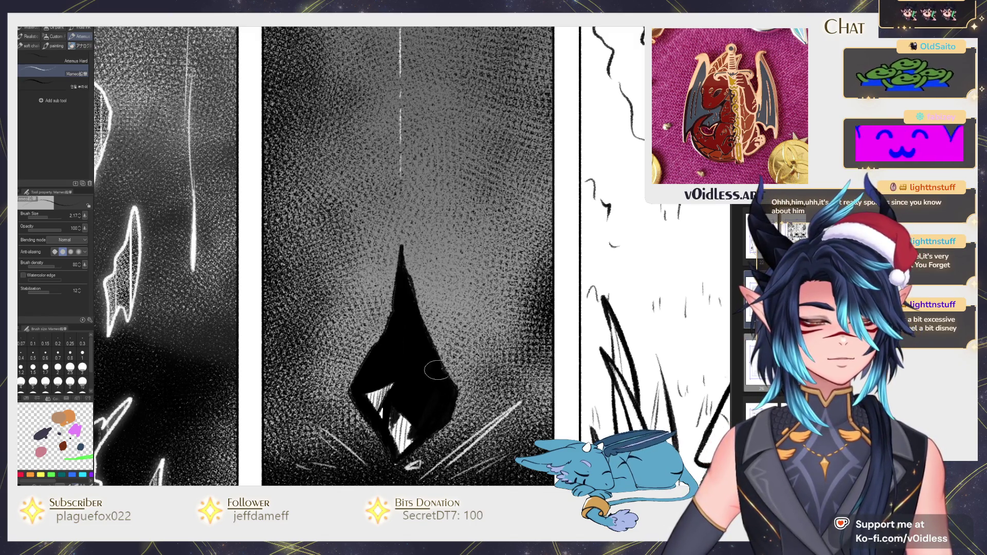
Step: Ink over the crystal's inner highlights, then texture it into grey dotted facets with Gauze cloud
{"action": "key", "text": "p"}
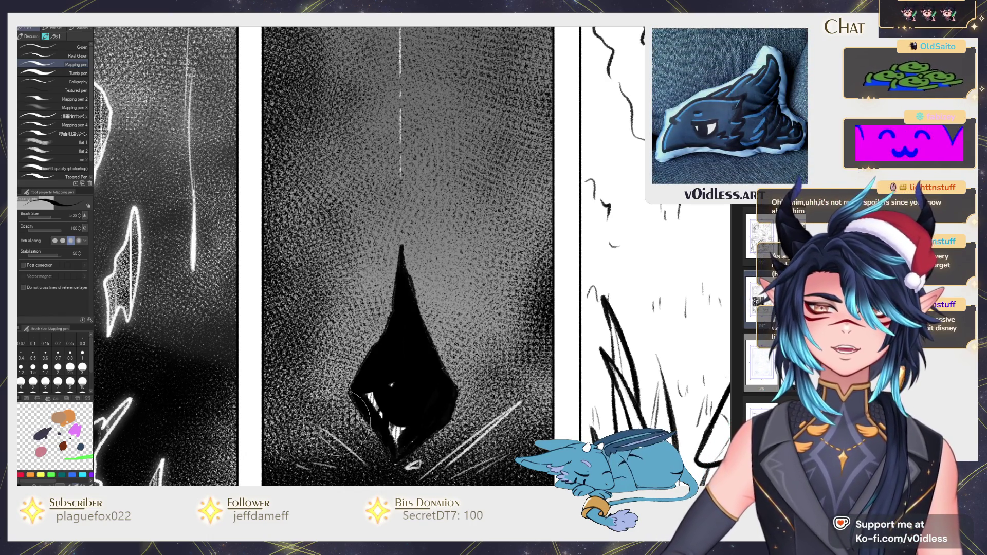
{"action": "mouse_move", "coordinate": [337, 424]}
{"action": "left_mouse_down"}
{"action": "mouse_move", "coordinate": [381, 396]}
{"action": "mouse_move", "coordinate": [406, 416]}
{"action": "left_mouse_up"}
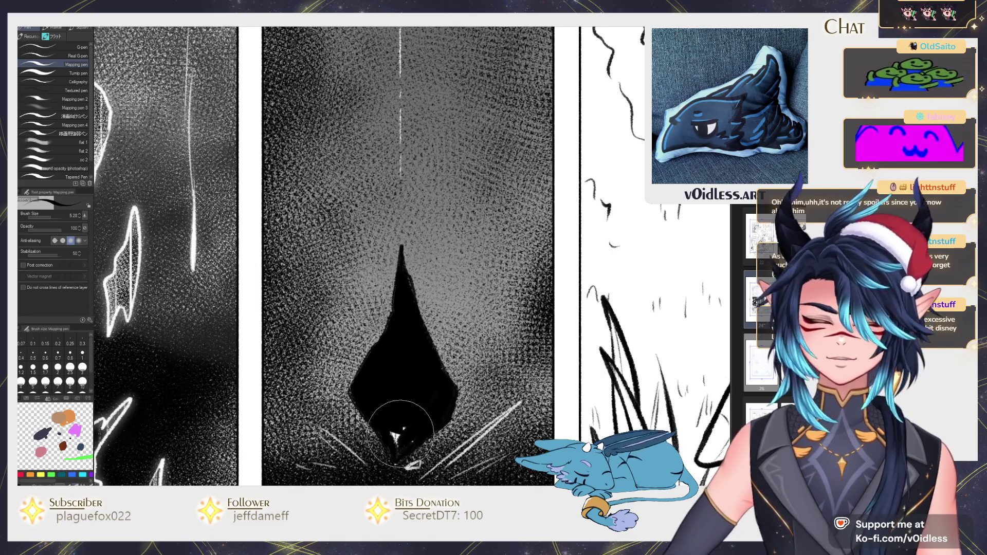
{"action": "key", "text": "b"}
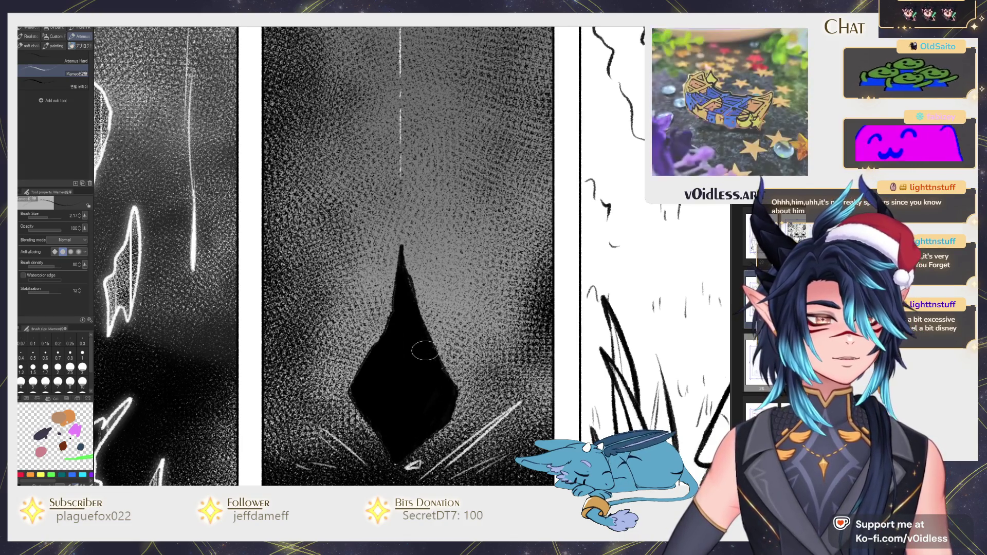
{"action": "key", "text": "b"}
{"action": "scroll", "coordinate": [440, 383], "scroll_direction": "down", "scroll_amount": 2}
{"action": "mouse_move", "coordinate": [440, 391]}
{"action": "left_mouse_down"}
{"action": "mouse_move", "coordinate": [459, 366]}
{"action": "mouse_move", "coordinate": [414, 355]}
{"action": "left_mouse_up"}
{"action": "left_click_drag", "start_coordinate": [404, 392], "coordinate": [437, 391]}
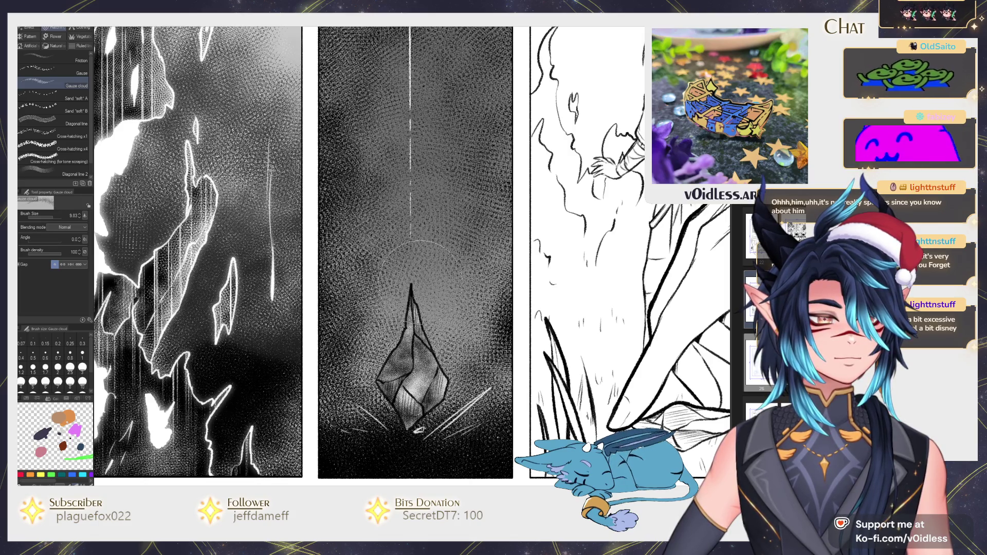
Step: Shade the crystal's lower, upper-right and bottom facets darker
{"action": "key", "text": "ctrl+0"}
{"action": "scroll", "coordinate": [499, 348], "scroll_direction": "up", "scroll_amount": 3}
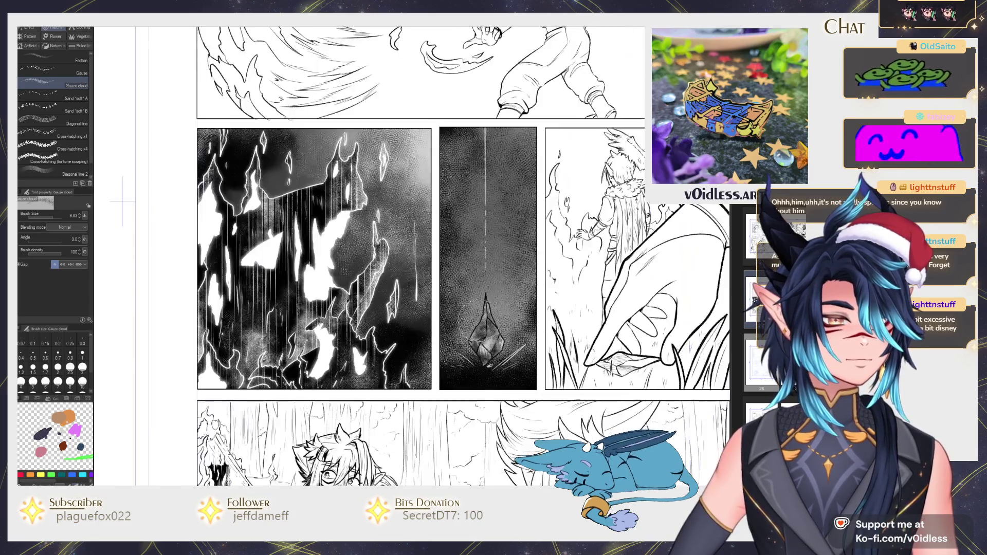
{"action": "scroll", "coordinate": [498, 348], "scroll_direction": "up", "scroll_amount": 3}
{"action": "key", "text": "p"}
{"action": "left_click_drag", "start_coordinate": [505, 294], "coordinate": [470, 343]}
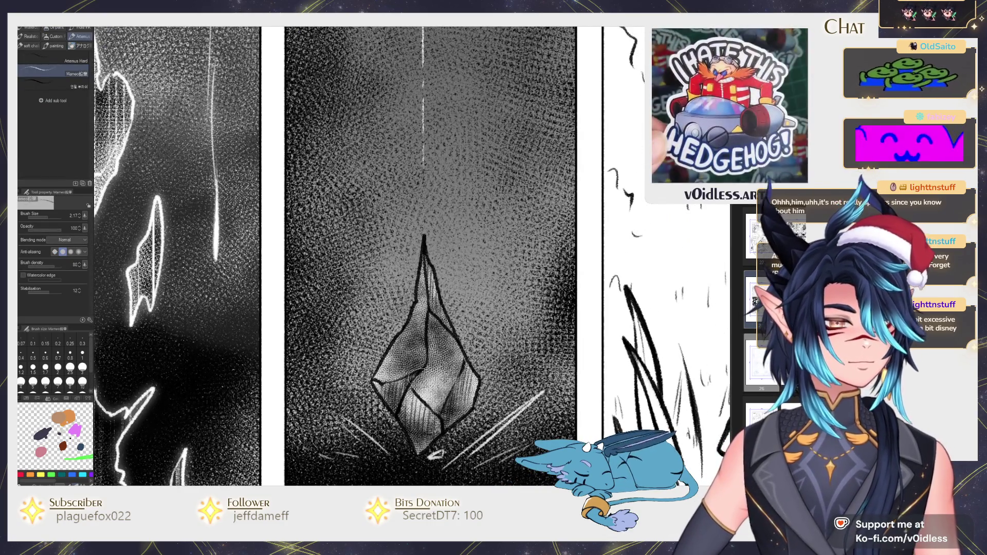
{"action": "mouse_move", "coordinate": [399, 391]}
{"action": "left_mouse_down"}
{"action": "mouse_move", "coordinate": [409, 414]}
{"action": "mouse_move", "coordinate": [440, 426]}
{"action": "left_mouse_up"}
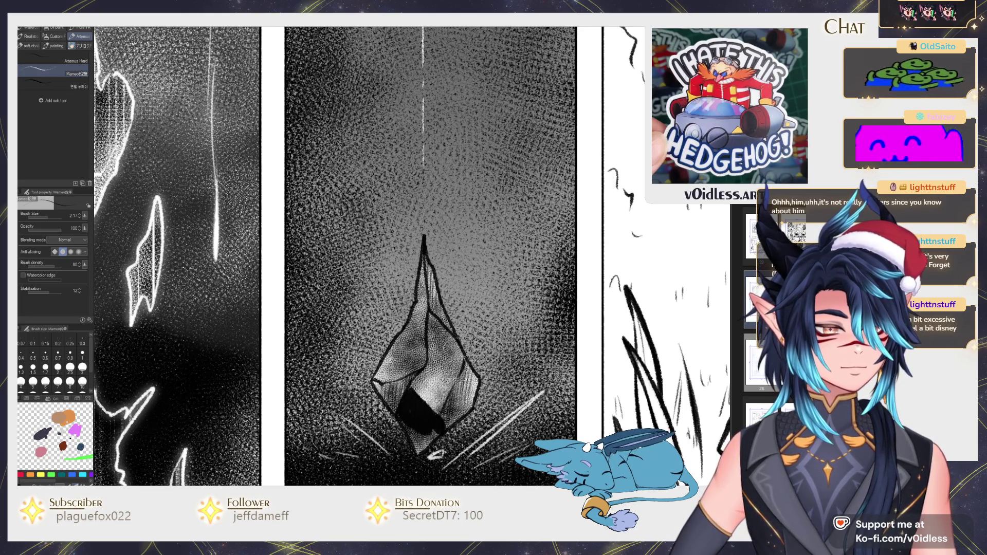
{"action": "mouse_move", "coordinate": [437, 311]}
{"action": "left_mouse_down"}
{"action": "mouse_move", "coordinate": [428, 278]}
{"action": "mouse_move", "coordinate": [452, 332]}
{"action": "left_mouse_up"}
{"action": "mouse_move", "coordinate": [419, 413]}
{"action": "left_mouse_down"}
{"action": "mouse_move", "coordinate": [425, 442]}
{"action": "mouse_move", "coordinate": [406, 428]}
{"action": "left_mouse_up"}
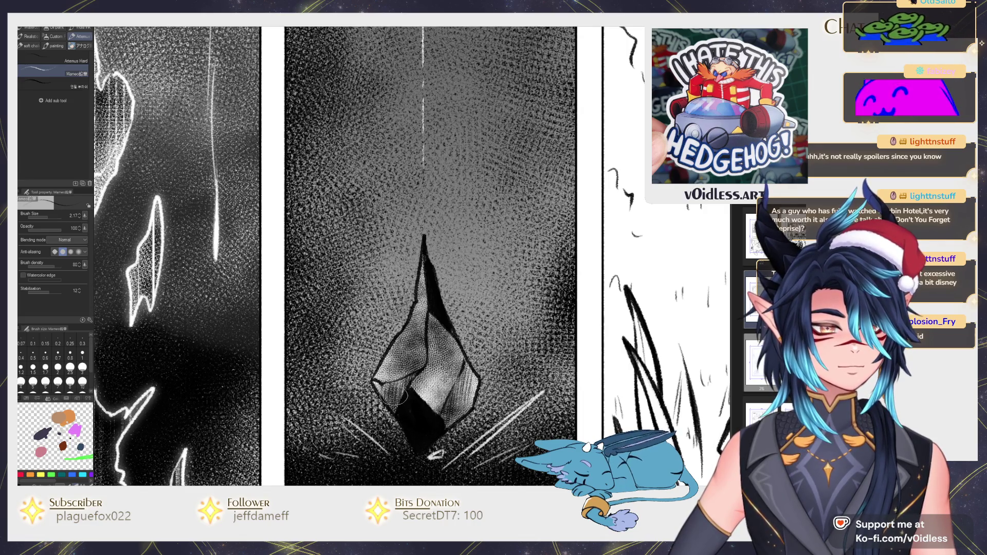
Step: Airbrush darker touches onto the crystal's lower-left and lower-right facets
{"action": "key", "text": "b"}
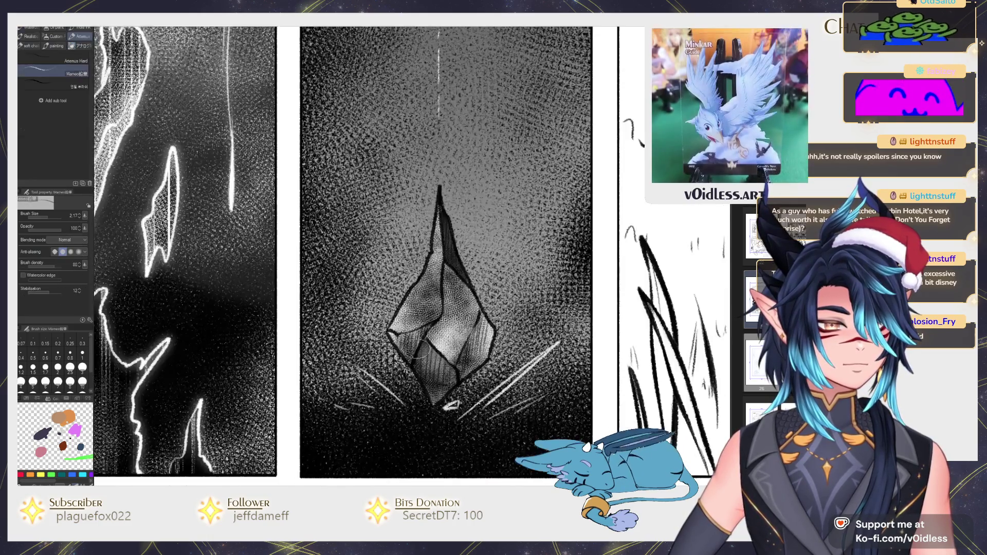
{"action": "scroll", "coordinate": [420, 349], "scroll_direction": "up", "scroll_amount": 2}
{"action": "mouse_move", "coordinate": [427, 321]}
{"action": "left_mouse_down"}
{"action": "mouse_move", "coordinate": [391, 337]}
{"action": "mouse_move", "coordinate": [406, 344]}
{"action": "left_mouse_up"}
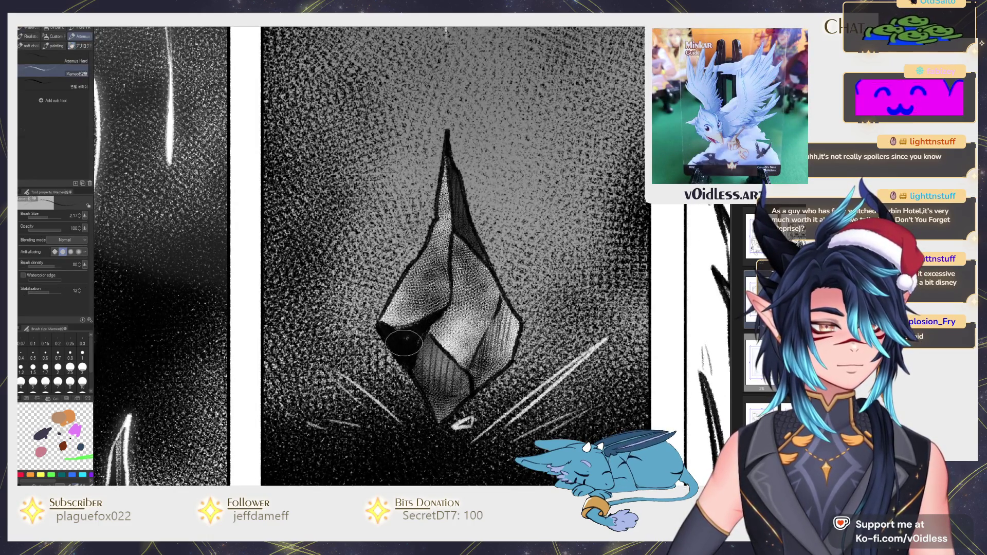
{"action": "mouse_move", "coordinate": [486, 350]}
{"action": "left_mouse_down"}
{"action": "mouse_move", "coordinate": [481, 368]}
{"action": "mouse_move", "coordinate": [507, 303]}
{"action": "mouse_move", "coordinate": [496, 349]}
{"action": "left_mouse_up"}
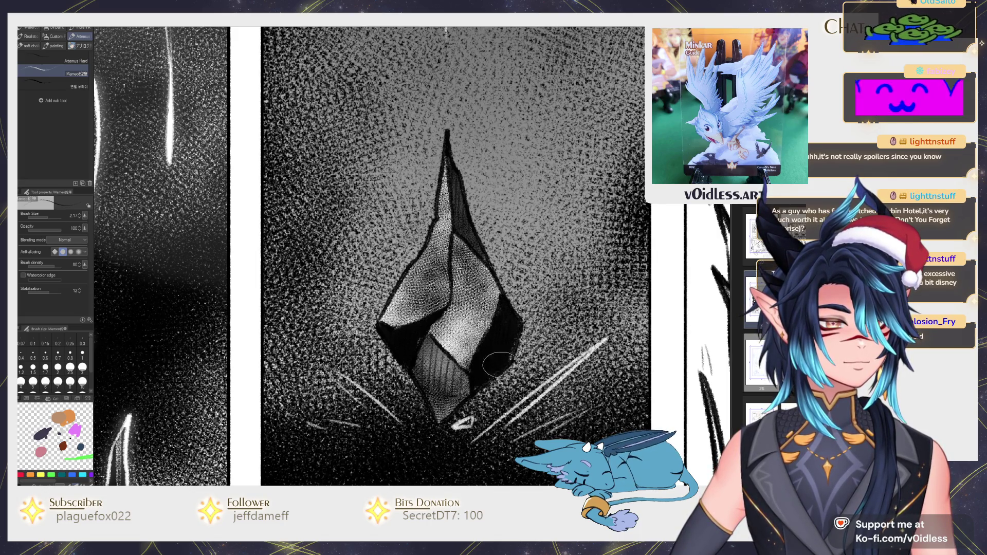
{"action": "key", "text": "ctrl+minus"}
{"action": "key", "text": "b"}
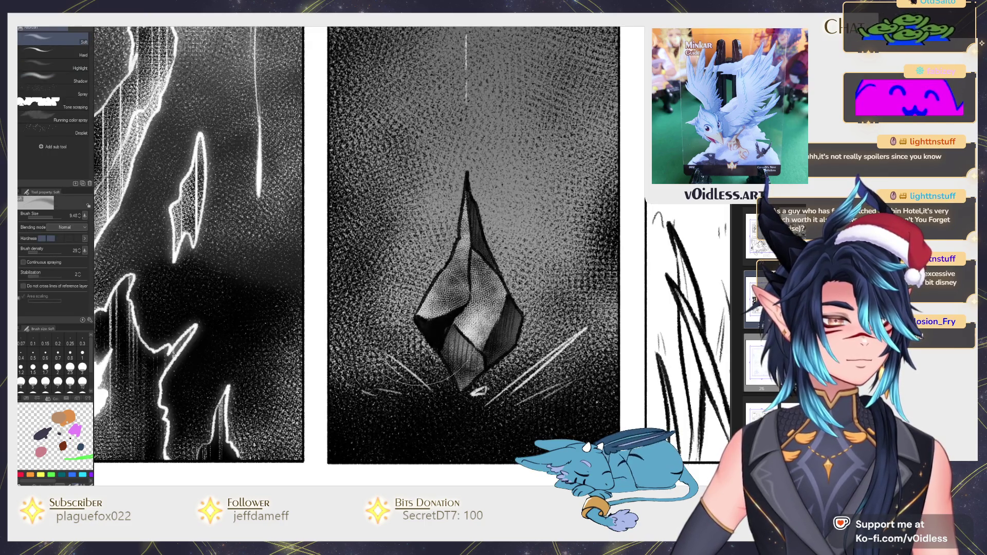
{"action": "key", "text": "p"}
{"action": "scroll", "coordinate": [473, 283], "scroll_direction": "up", "scroll_amount": 5}
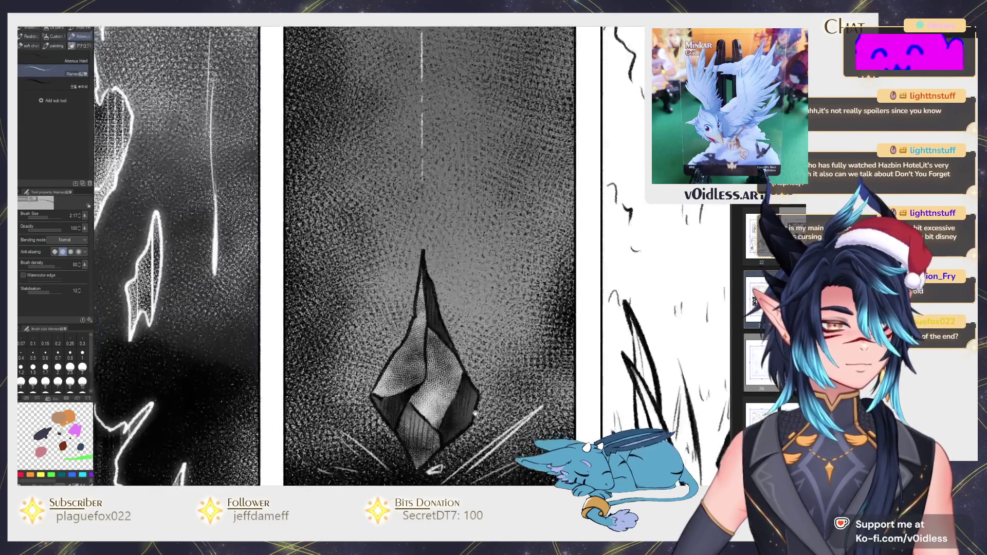
Step: Paint white highlights along the crystal's upper-left and upper-right facets with dark lining beside them
{"action": "left_click_drag", "start_coordinate": [417, 308], "coordinate": [422, 286]}
{"action": "mouse_move", "coordinate": [417, 237]}
{"action": "left_mouse_down"}
{"action": "mouse_move", "coordinate": [406, 296]}
{"action": "mouse_move", "coordinate": [383, 328]}
{"action": "mouse_move", "coordinate": [414, 338]}
{"action": "left_mouse_up"}
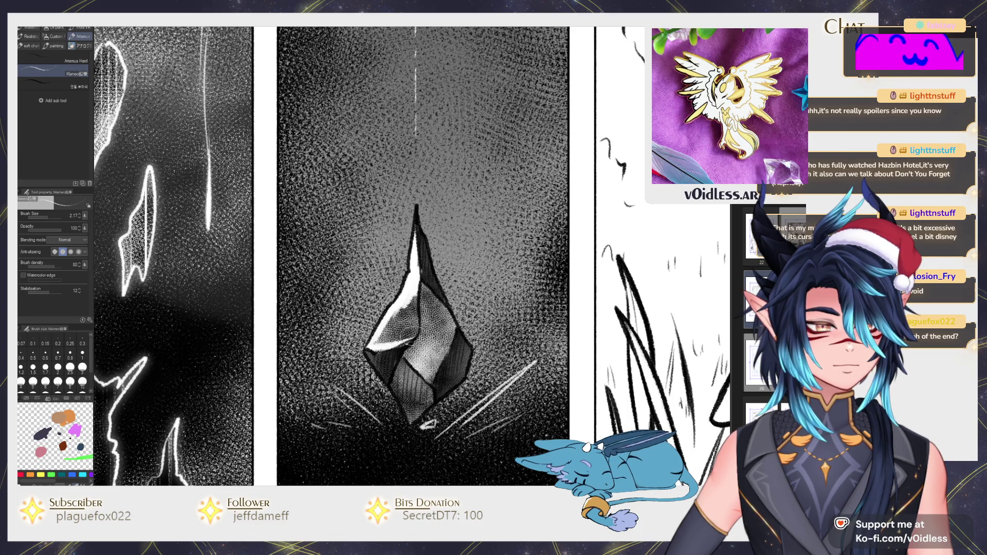
{"action": "left_click_drag", "start_coordinate": [421, 279], "coordinate": [404, 342]}
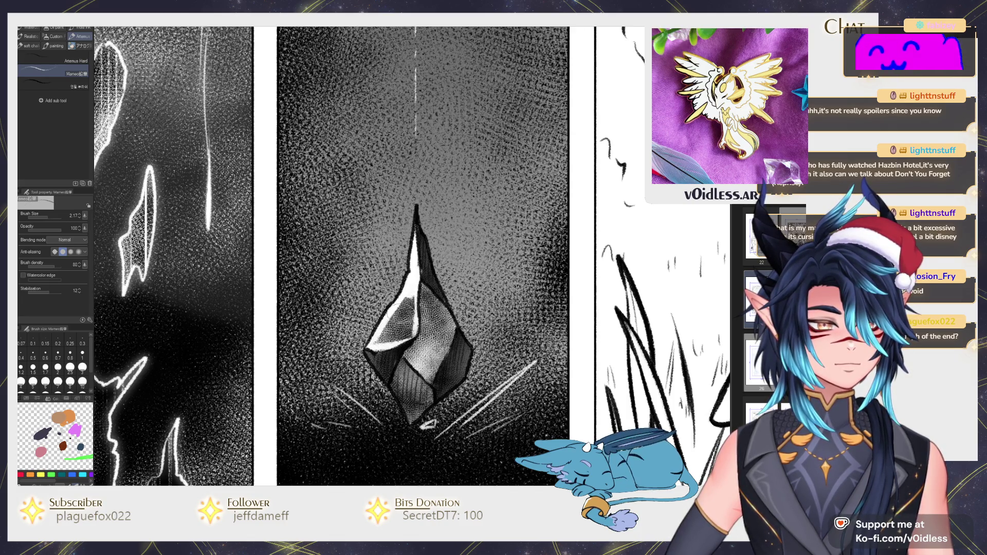
{"action": "left_click_drag", "start_coordinate": [412, 311], "coordinate": [366, 353]}
{"action": "mouse_move", "coordinate": [417, 282]}
{"action": "left_mouse_down"}
{"action": "mouse_move", "coordinate": [446, 316]}
{"action": "mouse_move", "coordinate": [434, 378]}
{"action": "left_mouse_up"}
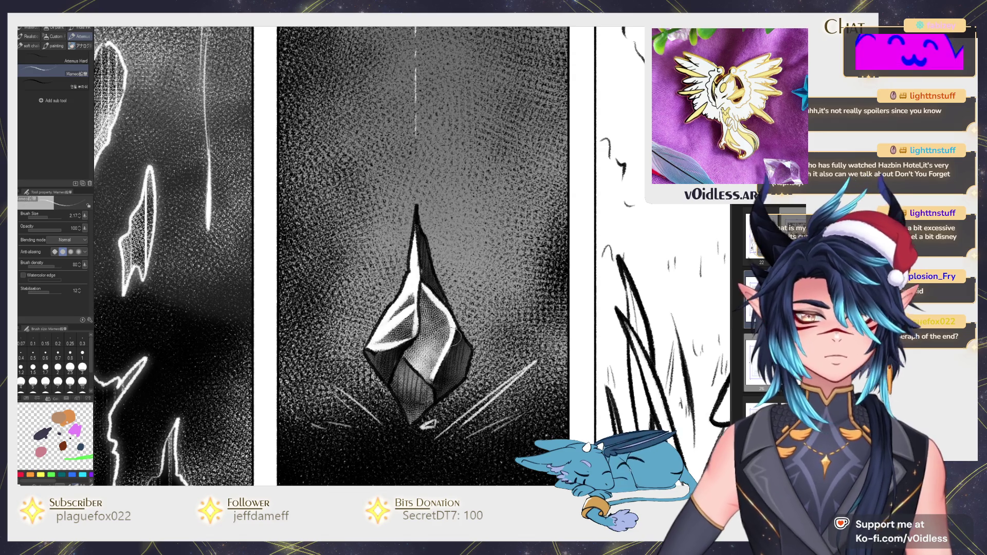
{"action": "key", "text": "bracketleft"}
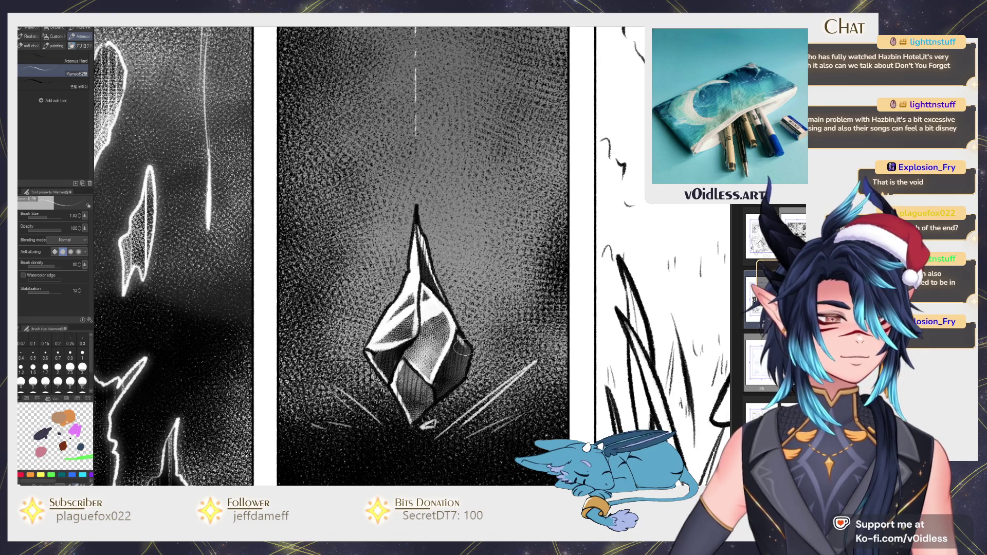
{"action": "scroll", "coordinate": [443, 393], "scroll_direction": "down", "scroll_amount": 5}
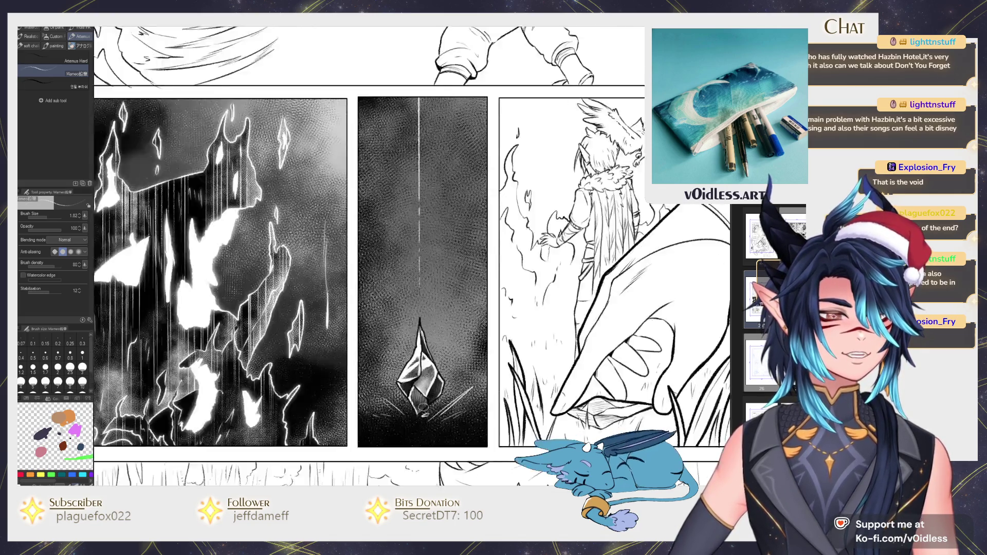
Step: Zoom and pan onto the middle row's figure panel with the Fill tool selected
{"action": "scroll", "coordinate": [453, 373], "scroll_direction": "up", "scroll_amount": 2}
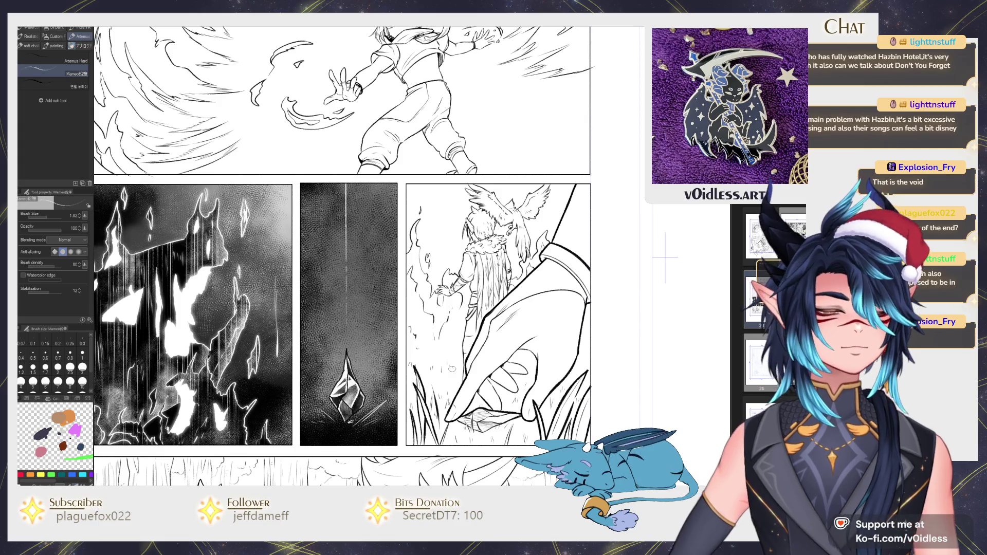
{"action": "scroll", "coordinate": [452, 369], "scroll_direction": "down", "scroll_amount": 2}
{"action": "left_click_drag", "start_coordinate": [440, 372], "coordinate": [452, 325]}
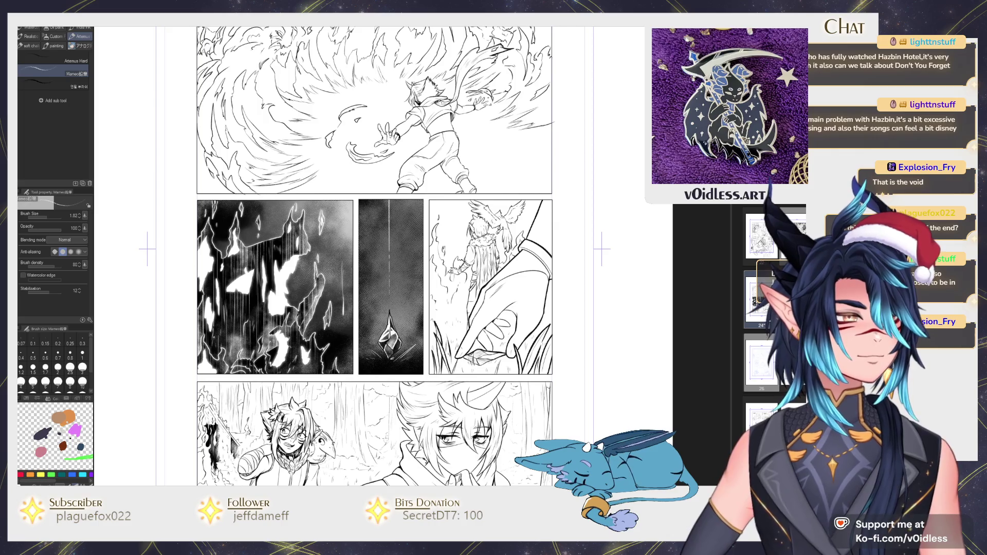
{"action": "scroll", "coordinate": [391, 370], "scroll_direction": "up", "scroll_amount": 3}
{"action": "key", "text": "g"}
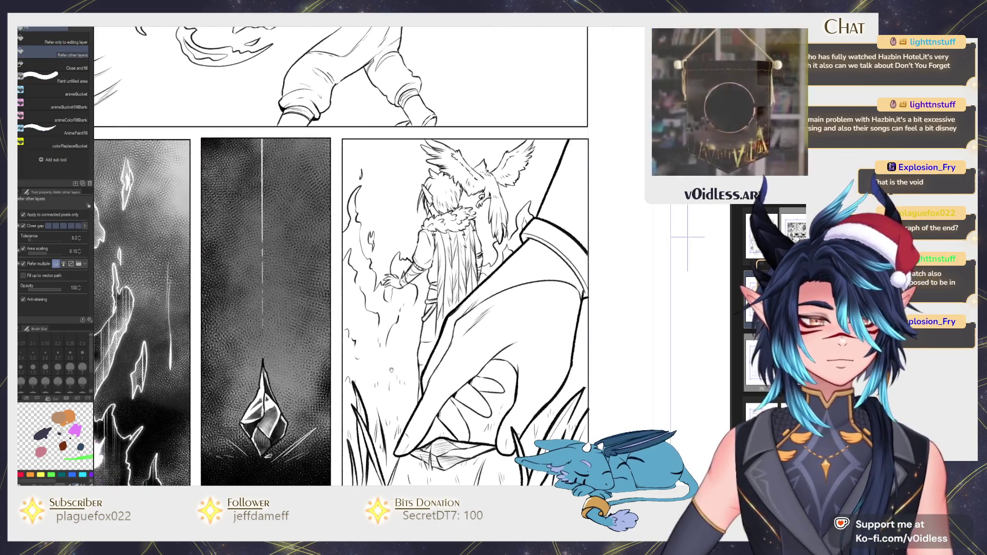
{"action": "key", "text": "b"}
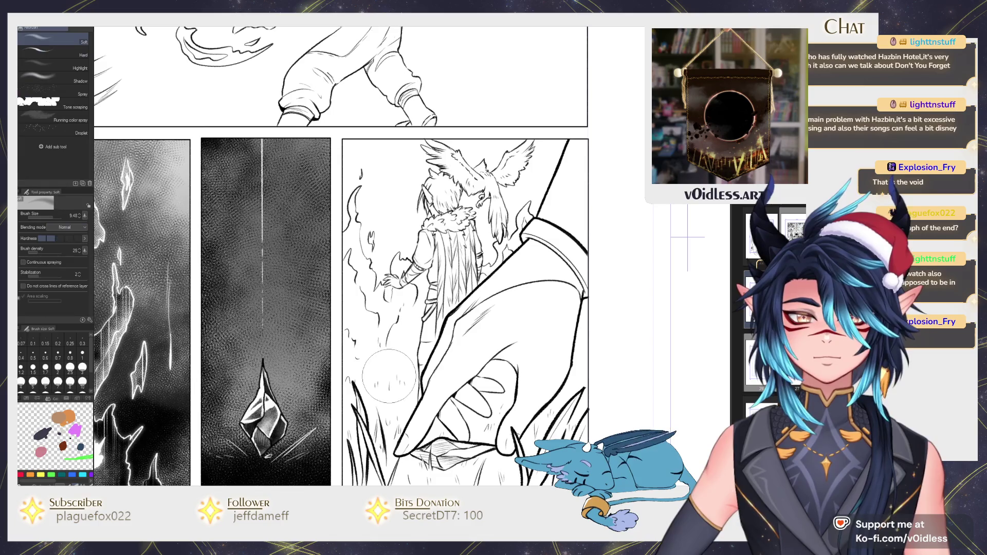
{"action": "key", "text": "g"}
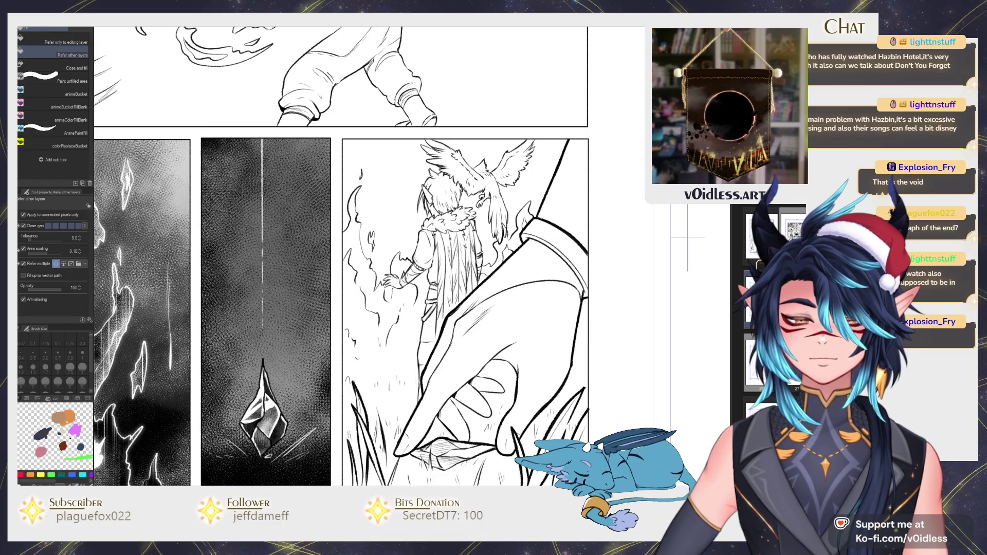
{"action": "left_click_drag", "start_coordinate": [403, 354], "coordinate": [424, 344]}
Step: Bucket-fill the background around the flames left of the figure black
{"action": "left_click", "coordinate": [425, 344]}
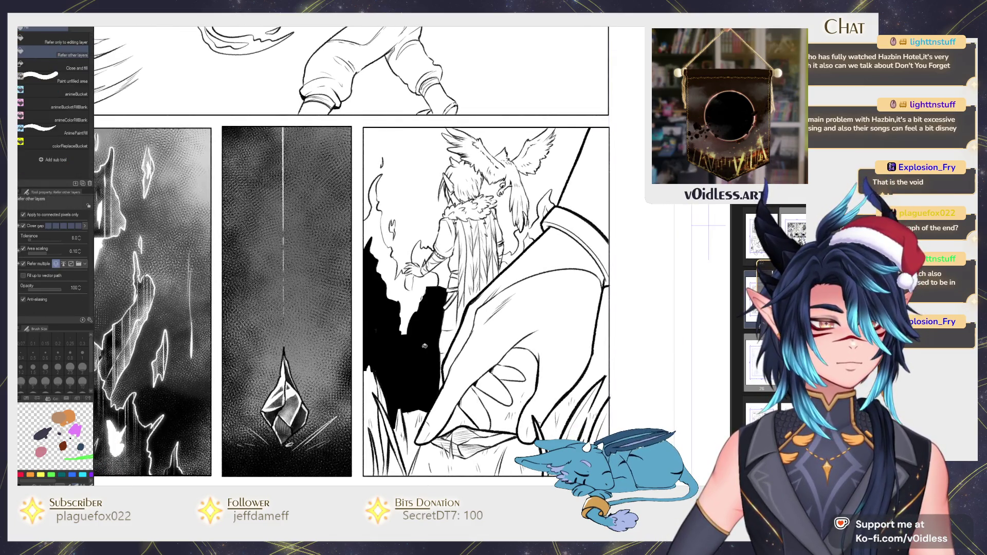
{"action": "left_click", "coordinate": [415, 299]}
{"action": "left_click", "coordinate": [419, 255]}
{"action": "left_click", "coordinate": [383, 252]}
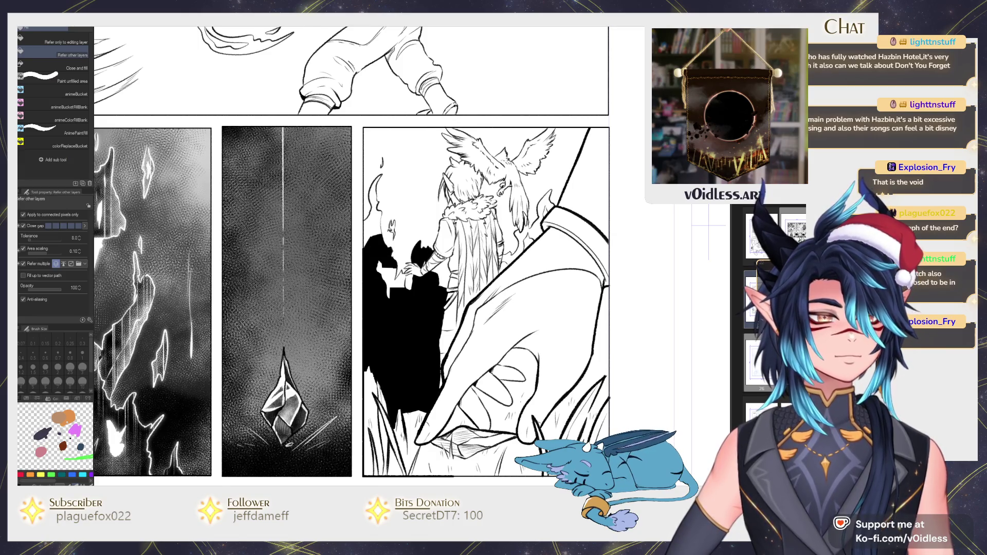
{"action": "scroll", "coordinate": [392, 175], "scroll_direction": "up", "scroll_amount": 2}
{"action": "left_click", "coordinate": [397, 360]}
{"action": "left_click", "coordinate": [370, 270]}
{"action": "left_click", "coordinate": [369, 221]}
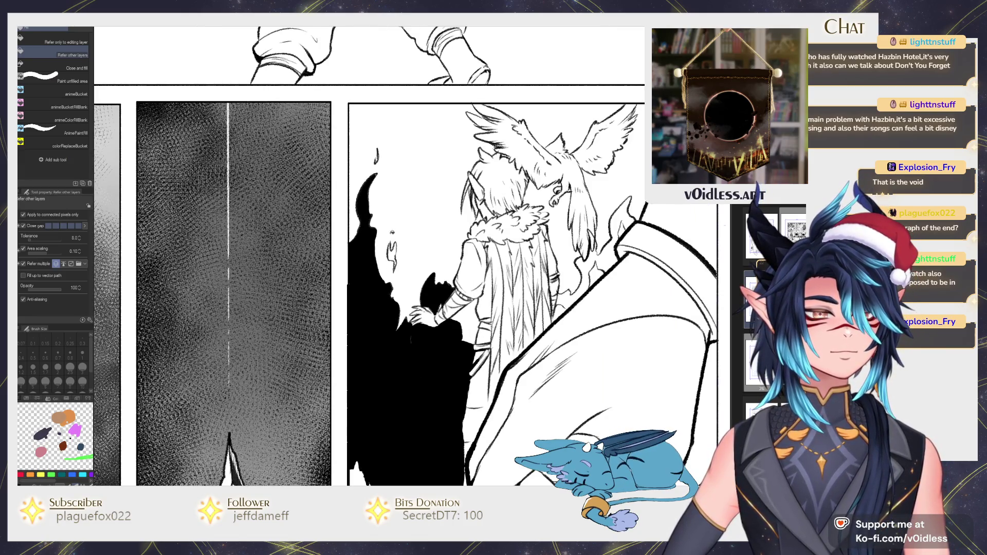
{"action": "scroll", "coordinate": [394, 246], "scroll_direction": "up", "scroll_amount": 2}
Step: Paint Gauze cloud texture over the black fill to grey it, erasing around the hand
{"action": "key", "text": "p"}
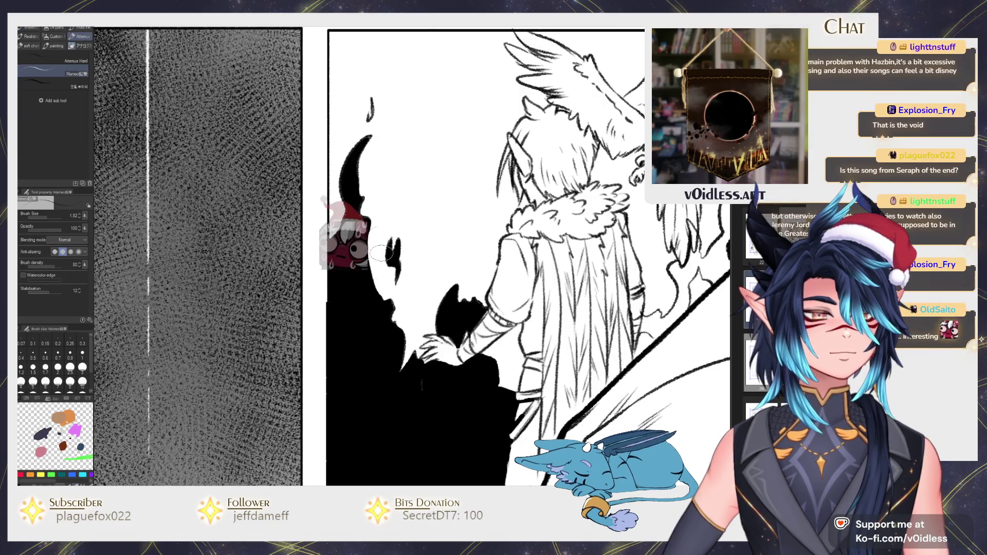
{"action": "scroll", "coordinate": [371, 105], "scroll_direction": "down", "scroll_amount": 3}
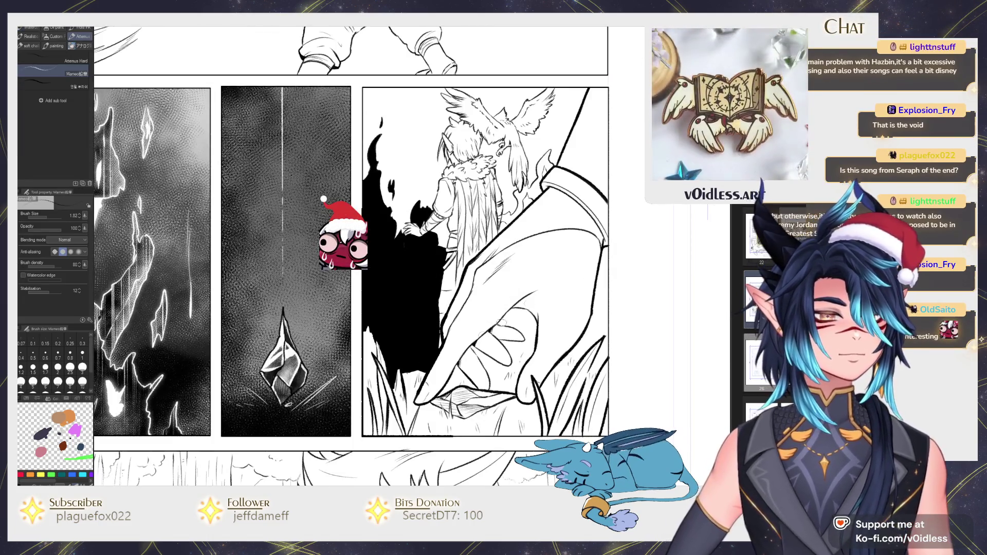
{"action": "key", "text": "b"}
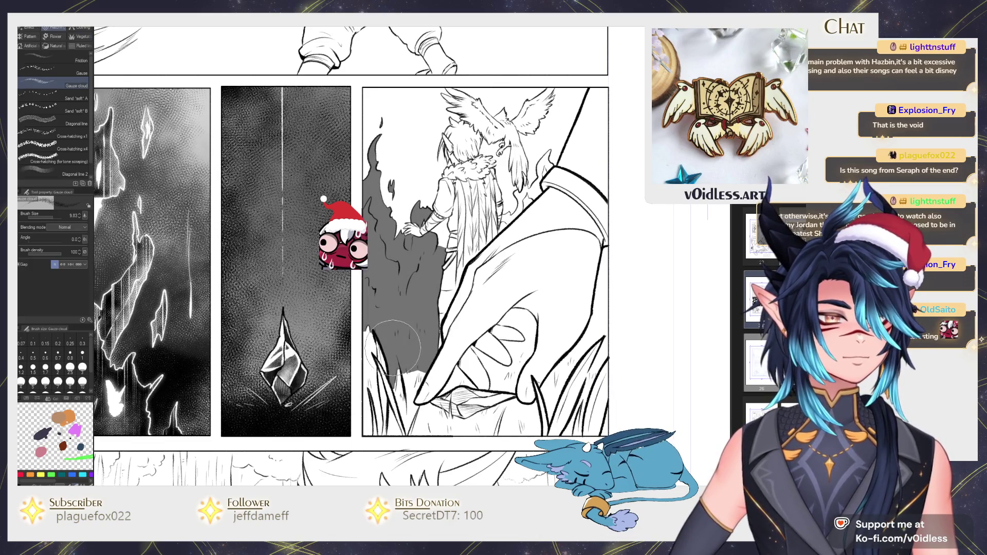
{"action": "mouse_move", "coordinate": [371, 342]}
{"action": "left_mouse_down"}
{"action": "mouse_move", "coordinate": [404, 309]}
{"action": "mouse_move", "coordinate": [386, 277]}
{"action": "left_mouse_up"}
{"action": "key", "text": "e"}
{"action": "scroll", "coordinate": [401, 253], "scroll_direction": "up", "scroll_amount": 3}
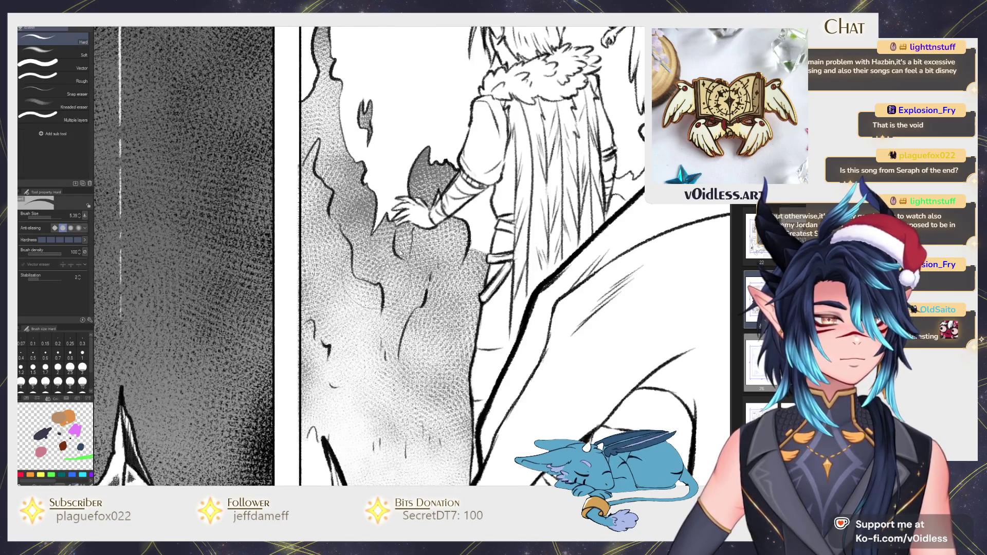
{"action": "left_click_drag", "start_coordinate": [404, 239], "coordinate": [388, 280]}
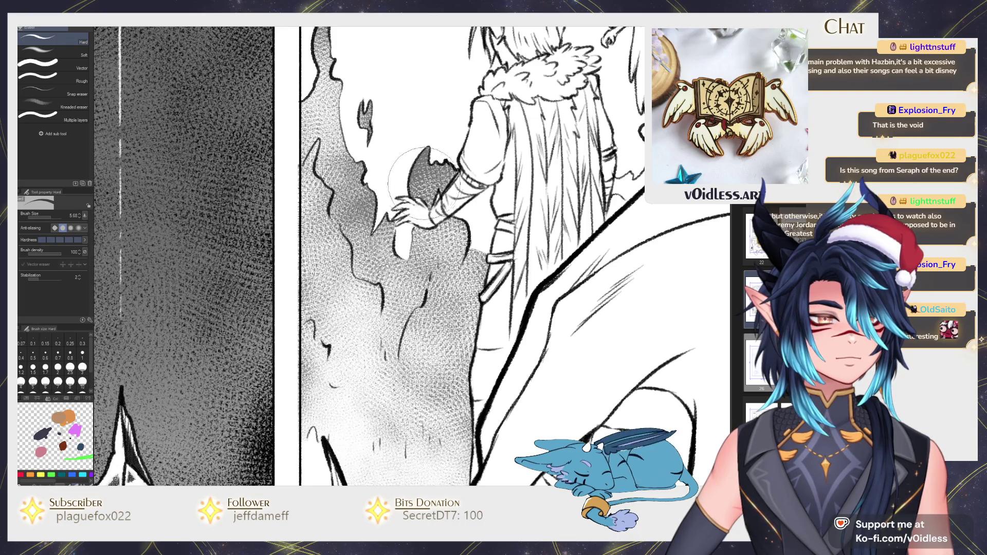
{"action": "scroll", "coordinate": [419, 187], "scroll_direction": "down", "scroll_amount": 8}
{"action": "key", "text": "p"}
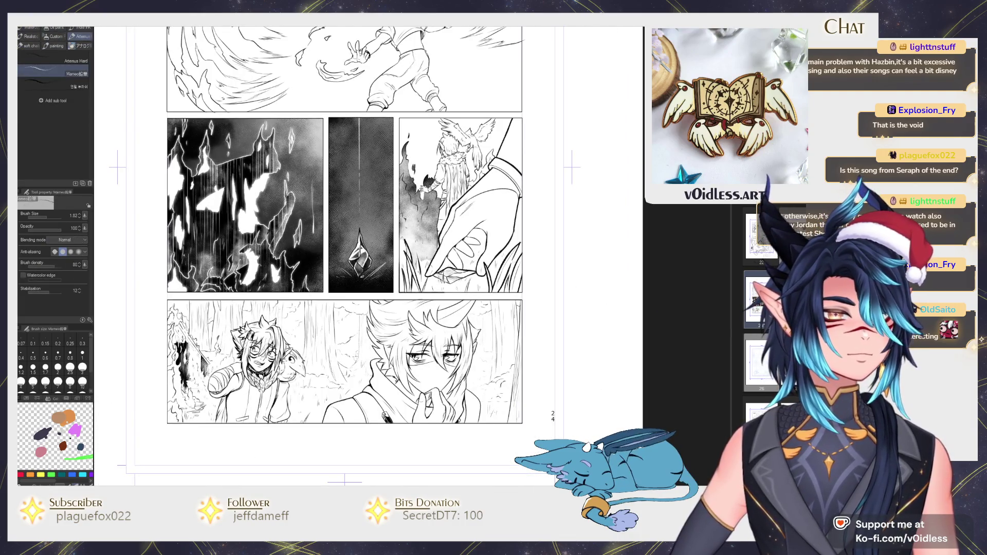
{"action": "scroll", "coordinate": [453, 181], "scroll_direction": "up", "scroll_amount": 3}
{"action": "key", "text": "b"}
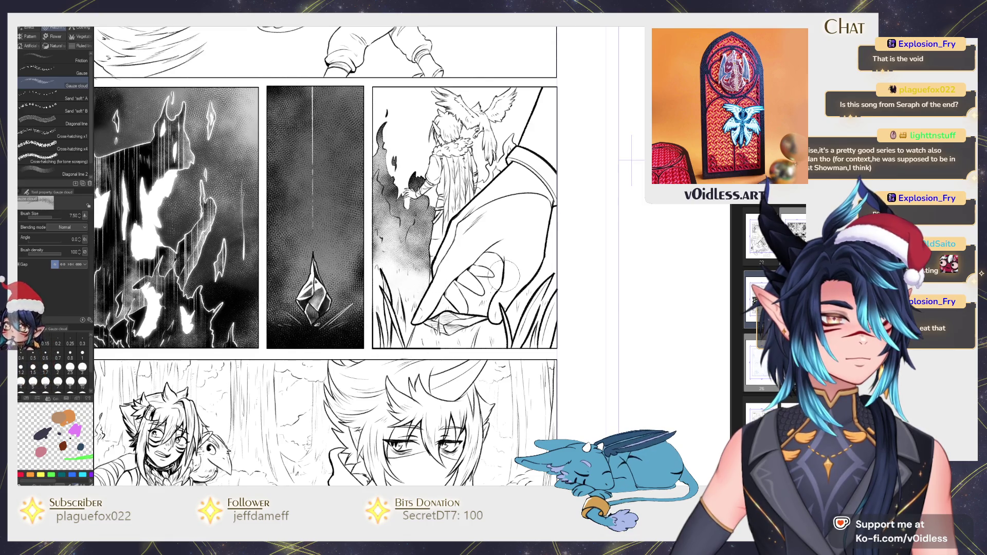
{"action": "key", "text": "p"}
{"action": "left_click_drag", "start_coordinate": [503, 276], "coordinate": [497, 288]}
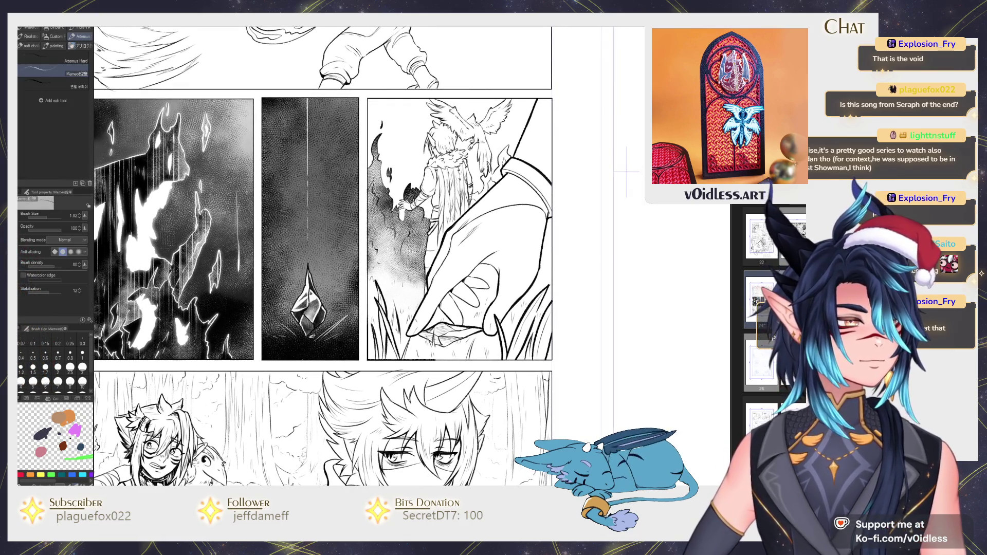
Step: Fill the crystal under the hand's fingertips black and ink over its remaining white streaks
{"action": "key", "text": "g"}
{"action": "scroll", "coordinate": [456, 336], "scroll_direction": "up", "scroll_amount": 3}
{"action": "left_click", "coordinate": [434, 321]}
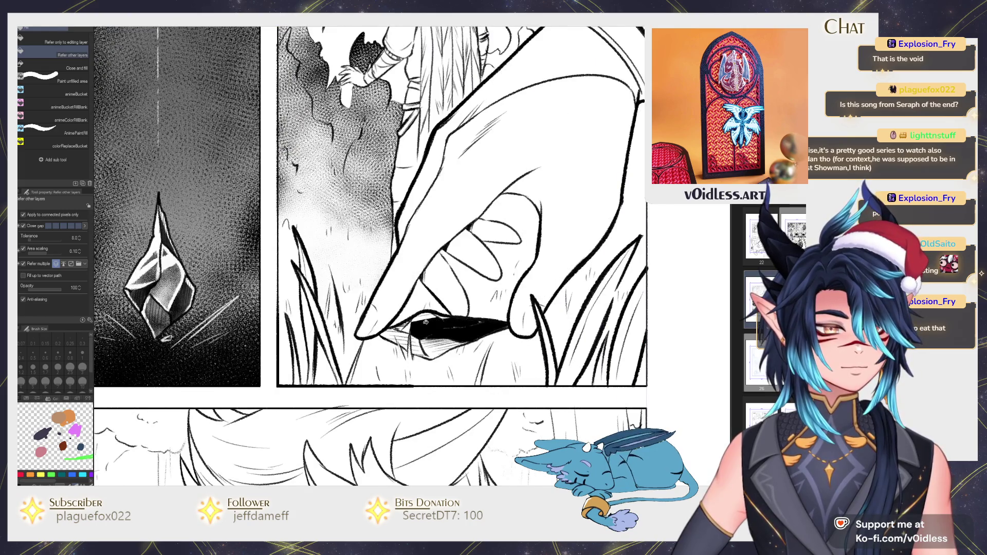
{"action": "left_click", "coordinate": [404, 337]}
{"action": "key", "text": "p"}
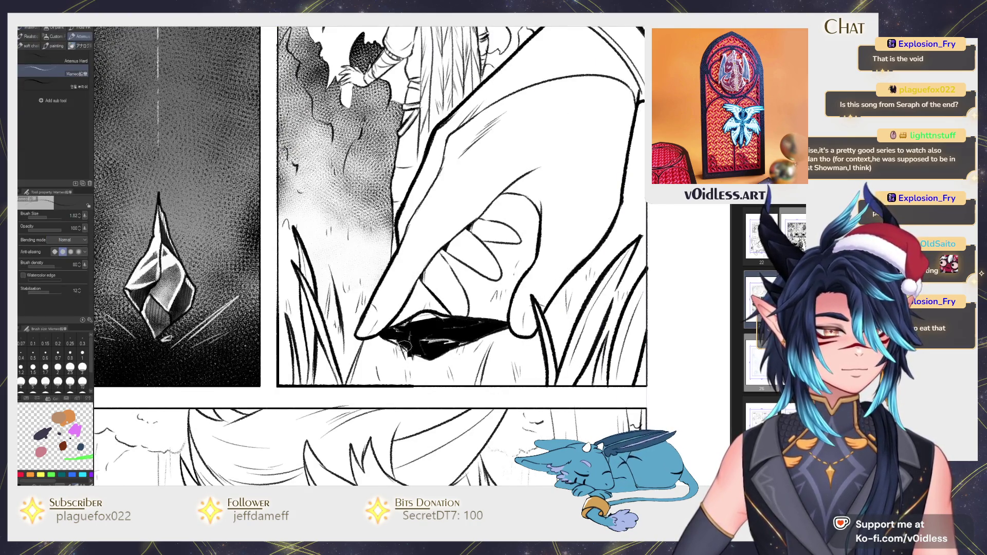
{"action": "scroll", "coordinate": [412, 359], "scroll_direction": "up", "scroll_amount": 2}
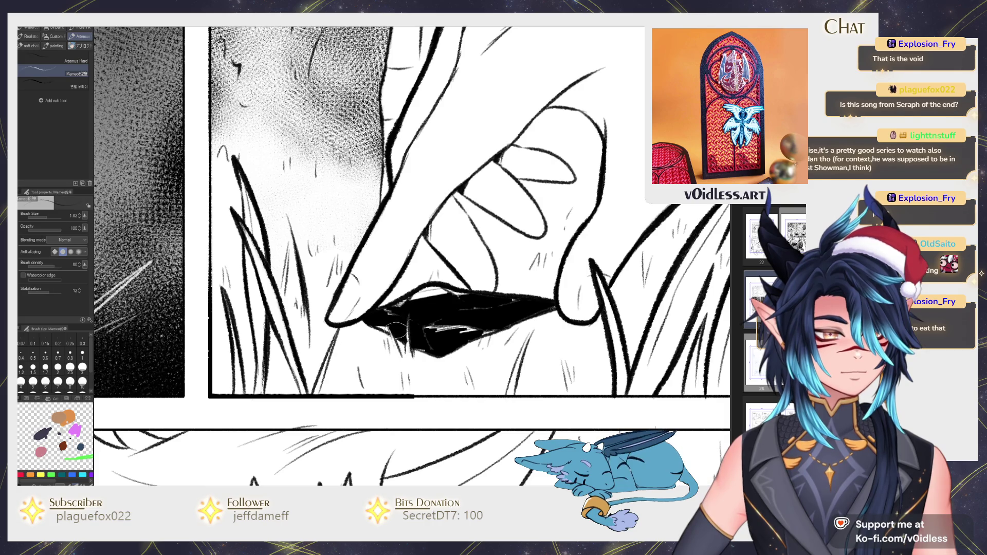
{"action": "mouse_move", "coordinate": [393, 304]}
{"action": "left_mouse_down"}
{"action": "mouse_move", "coordinate": [432, 296]}
{"action": "mouse_move", "coordinate": [430, 327]}
{"action": "left_mouse_up"}
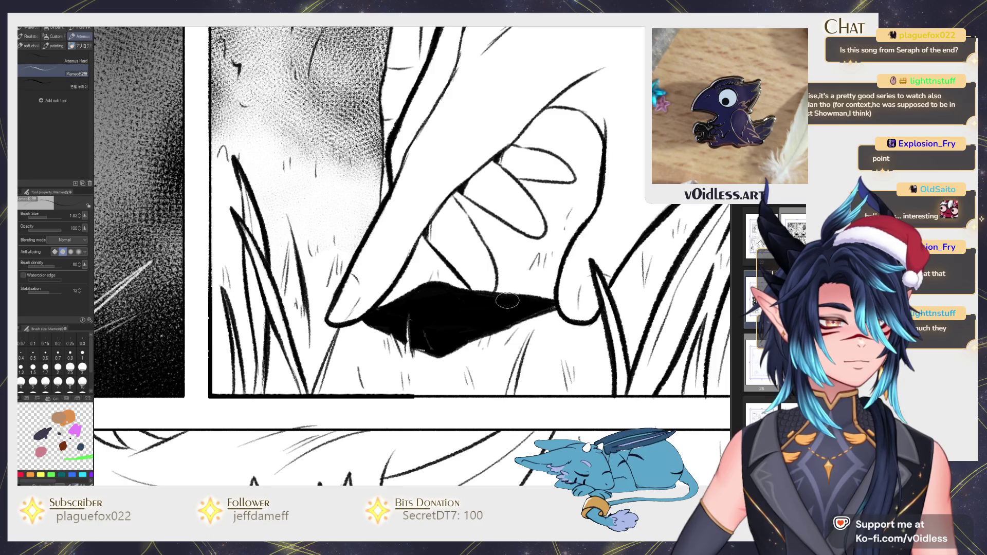
{"action": "scroll", "coordinate": [432, 348], "scroll_direction": "down", "scroll_amount": 2}
{"action": "key", "text": "b"}
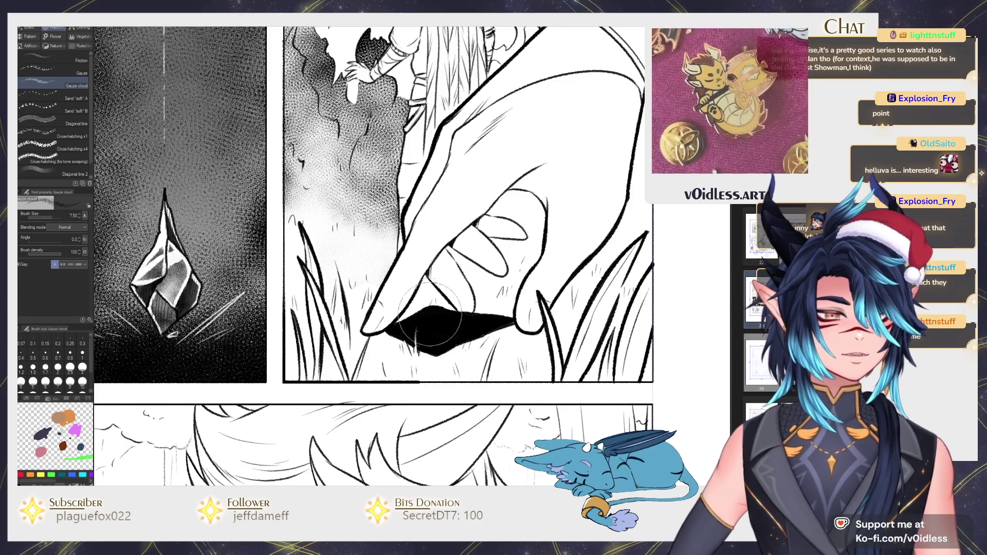
Step: Cover the black crystal with grey gauze texture and darken its left edge and underside with the pencil
{"action": "left_click_drag", "start_coordinate": [421, 322], "coordinate": [543, 327]}
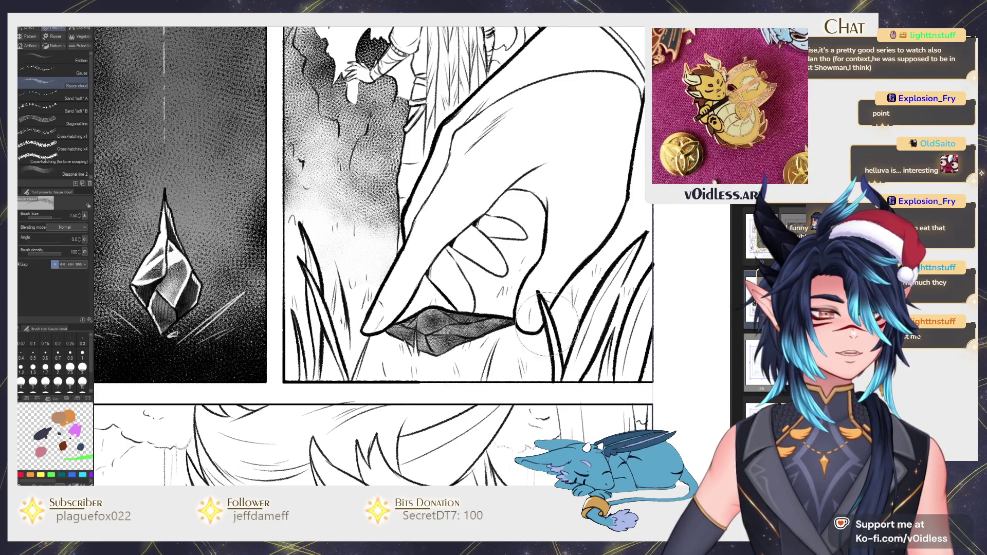
{"action": "key", "text": "p"}
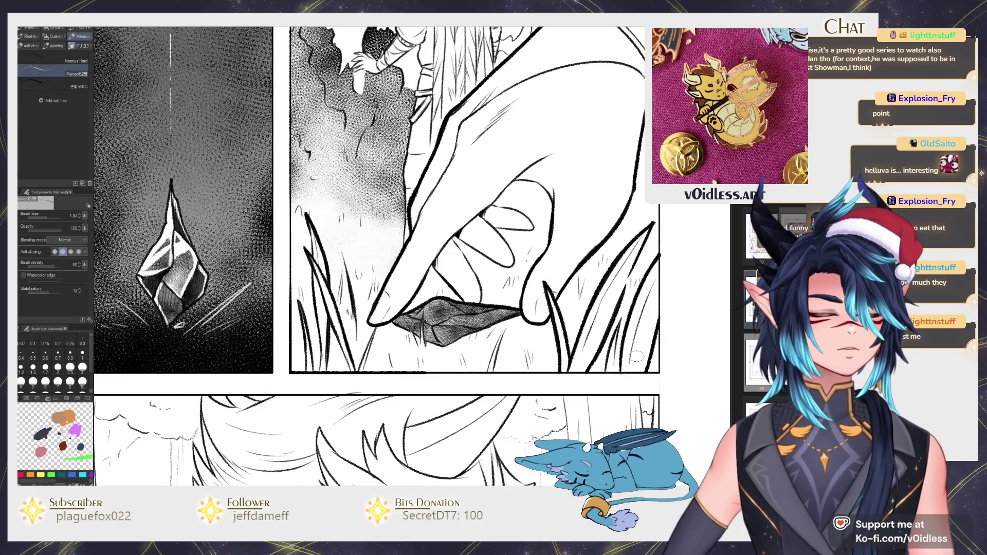
{"action": "scroll", "coordinate": [463, 329], "scroll_direction": "up", "scroll_amount": 1}
{"action": "scroll", "coordinate": [462, 330], "scroll_direction": "up", "scroll_amount": 1}
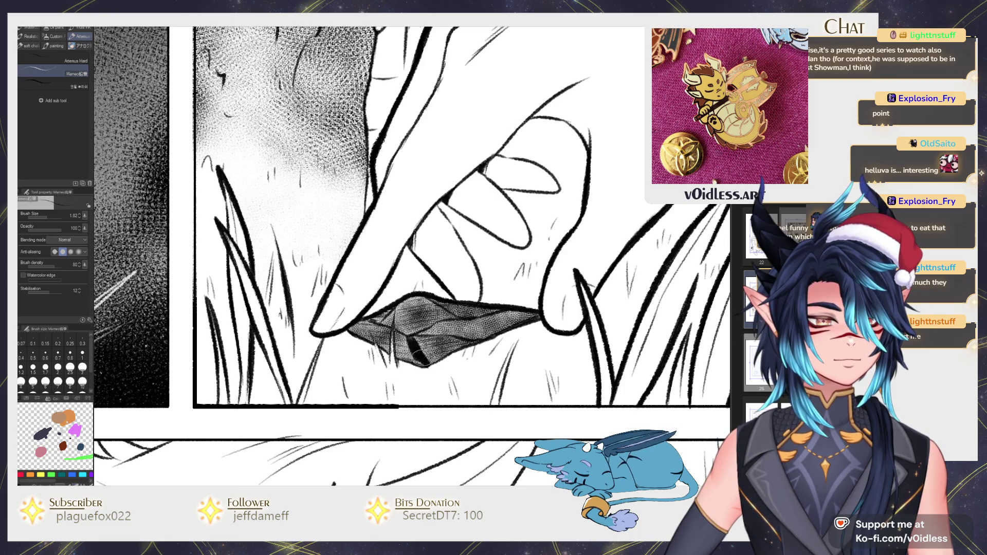
{"action": "left_click_drag", "start_coordinate": [461, 341], "coordinate": [429, 358]}
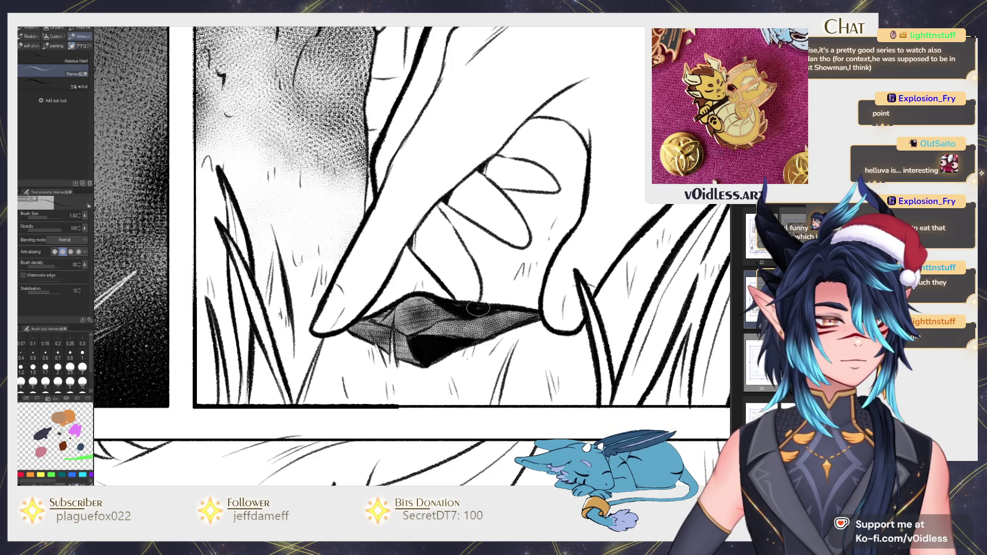
{"action": "left_click_drag", "start_coordinate": [373, 316], "coordinate": [431, 355]}
Step: Airbrush soft lighter highlights onto the crystal and soften the black under its tip
{"action": "key", "text": "e"}
{"action": "key", "text": "b"}
{"action": "left_click_drag", "start_coordinate": [422, 288], "coordinate": [452, 359]}
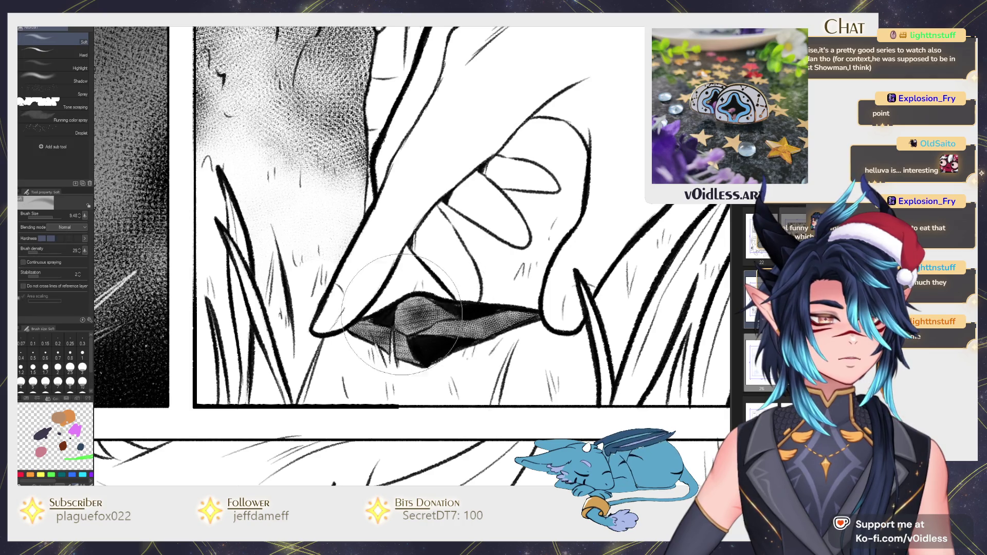
{"action": "mouse_move", "coordinate": [452, 309]}
{"action": "left_mouse_down"}
{"action": "mouse_move", "coordinate": [476, 290]}
{"action": "mouse_move", "coordinate": [449, 334]}
{"action": "left_mouse_up"}
{"action": "key", "text": "p"}
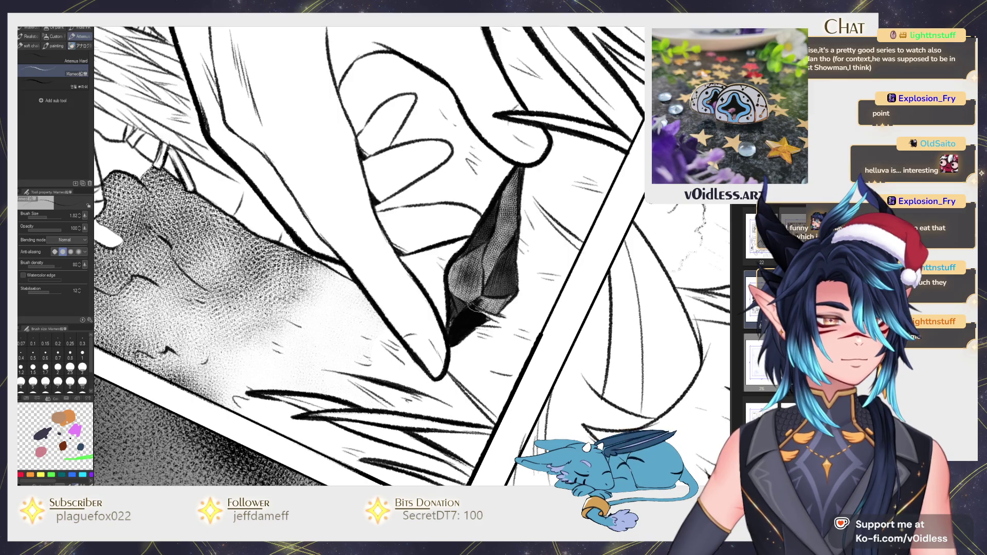
{"action": "key", "text": "b"}
{"action": "mouse_move", "coordinate": [494, 298]}
{"action": "left_mouse_down"}
{"action": "mouse_move", "coordinate": [463, 334]}
{"action": "mouse_move", "coordinate": [499, 342]}
{"action": "left_mouse_up"}
Step: Rotate the view upright and add darker shading to the crystal's upper-left facet
{"action": "key", "text": "p"}
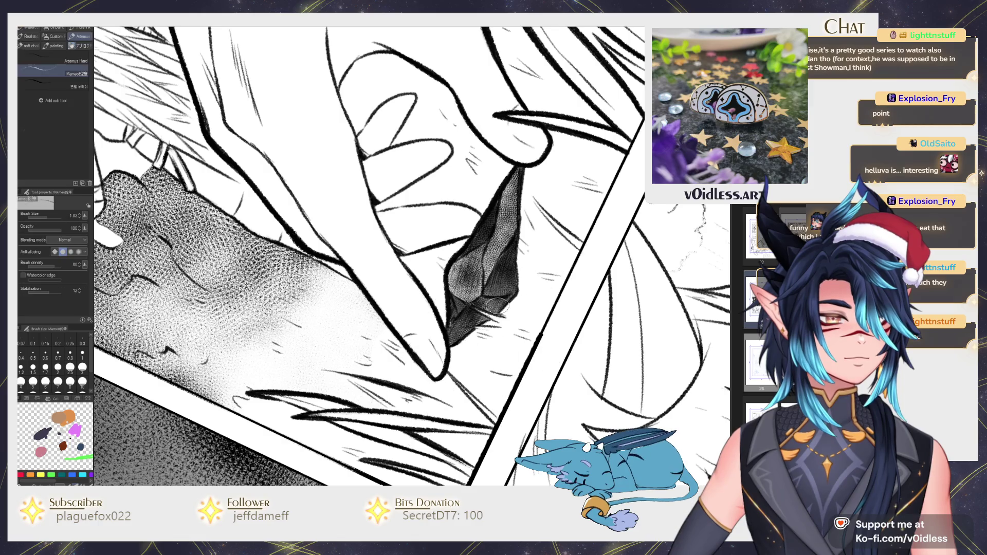
{"action": "key", "text": "ctrl+@"}
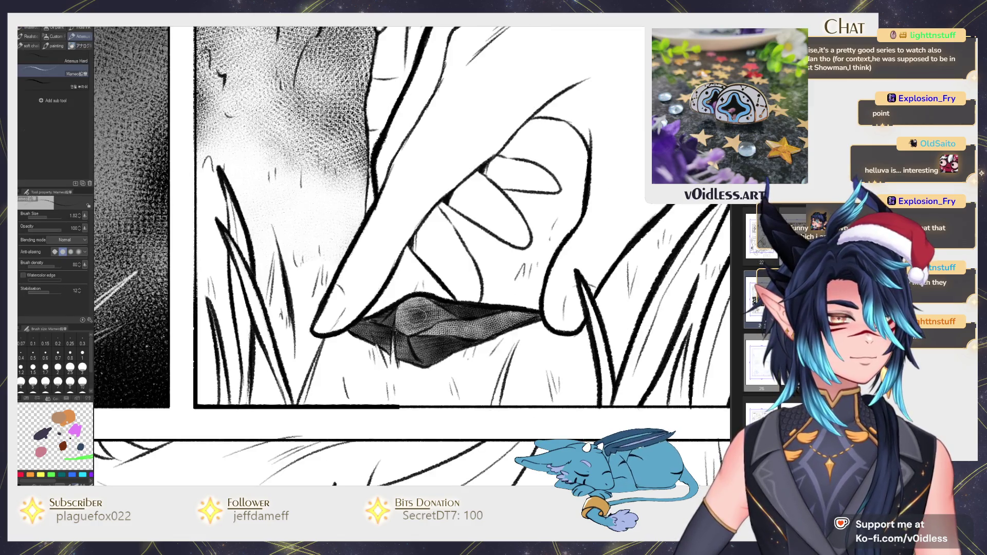
{"action": "left_click_drag", "start_coordinate": [410, 308], "coordinate": [395, 324]}
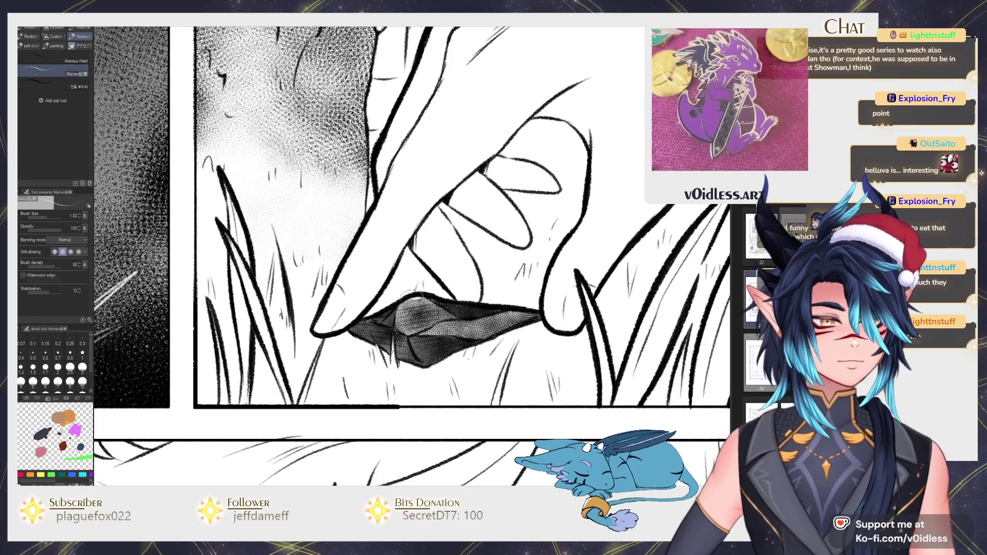
{"action": "mouse_move", "coordinate": [447, 307]}
{"action": "left_mouse_down"}
{"action": "mouse_move", "coordinate": [426, 310]}
{"action": "mouse_move", "coordinate": [509, 312]}
{"action": "left_mouse_up"}
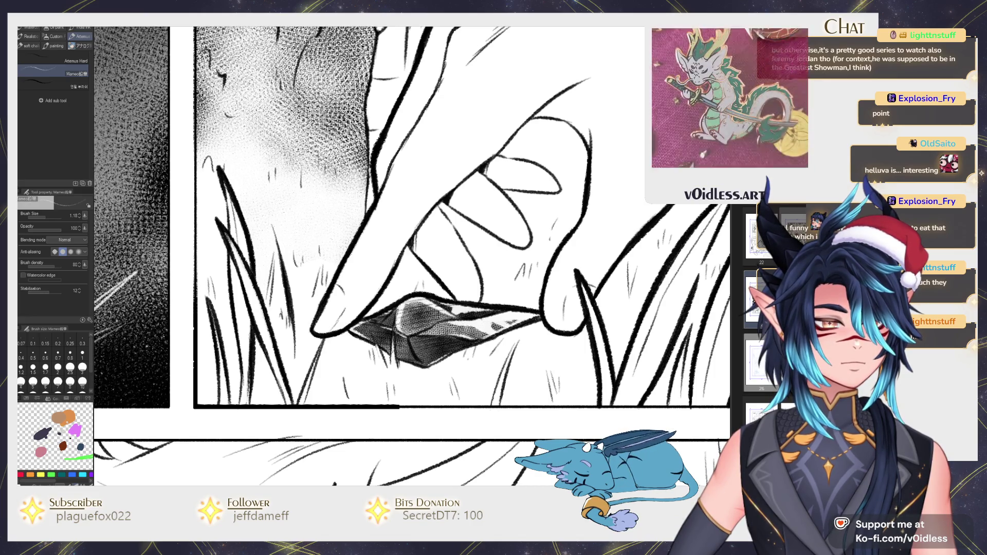
{"action": "scroll", "coordinate": [417, 347], "scroll_direction": "down", "scroll_amount": 3}
{"action": "scroll", "coordinate": [418, 347], "scroll_direction": "down", "scroll_amount": 3}
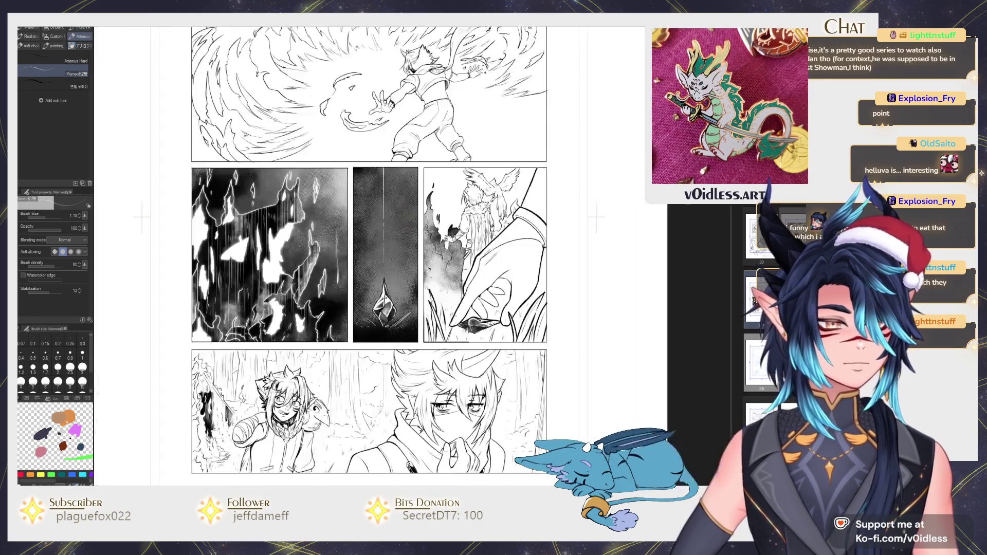
{"action": "scroll", "coordinate": [513, 330], "scroll_direction": "up", "scroll_amount": 2}
{"action": "scroll", "coordinate": [513, 330], "scroll_direction": "up", "scroll_amount": 2}
{"action": "left_click_drag", "start_coordinate": [512, 330], "coordinate": [484, 365]}
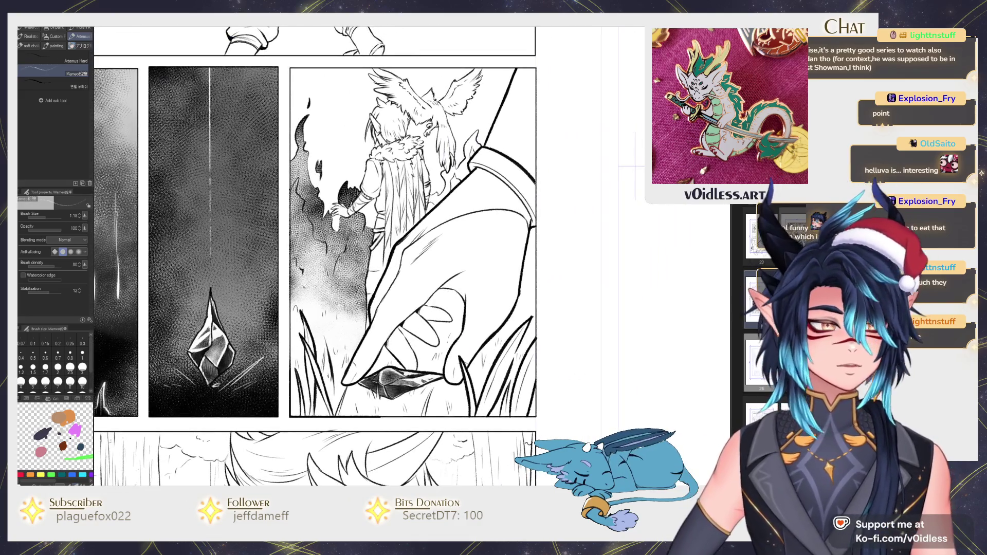
Step: Fill the upper and lower lapel bands and the hand's two shadow areas solid black
{"action": "scroll", "coordinate": [466, 290], "scroll_direction": "up", "scroll_amount": 3}
{"action": "key", "text": "g"}
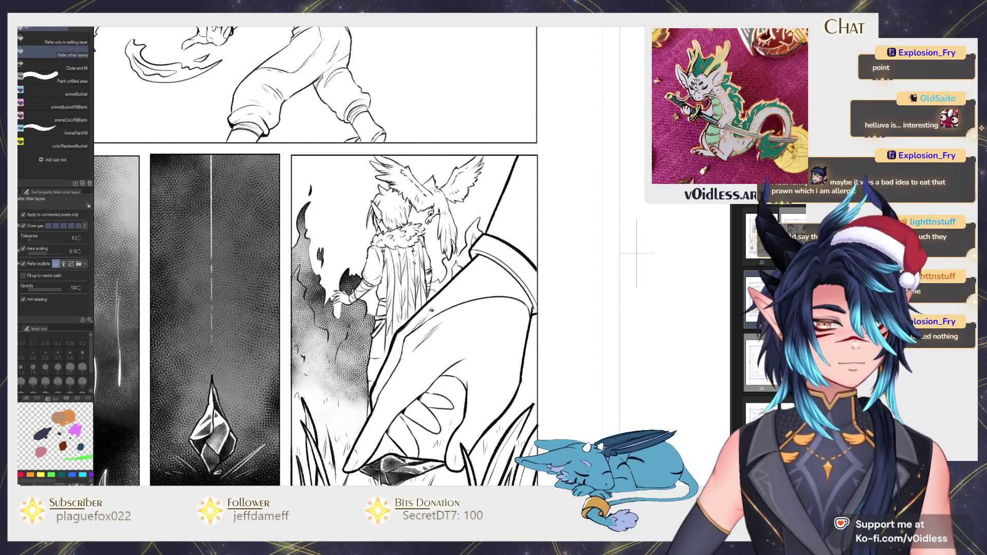
{"action": "left_click", "coordinate": [432, 310]}
{"action": "key", "text": "ctrl+z"}
{"action": "left_click", "coordinate": [435, 306]}
{"action": "left_click", "coordinate": [391, 369]}
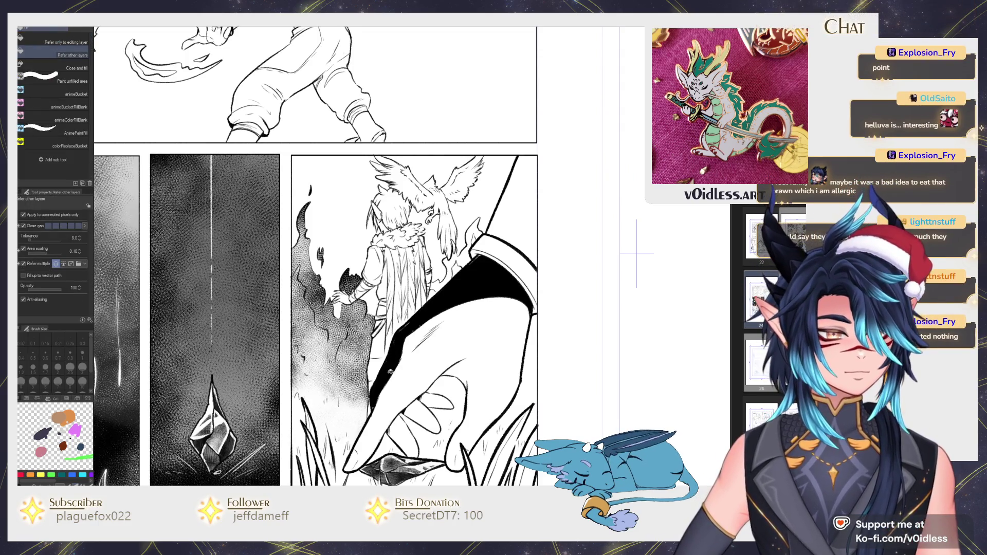
{"action": "left_click", "coordinate": [414, 426]}
{"action": "left_click", "coordinate": [434, 410]}
Step: With the pencil at size 1.26, thicken the collar outline and add black marks along its top edge
{"action": "key", "text": "p"}
{"action": "scroll", "coordinate": [421, 399], "scroll_direction": "up", "scroll_amount": 2}
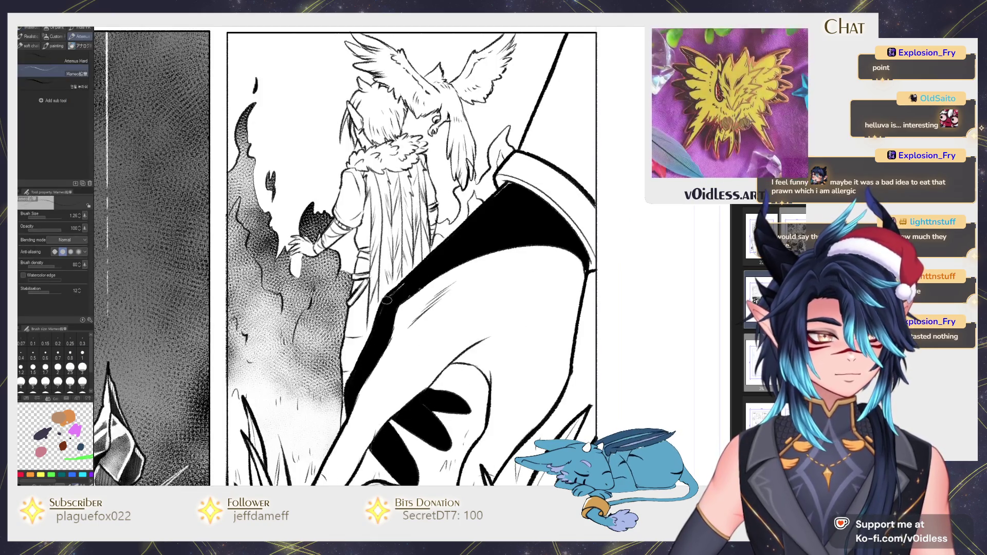
{"action": "key", "text": "bracketright"}
{"action": "key", "text": "bracketright"}
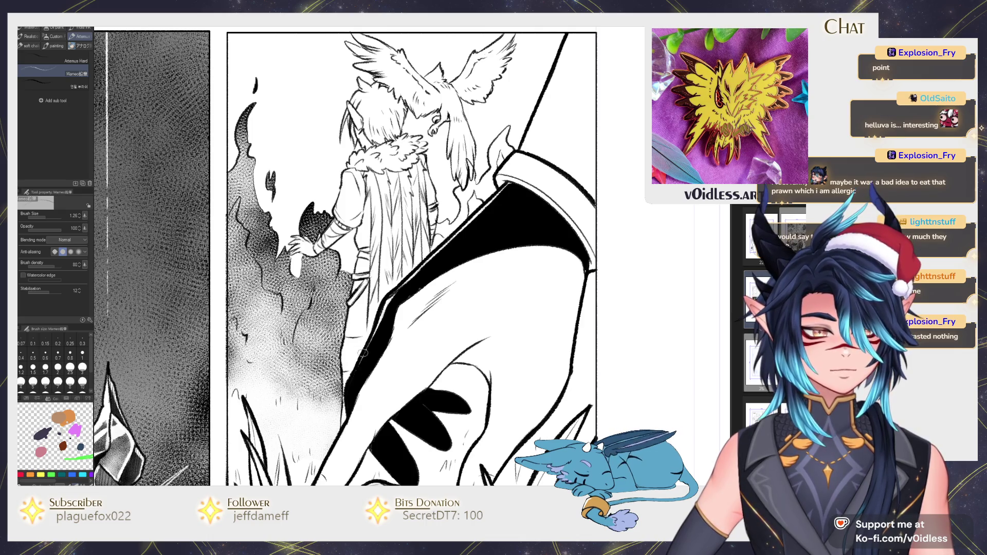
{"action": "left_click_drag", "start_coordinate": [362, 443], "coordinate": [340, 309]}
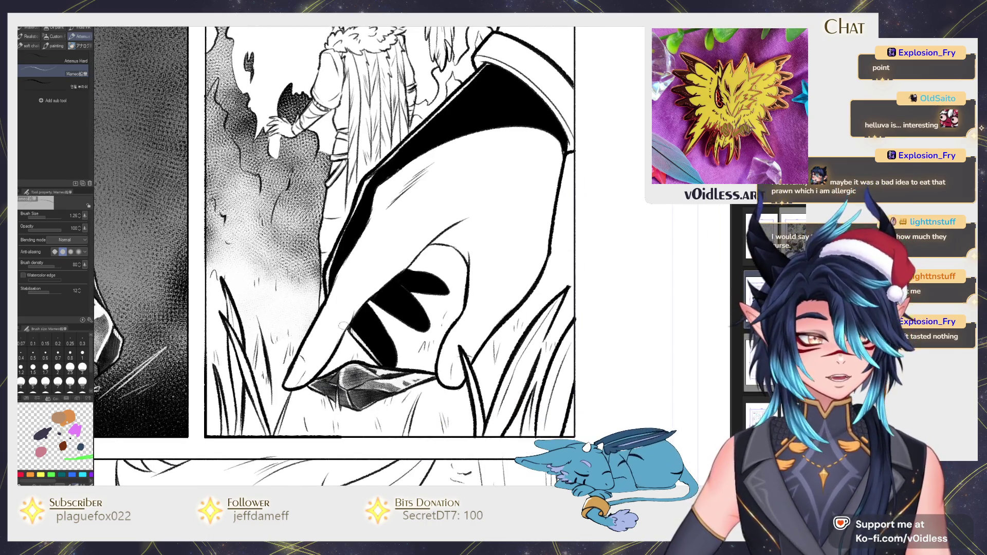
{"action": "left_click_drag", "start_coordinate": [427, 330], "coordinate": [363, 297]}
{"action": "mouse_move", "coordinate": [424, 298]}
{"action": "left_mouse_down"}
{"action": "mouse_move", "coordinate": [464, 303]}
{"action": "mouse_move", "coordinate": [461, 420]}
{"action": "left_mouse_up"}
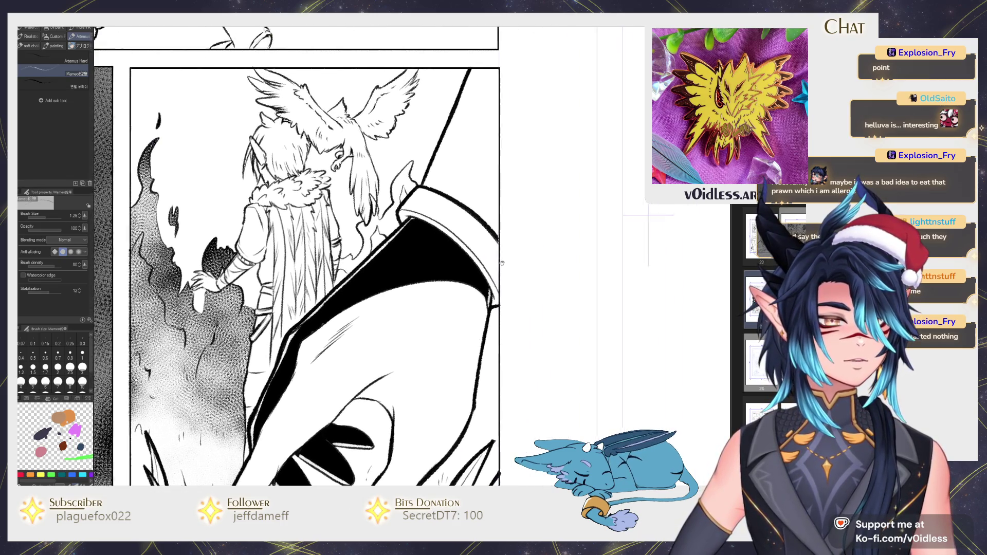
{"action": "left_click_drag", "start_coordinate": [396, 329], "coordinate": [456, 347]}
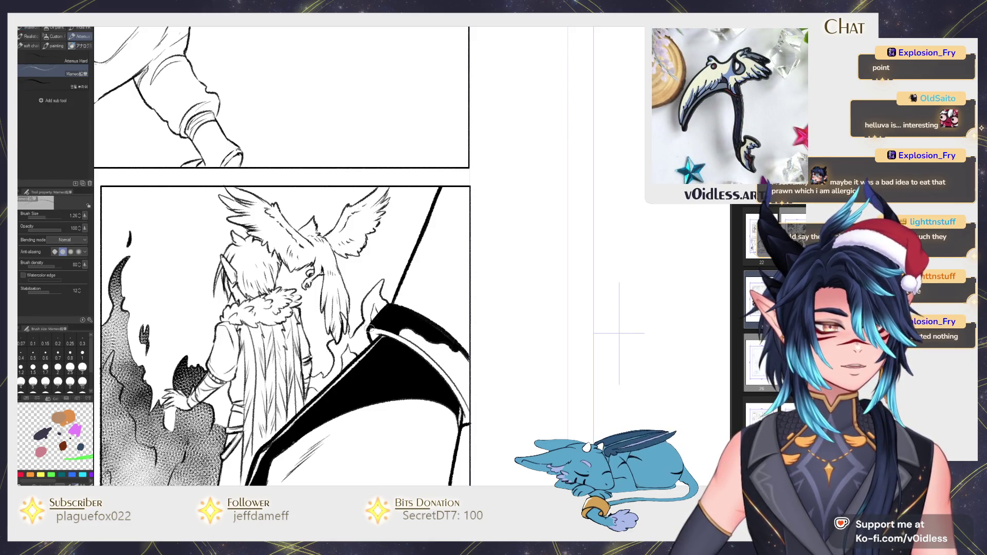
{"action": "left_click_drag", "start_coordinate": [372, 329], "coordinate": [445, 295]}
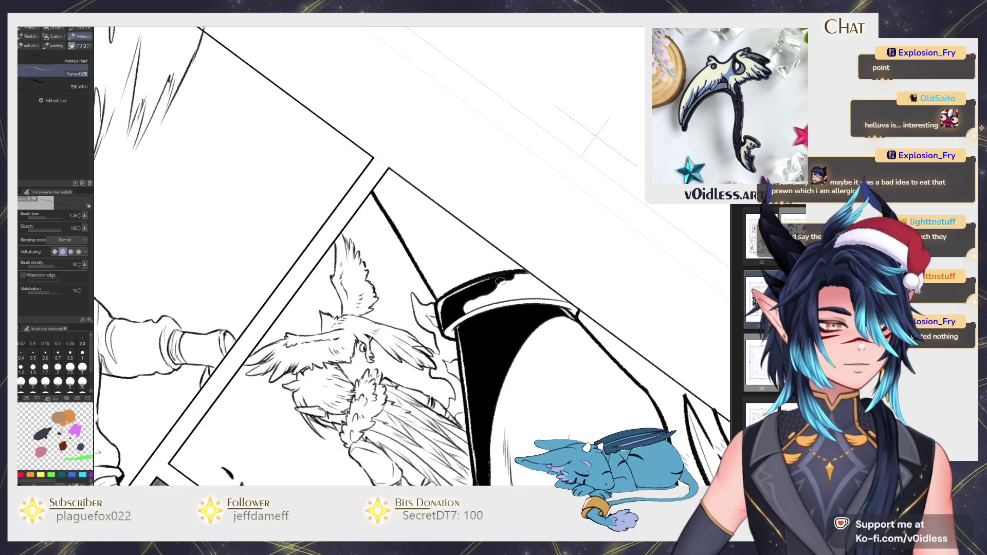
{"action": "left_click_drag", "start_coordinate": [535, 276], "coordinate": [519, 278]}
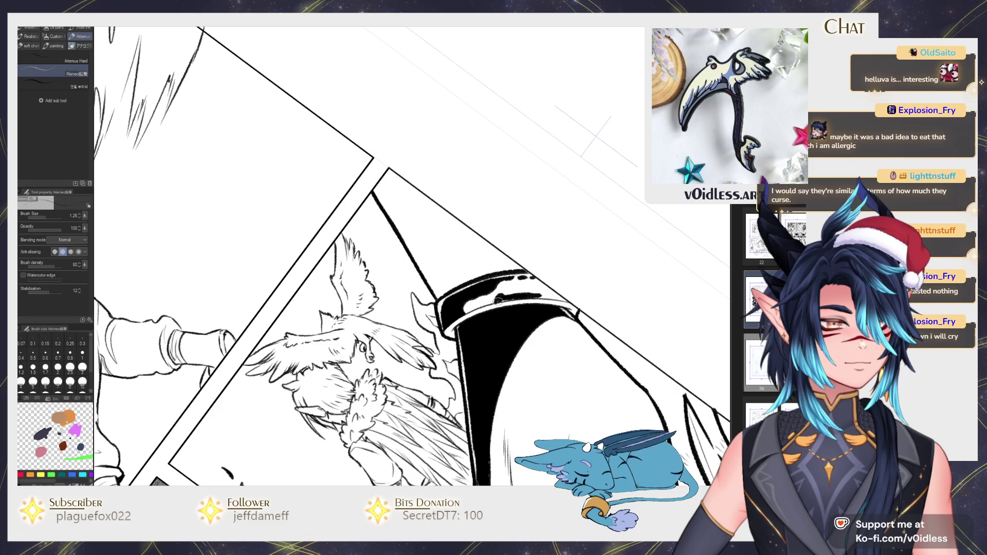
{"action": "left_click_drag", "start_coordinate": [498, 301], "coordinate": [436, 381]}
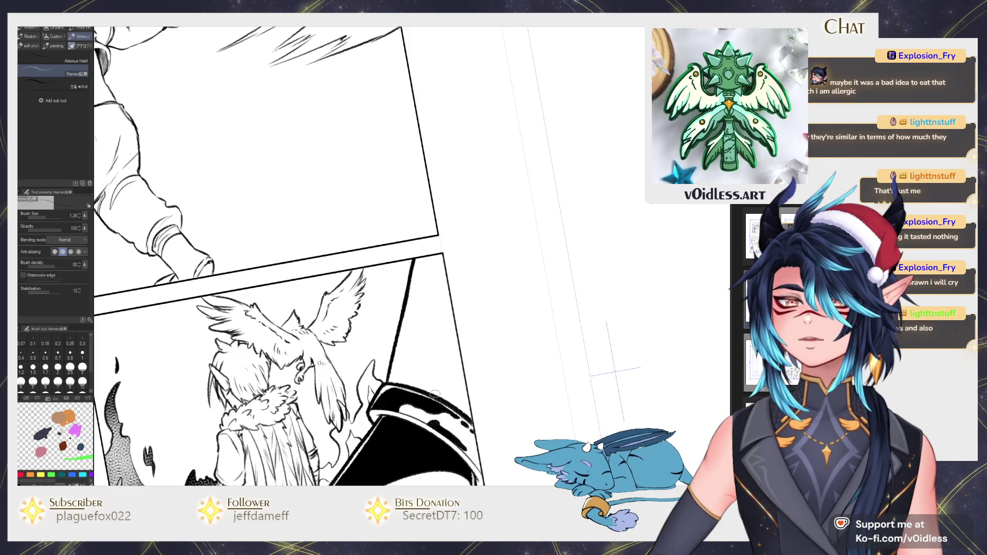
{"action": "key", "text": "ctrl+at"}
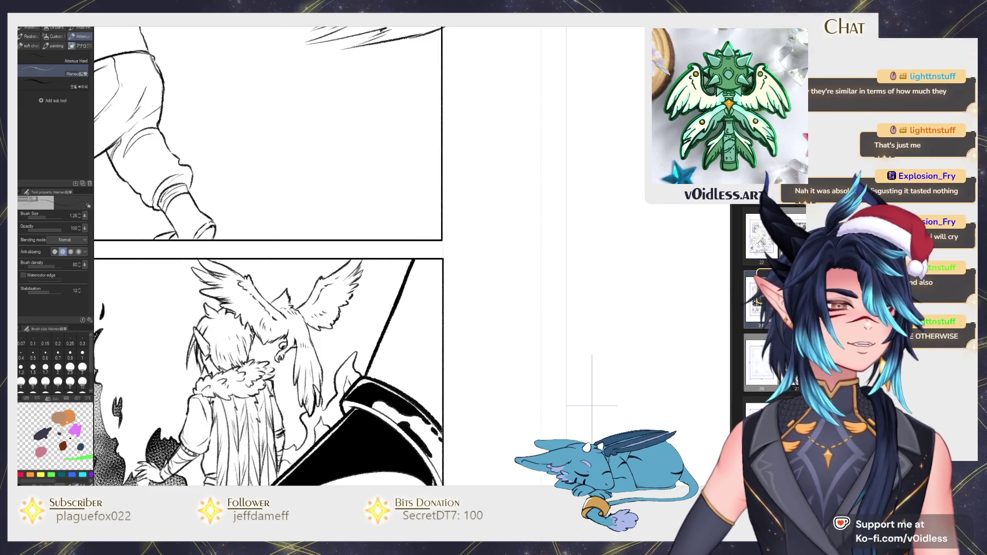
Step: Fill the area beside the diagonal panel line black
{"action": "key", "text": "g"}
{"action": "left_click", "coordinate": [411, 332]}
{"action": "key", "text": "p"}
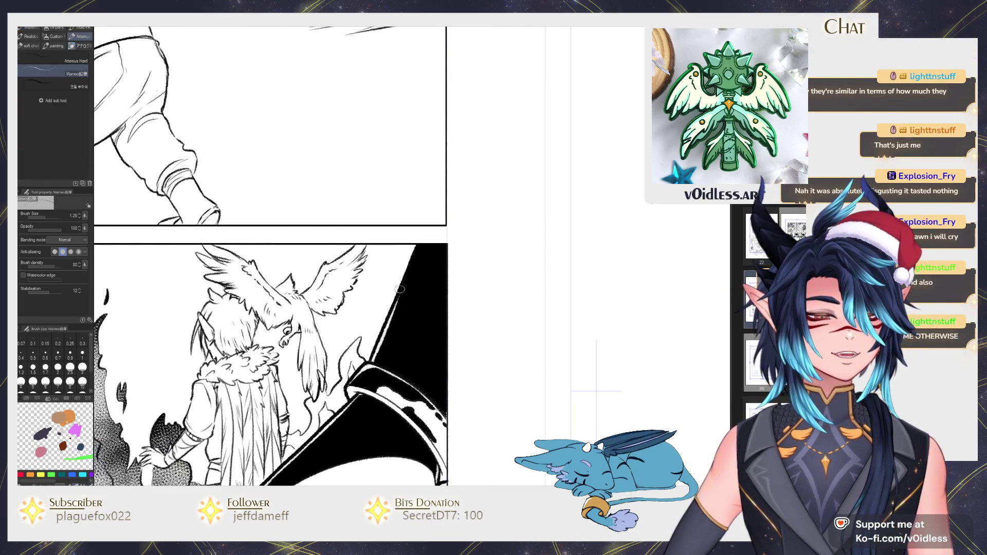
{"action": "left_click_drag", "start_coordinate": [420, 378], "coordinate": [450, 321]}
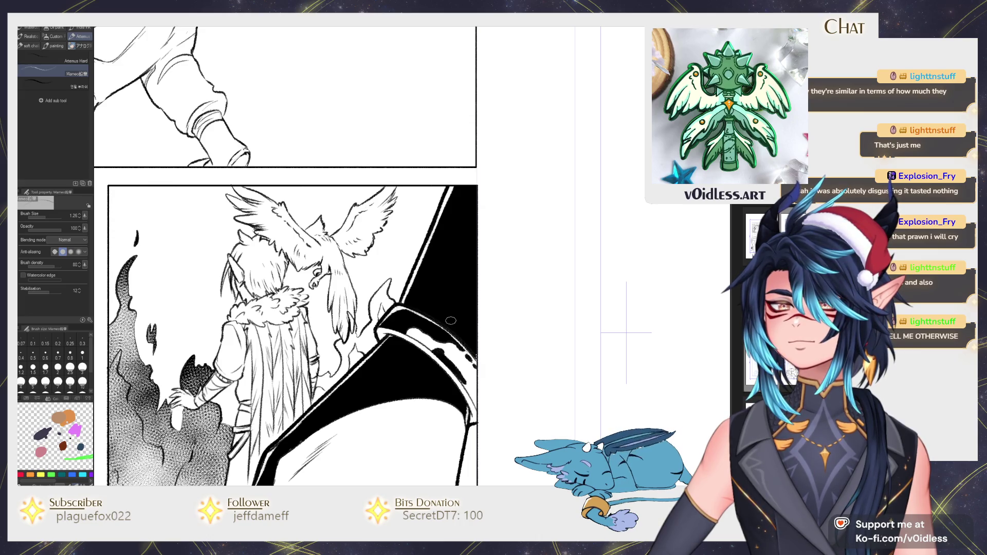
{"action": "scroll", "coordinate": [451, 320], "scroll_direction": "down", "scroll_amount": 2}
{"action": "scroll", "coordinate": [437, 316], "scroll_direction": "down", "scroll_amount": 2}
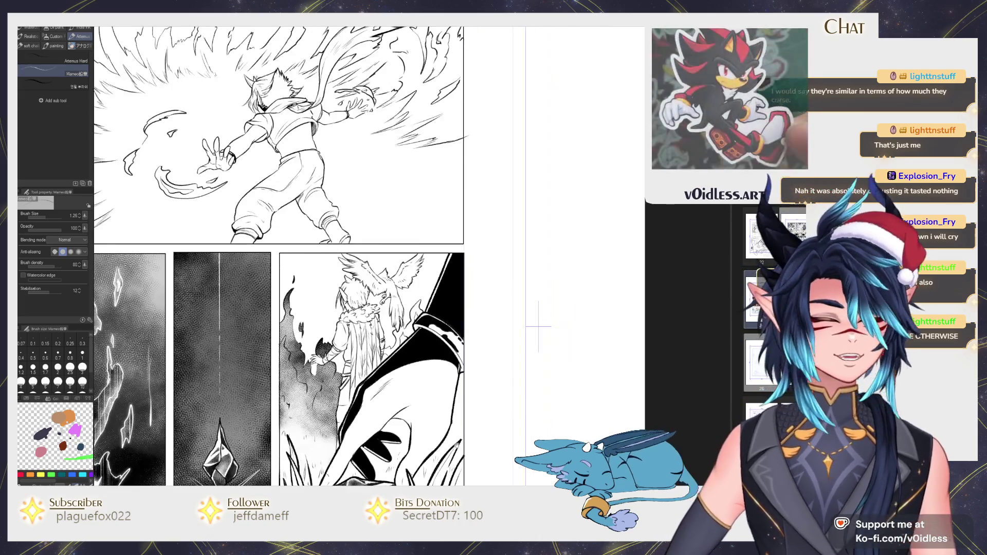
{"action": "scroll", "coordinate": [401, 309], "scroll_direction": "up", "scroll_amount": 3}
{"action": "scroll", "coordinate": [375, 305], "scroll_direction": "up", "scroll_amount": 3}
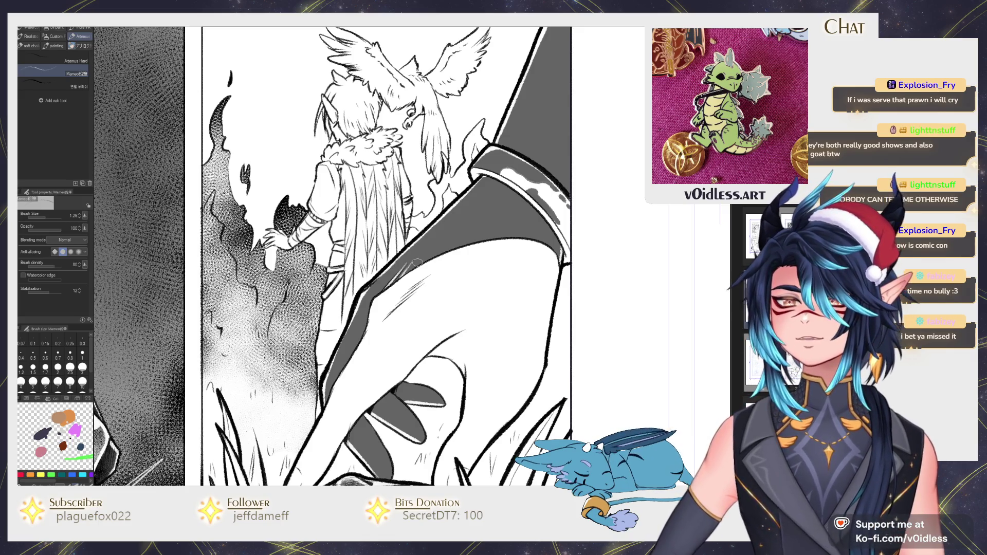
{"action": "key", "text": "ctrl+z"}
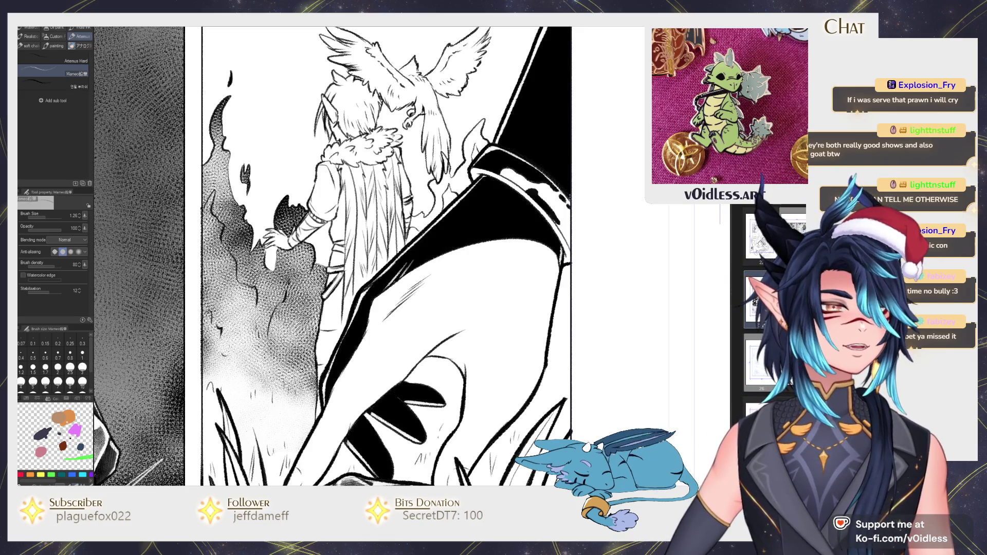
{"action": "scroll", "coordinate": [579, 274], "scroll_direction": "down", "scroll_amount": 5}
{"action": "scroll", "coordinate": [589, 179], "scroll_direction": "up", "scroll_amount": 4}
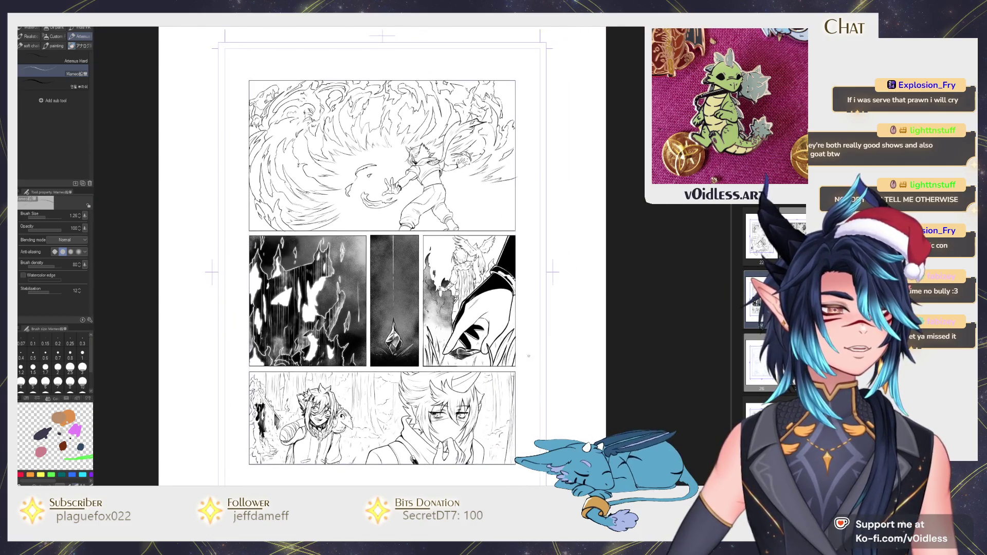
{"action": "scroll", "coordinate": [588, 179], "scroll_direction": "up", "scroll_amount": 5}
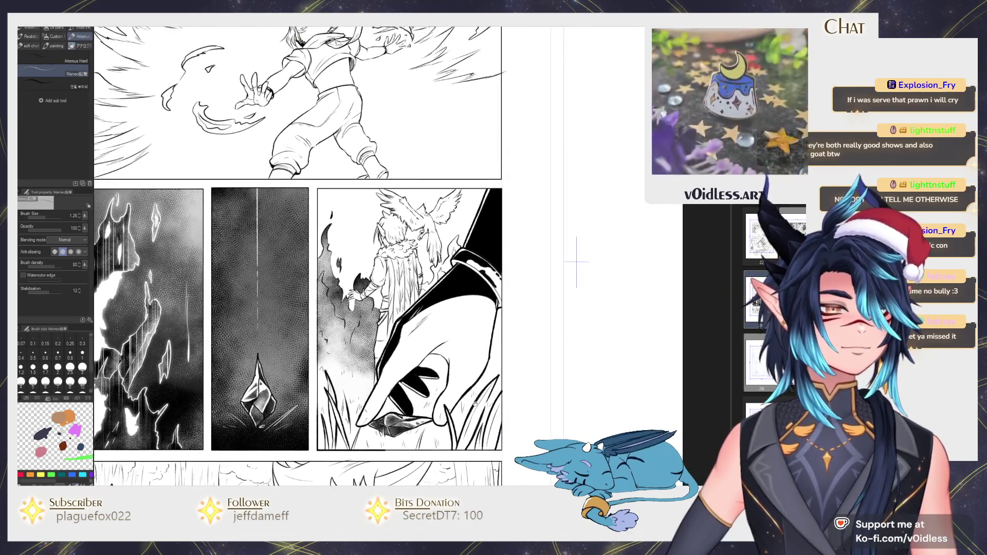
{"action": "key", "text": "g"}
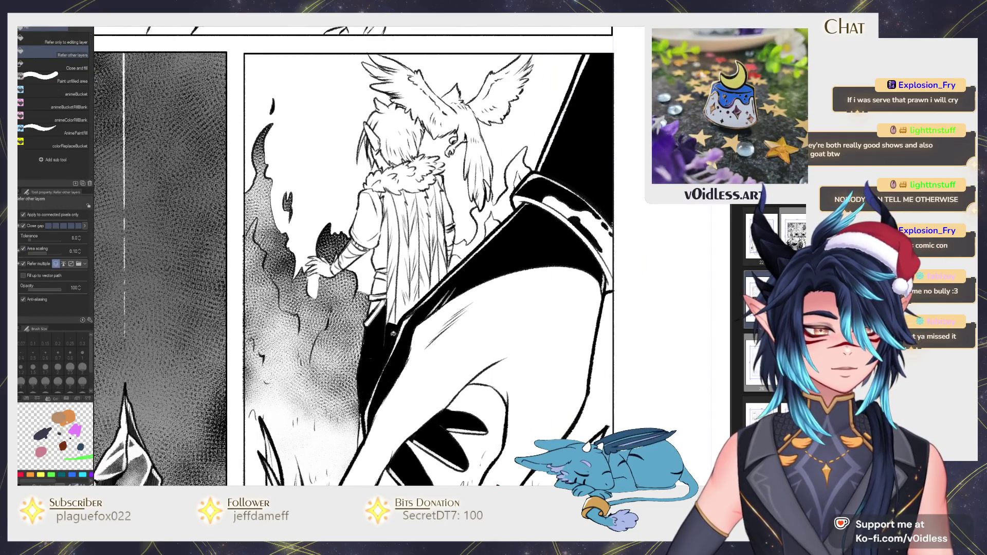
Step: Paint black in along the figure's coat edge
{"action": "key", "text": "p"}
{"action": "left_click_drag", "start_coordinate": [384, 360], "coordinate": [379, 350]}
{"action": "key", "text": "g"}
{"action": "key", "text": "p"}
{"action": "key", "text": "g"}
{"action": "key", "text": "p"}
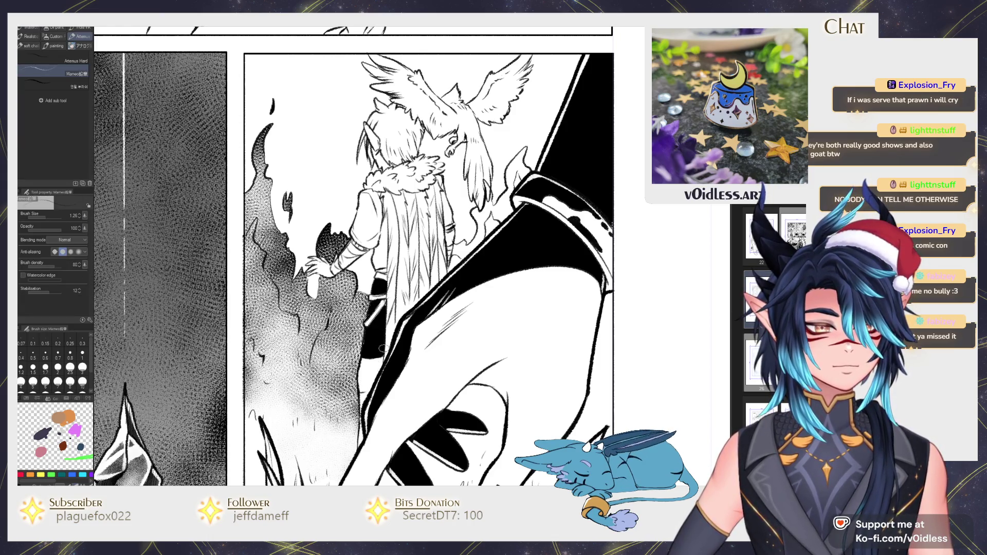
{"action": "key", "text": "g"}
{"action": "key", "text": "p"}
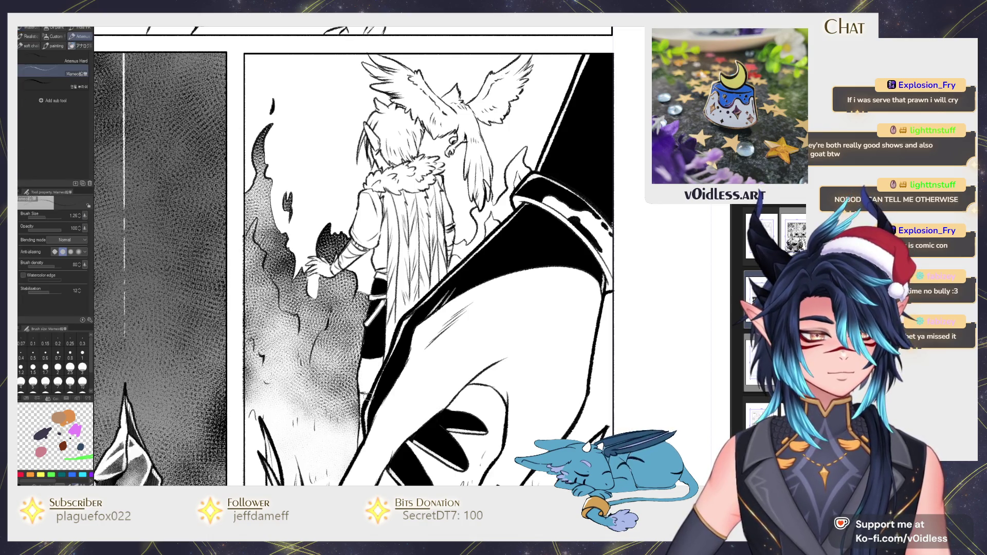
{"action": "key", "text": "g"}
{"action": "key", "text": "p"}
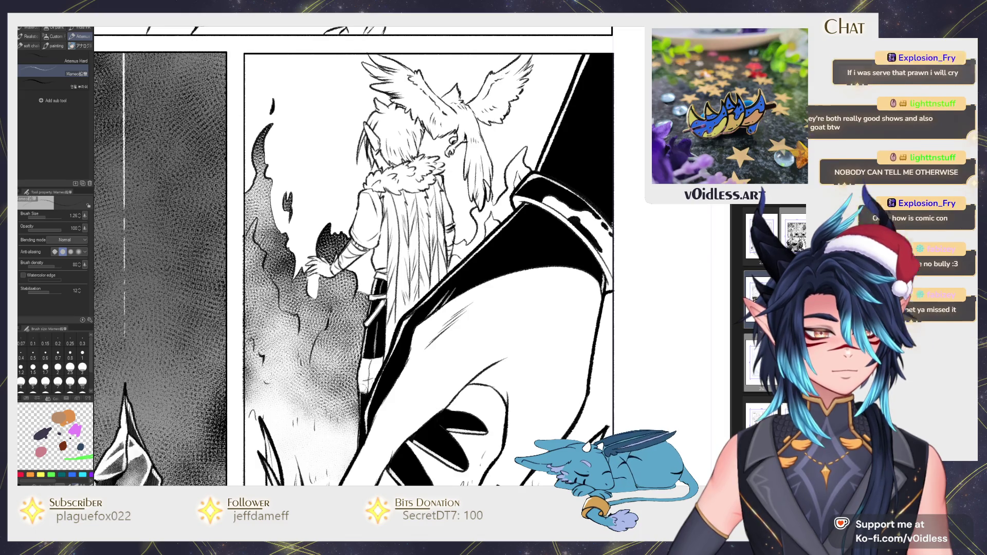
{"action": "scroll", "coordinate": [362, 381], "scroll_direction": "up", "scroll_amount": 3}
{"action": "scroll", "coordinate": [342, 361], "scroll_direction": "up", "scroll_amount": 2}
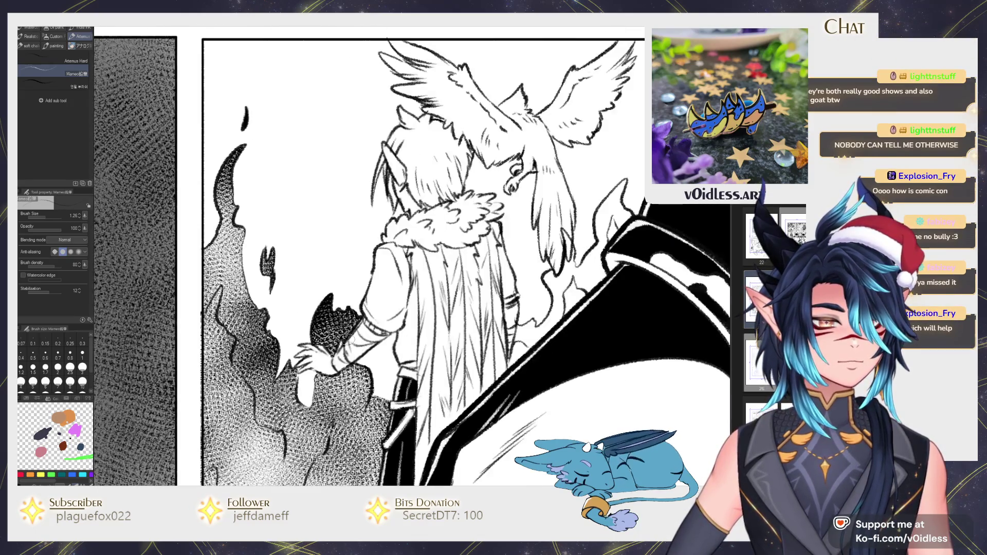
Step: Ink extra strokes along the forearm sleeve, the back and outer edge of the hair, and the fur collar
{"action": "left_click_drag", "start_coordinate": [341, 370], "coordinate": [395, 330]}
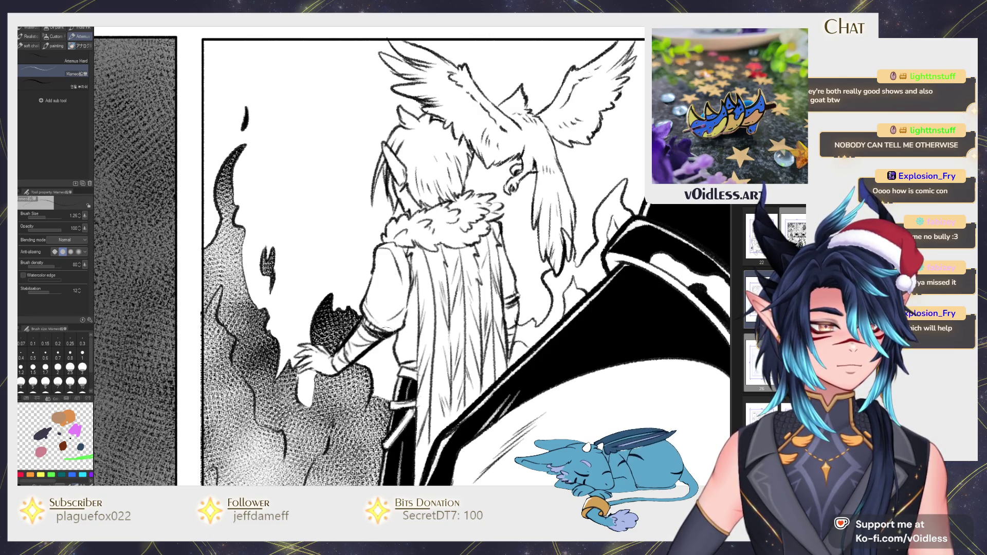
{"action": "mouse_move", "coordinate": [405, 322]}
{"action": "left_mouse_down"}
{"action": "mouse_move", "coordinate": [412, 280]}
{"action": "mouse_move", "coordinate": [421, 366]}
{"action": "left_mouse_up"}
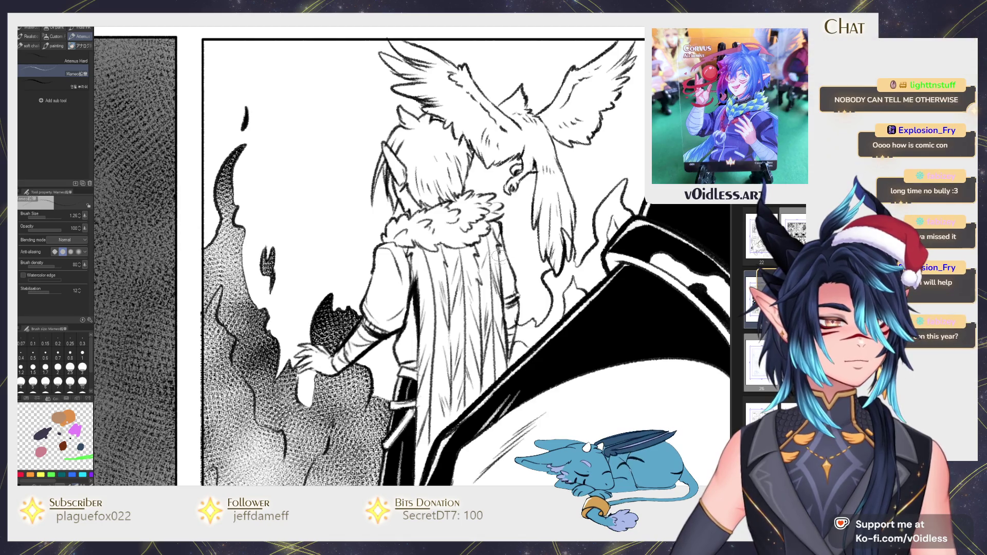
{"action": "left_click_drag", "start_coordinate": [495, 253], "coordinate": [505, 311]}
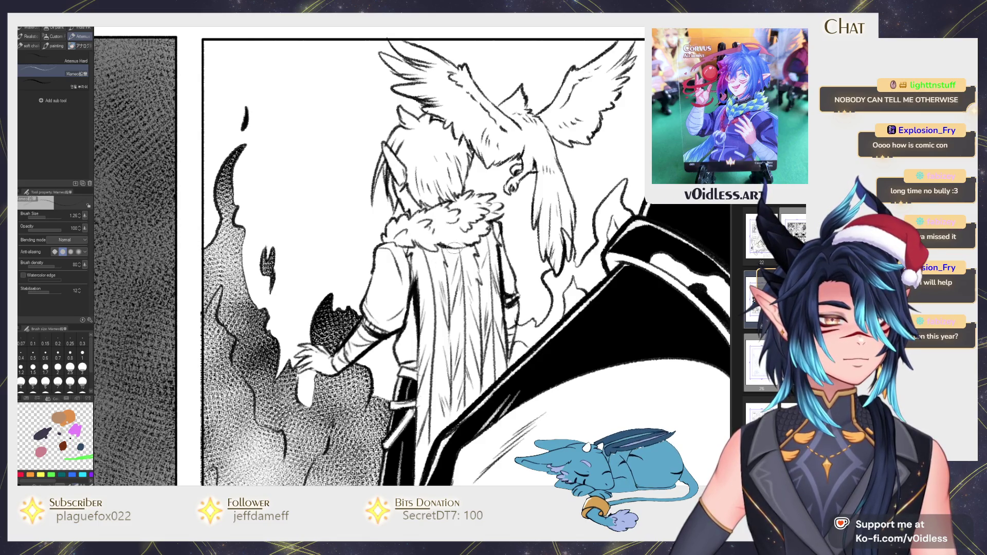
{"action": "mouse_move", "coordinate": [442, 246]}
{"action": "left_mouse_down"}
{"action": "mouse_move", "coordinate": [375, 252]}
{"action": "mouse_move", "coordinate": [397, 256]}
{"action": "mouse_move", "coordinate": [400, 324]}
{"action": "mouse_move", "coordinate": [407, 295]}
{"action": "mouse_move", "coordinate": [393, 332]}
{"action": "mouse_move", "coordinate": [408, 314]}
{"action": "left_mouse_up"}
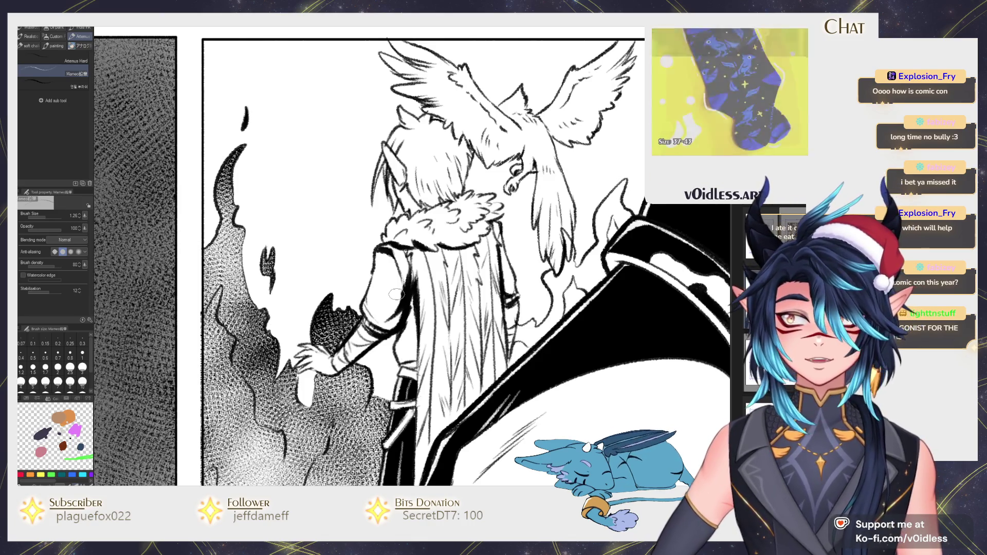
{"action": "scroll", "coordinate": [397, 294], "scroll_direction": "up", "scroll_amount": 2}
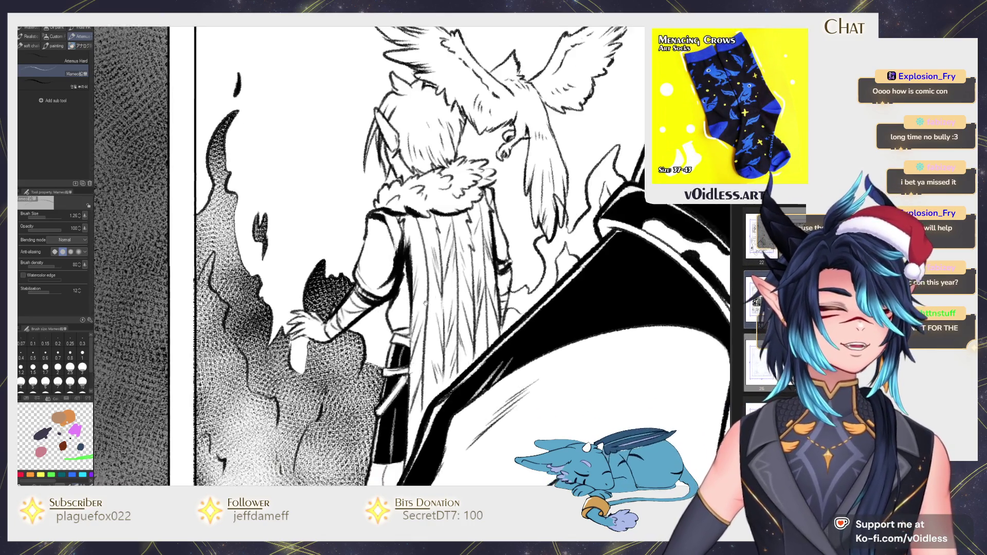
Step: With a slightly thinner pen, ink marks around the fingers and a dark line along the forearm
{"action": "key", "text": "bracketleft"}
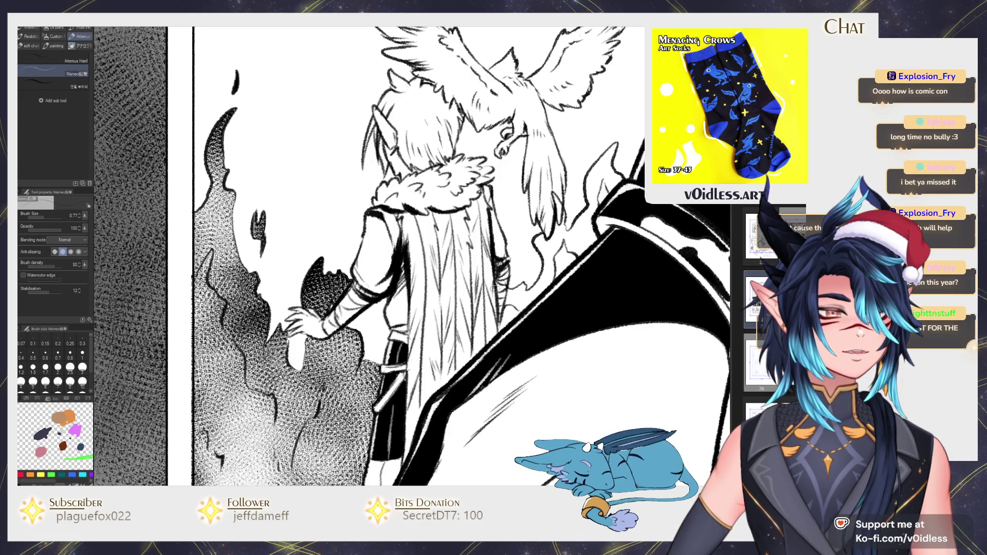
{"action": "left_click_drag", "start_coordinate": [368, 317], "coordinate": [389, 332]}
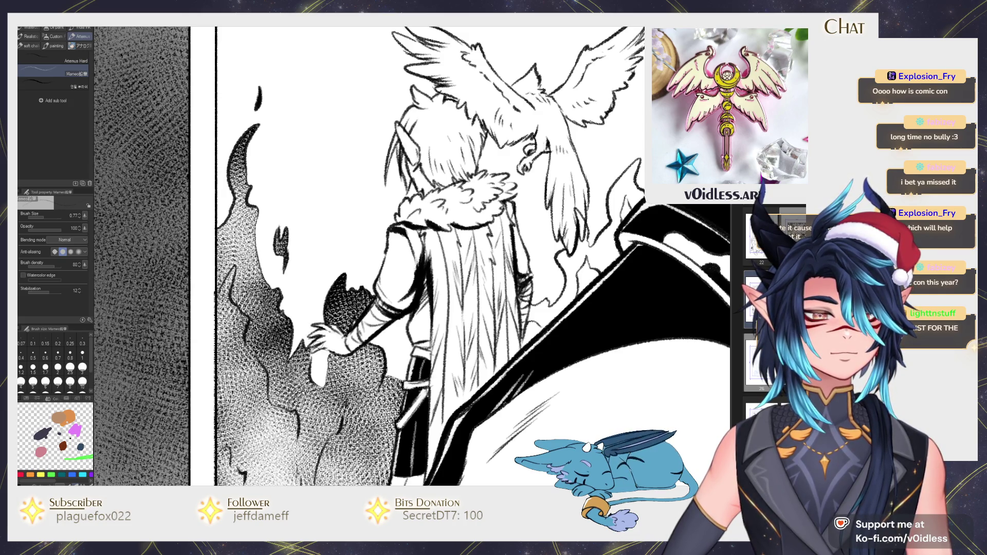
{"action": "left_click_drag", "start_coordinate": [321, 353], "coordinate": [330, 350]}
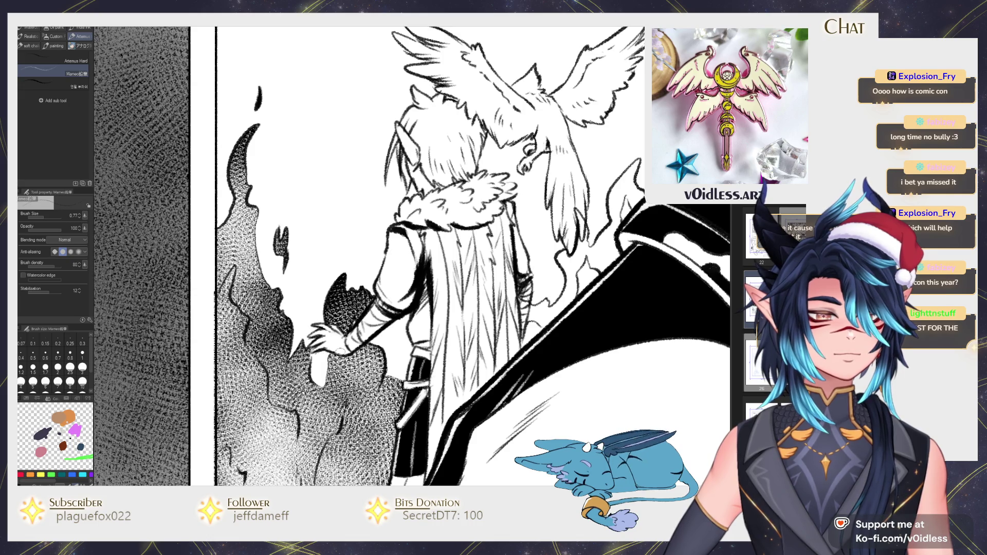
{"action": "scroll", "coordinate": [340, 351], "scroll_direction": "down", "scroll_amount": 3}
{"action": "scroll", "coordinate": [335, 351], "scroll_direction": "up", "scroll_amount": 3}
{"action": "scroll", "coordinate": [333, 352], "scroll_direction": "up", "scroll_amount": 1}
{"action": "left_click_drag", "start_coordinate": [329, 351], "coordinate": [365, 353]}
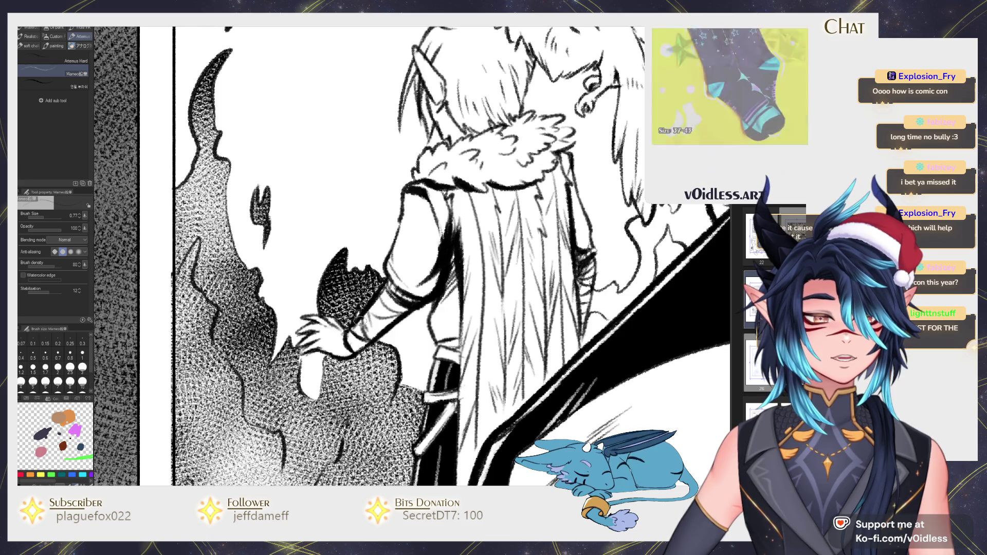
{"action": "left_click_drag", "start_coordinate": [386, 337], "coordinate": [367, 312]}
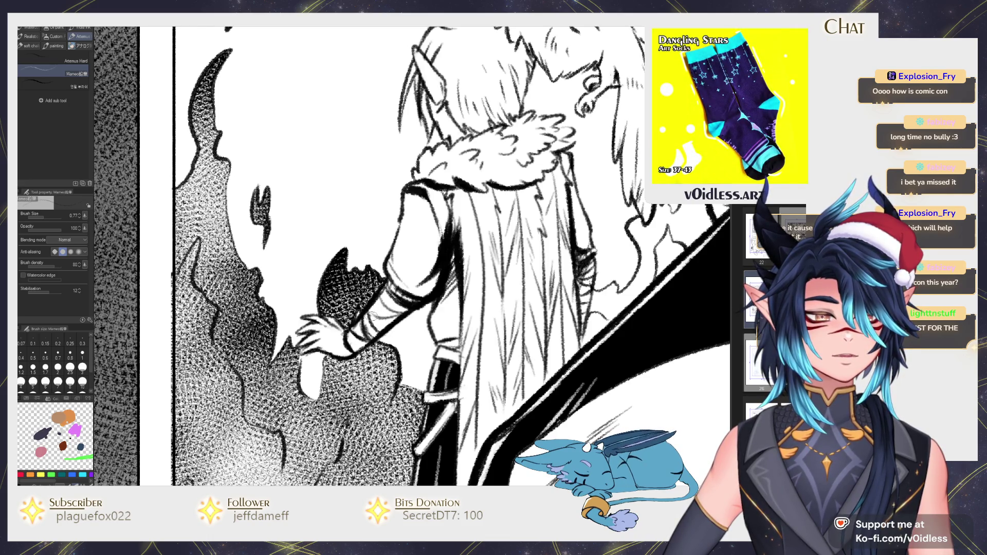
{"action": "scroll", "coordinate": [381, 309], "scroll_direction": "down", "scroll_amount": 5}
{"action": "scroll", "coordinate": [513, 207], "scroll_direction": "down", "scroll_amount": 2}
{"action": "scroll", "coordinate": [513, 208], "scroll_direction": "up", "scroll_amount": 4}
{"action": "scroll", "coordinate": [453, 272], "scroll_direction": "down", "scroll_amount": 1}
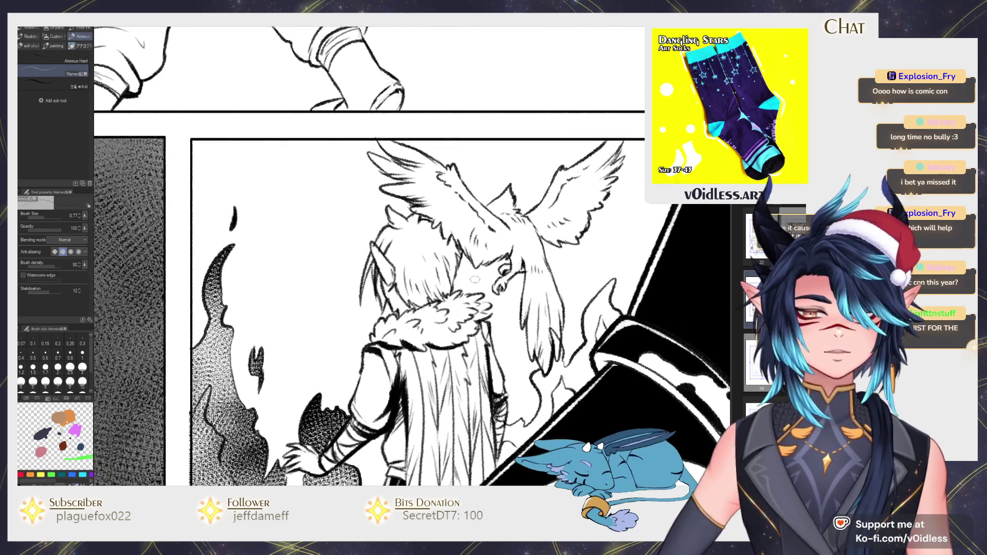
{"action": "scroll", "coordinate": [454, 271], "scroll_direction": "up", "scroll_amount": 1}
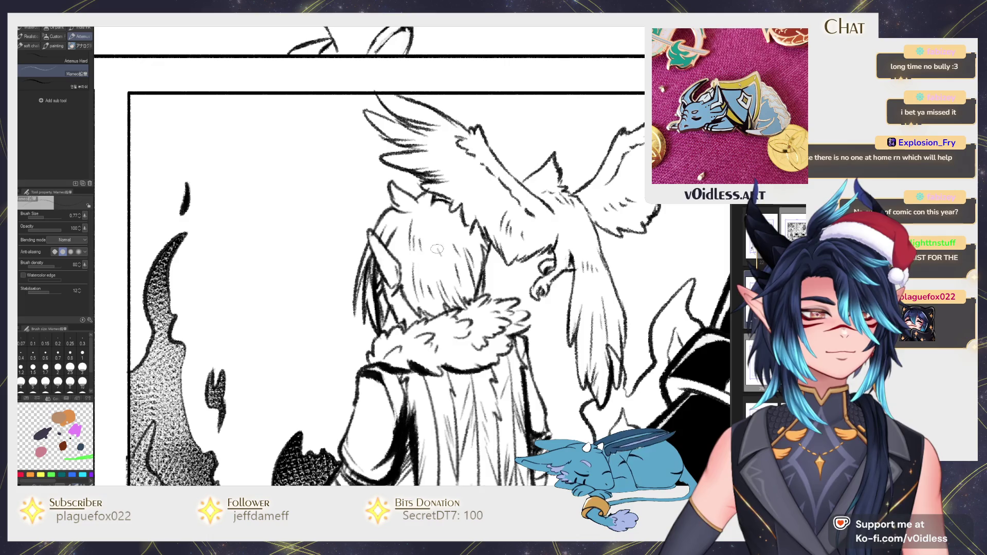
Step: Draw dark strokes through the hair of the character beneath the bird, then zoom out
{"action": "left_click_drag", "start_coordinate": [417, 209], "coordinate": [451, 247]}
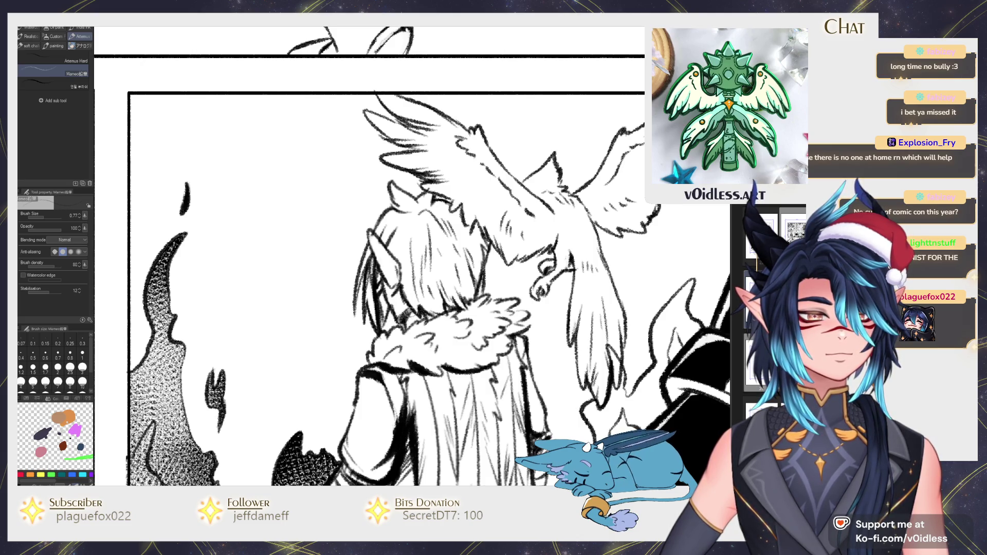
{"action": "scroll", "coordinate": [407, 324], "scroll_direction": "down", "scroll_amount": 2}
{"action": "scroll", "coordinate": [407, 324], "scroll_direction": "down", "scroll_amount": 3}
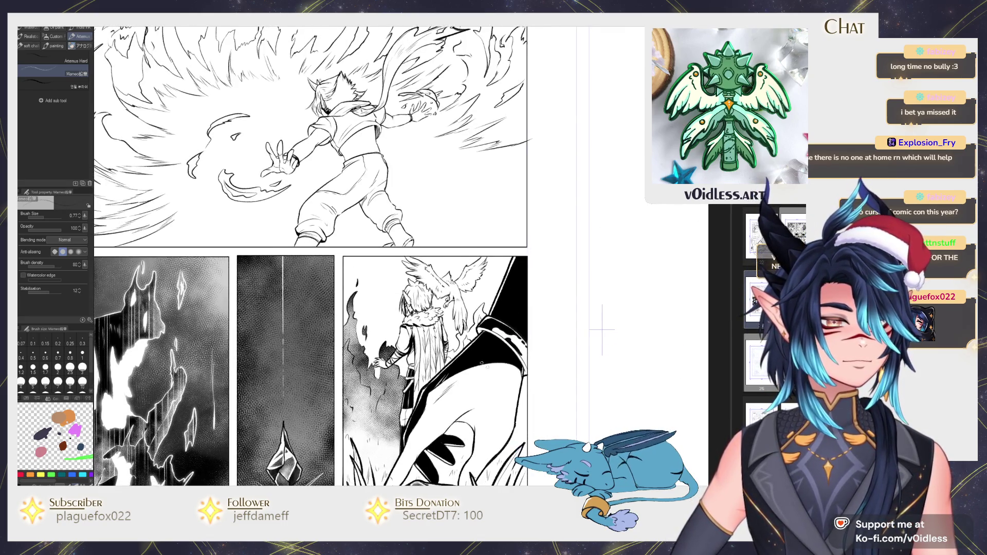
Step: Erase near the bird's tail and fill two regions beside the tail black
{"action": "scroll", "coordinate": [463, 339], "scroll_direction": "up", "scroll_amount": 4}
{"action": "key", "text": "e"}
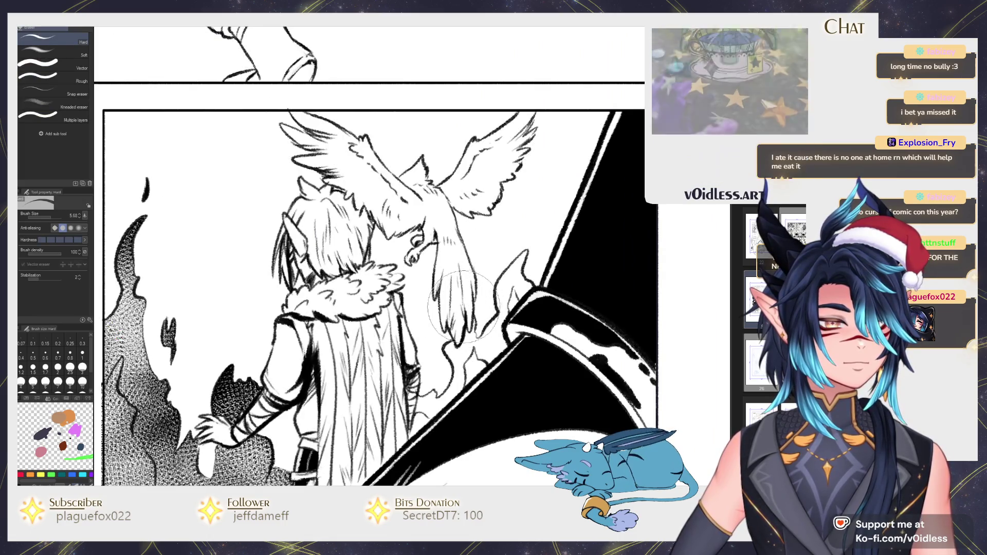
{"action": "mouse_move", "coordinate": [455, 343]}
{"action": "left_mouse_down"}
{"action": "mouse_move", "coordinate": [473, 323]}
{"action": "mouse_move", "coordinate": [493, 355]}
{"action": "left_mouse_up"}
{"action": "key", "text": "p"}
{"action": "key", "text": "e"}
{"action": "key", "text": "p"}
{"action": "scroll", "coordinate": [420, 323], "scroll_direction": "down", "scroll_amount": 2}
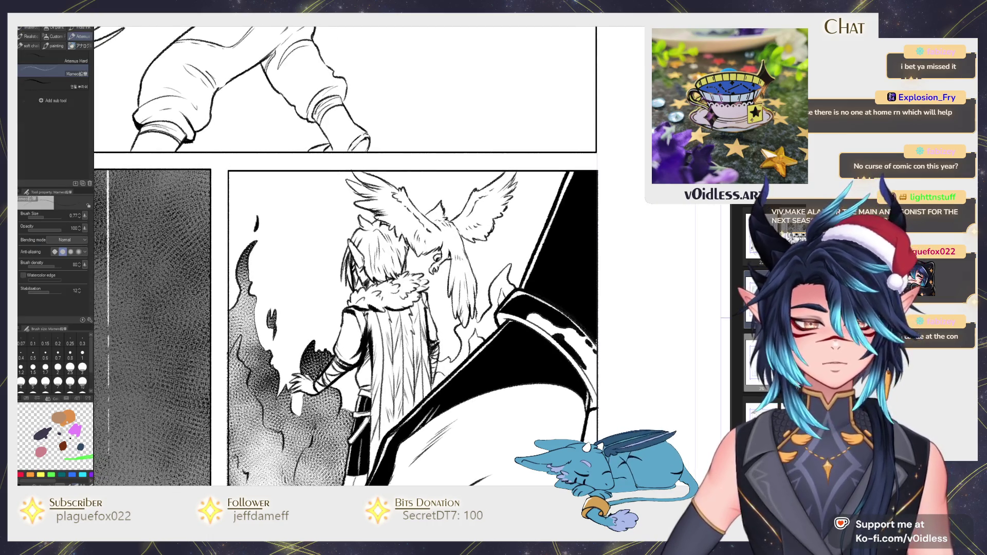
{"action": "key", "text": "g"}
{"action": "left_click", "coordinate": [463, 339]}
{"action": "left_click", "coordinate": [495, 303]}
Step: Paint gauze cloud texture along the bird's tail edge
{"action": "key", "text": "b"}
{"action": "left_click_drag", "start_coordinate": [509, 270], "coordinate": [465, 355]}
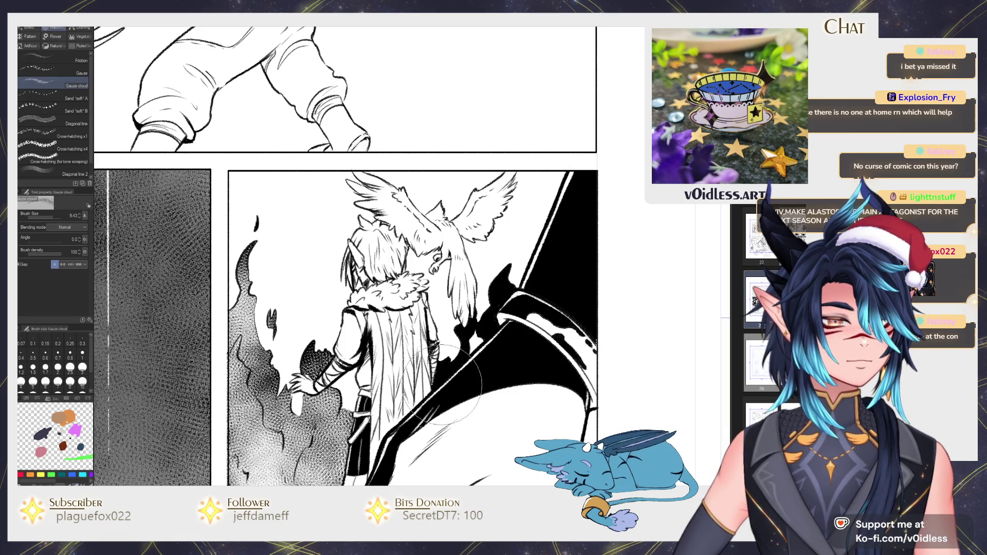
{"action": "key", "text": "p"}
{"action": "scroll", "coordinate": [507, 304], "scroll_direction": "up", "scroll_amount": 2}
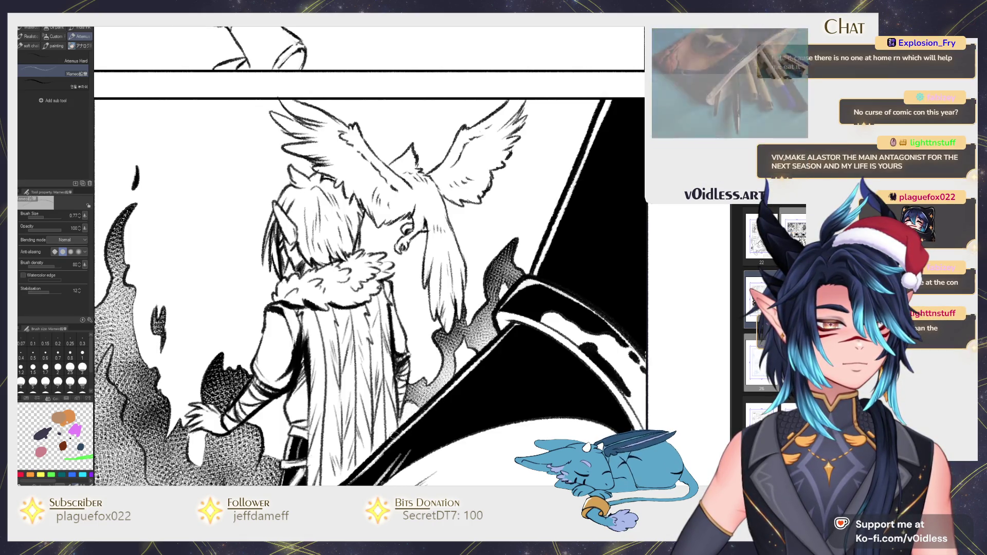
{"action": "scroll", "coordinate": [393, 436], "scroll_direction": "down", "scroll_amount": 3}
{"action": "scroll", "coordinate": [385, 373], "scroll_direction": "up", "scroll_amount": 4}
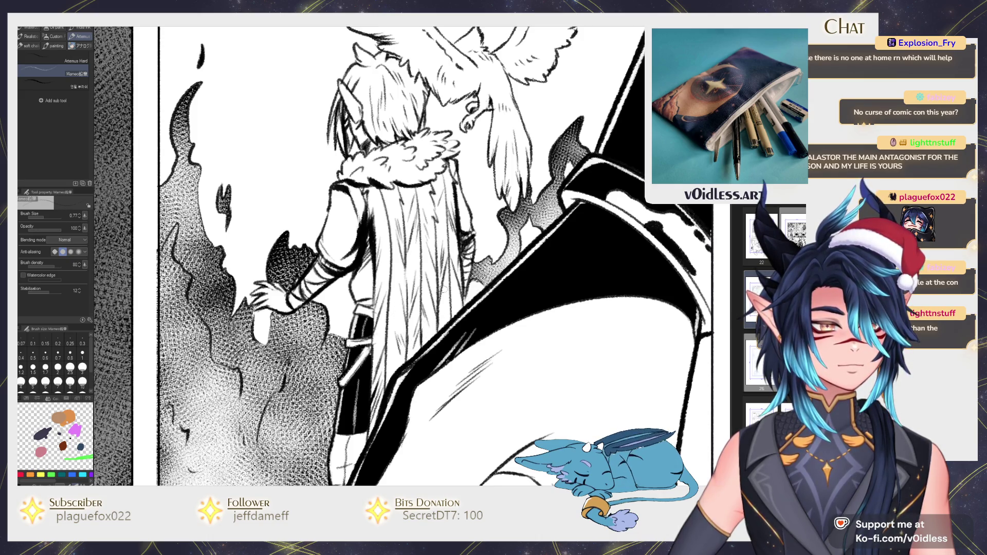
{"action": "scroll", "coordinate": [443, 293], "scroll_direction": "down", "scroll_amount": 3}
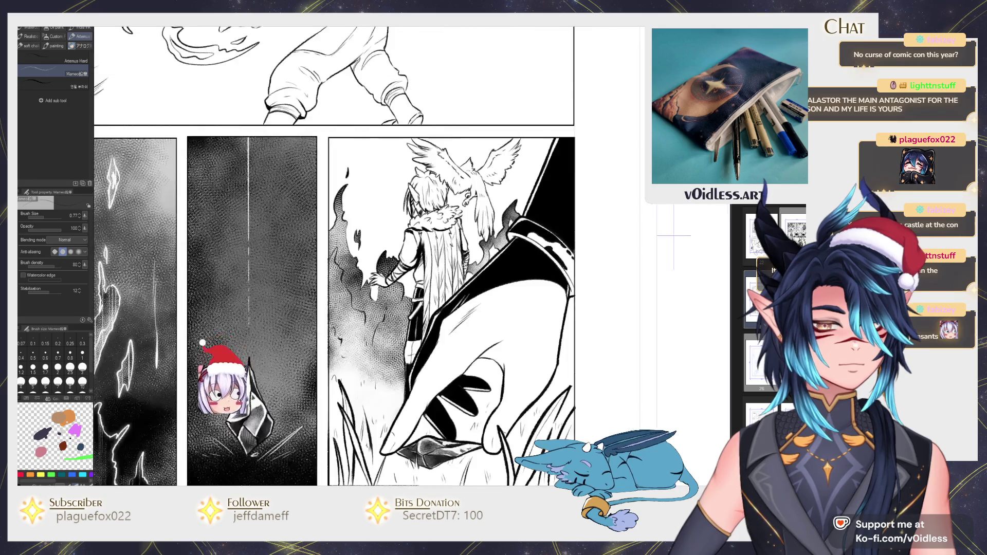
{"action": "scroll", "coordinate": [334, 258], "scroll_direction": "down", "scroll_amount": 1}
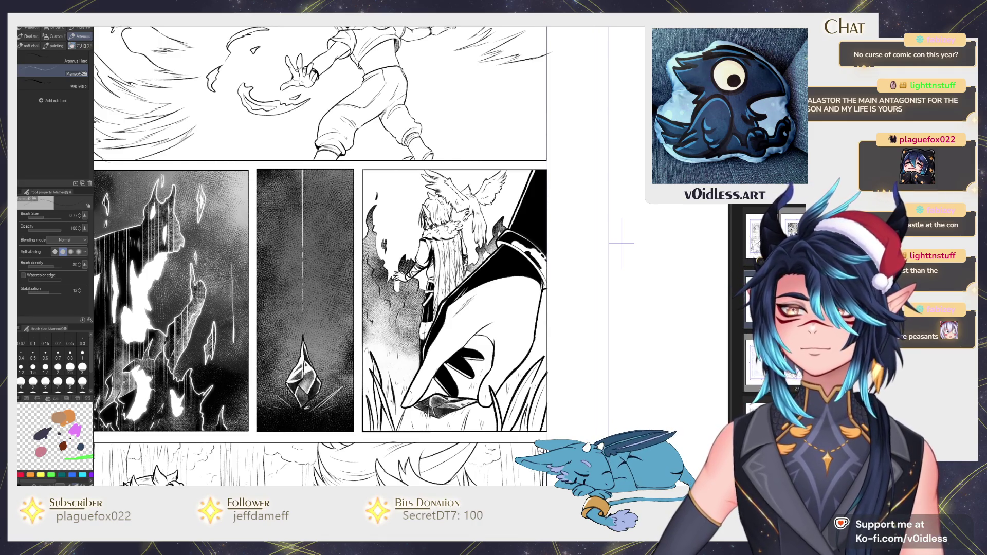
Step: Zoom in on the crystal and bird panels, enlarge the eraser, and set the brush size to 2.23
{"action": "key", "text": "ctrl+plus"}
{"action": "scroll", "coordinate": [334, 257], "scroll_direction": "up", "scroll_amount": 2}
{"action": "key", "text": "ctrl+plus"}
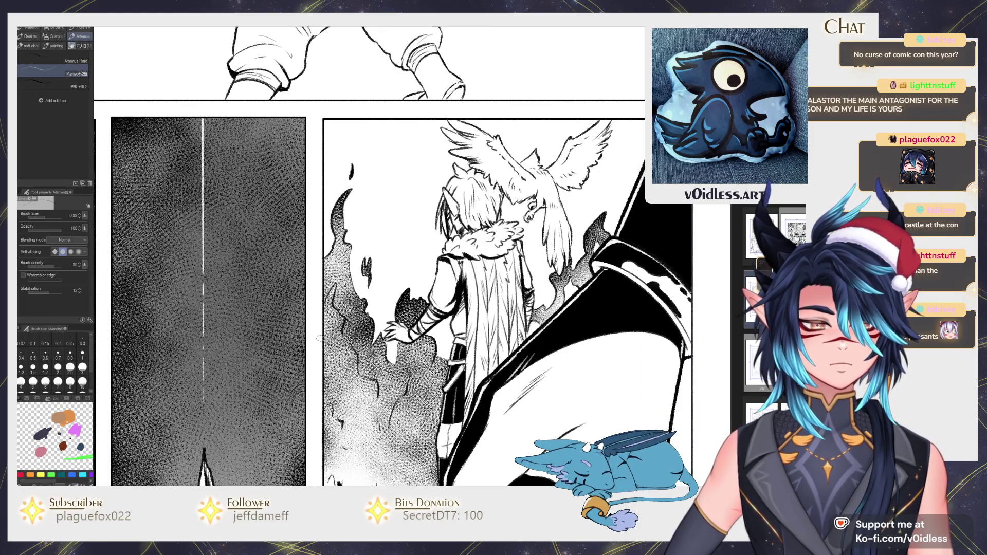
{"action": "scroll", "coordinate": [320, 354], "scroll_direction": "down", "scroll_amount": 2}
{"action": "scroll", "coordinate": [321, 370], "scroll_direction": "down", "scroll_amount": 2}
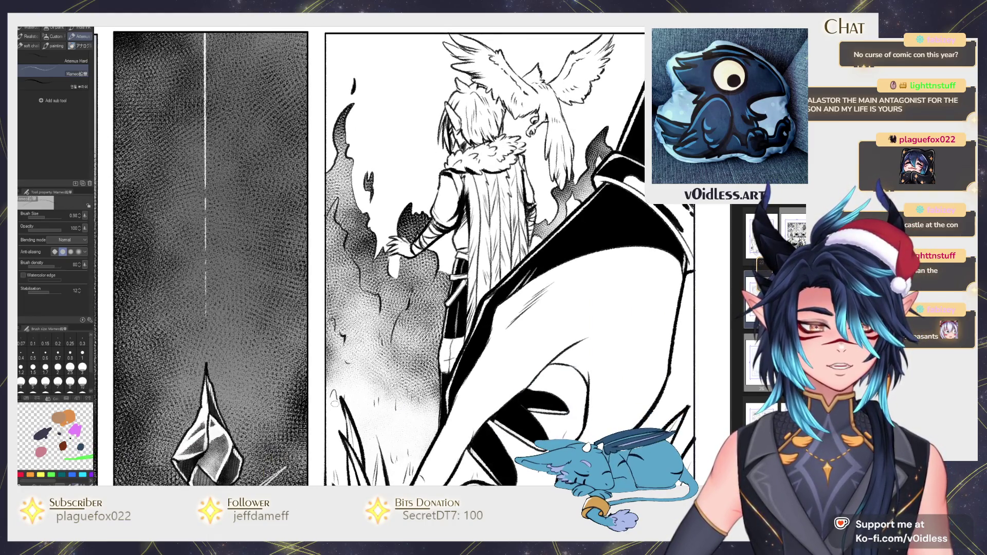
{"action": "scroll", "coordinate": [333, 408], "scroll_direction": "up", "scroll_amount": 3}
{"action": "scroll", "coordinate": [334, 438], "scroll_direction": "down", "scroll_amount": 5}
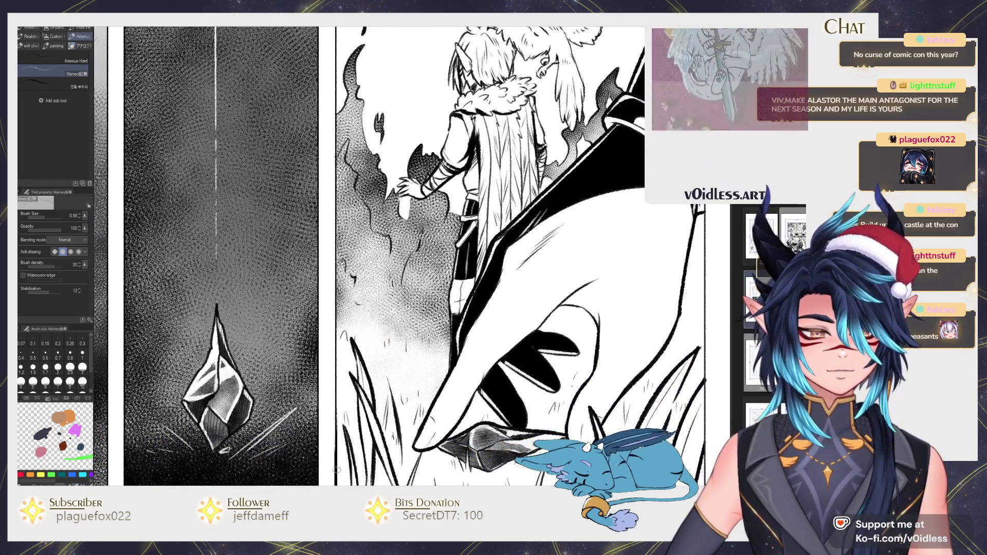
{"action": "scroll", "coordinate": [338, 466], "scroll_direction": "down", "scroll_amount": 2}
{"action": "key", "text": "e"}
{"action": "left_click_drag", "start_coordinate": [367, 411], "coordinate": [478, 396]}
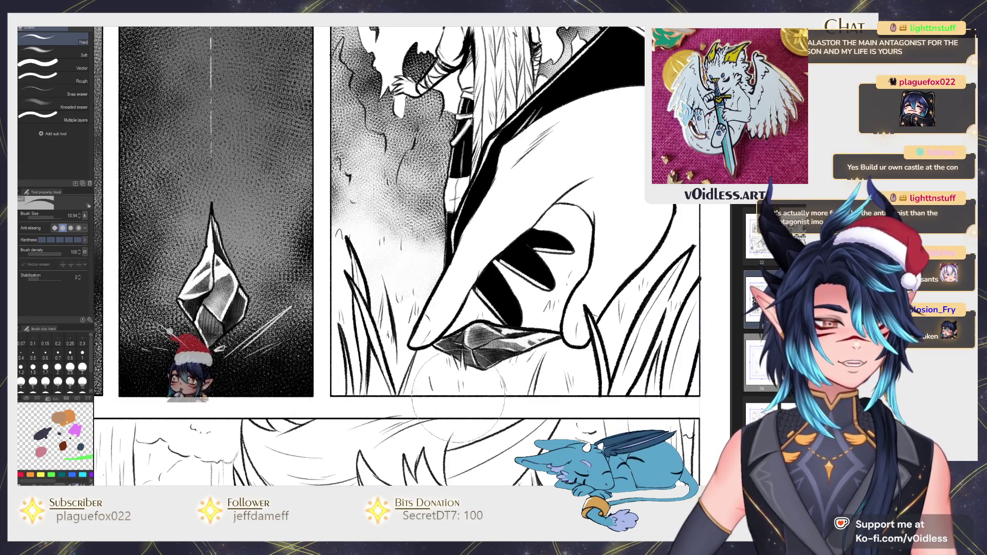
{"action": "scroll", "coordinate": [478, 396], "scroll_direction": "up", "scroll_amount": 5}
{"action": "key", "text": "b"}
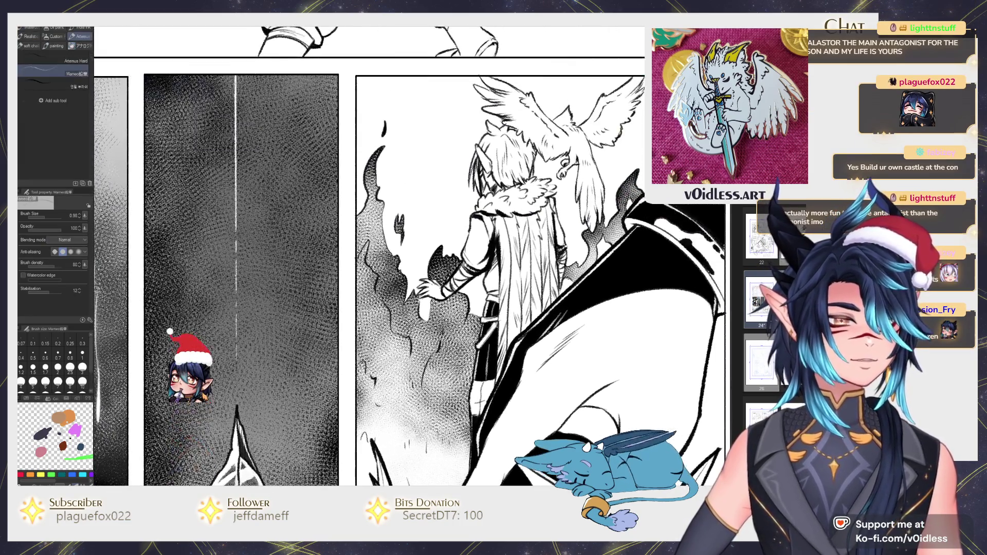
{"action": "mouse_move", "coordinate": [406, 347]}
{"action": "left_mouse_down"}
{"action": "mouse_move", "coordinate": [409, 373]}
{"action": "mouse_move", "coordinate": [383, 350]}
{"action": "left_mouse_up"}
Step: Brush white highlights along the smoke edge, working from left to right
{"action": "left_click_drag", "start_coordinate": [391, 294], "coordinate": [374, 324]}
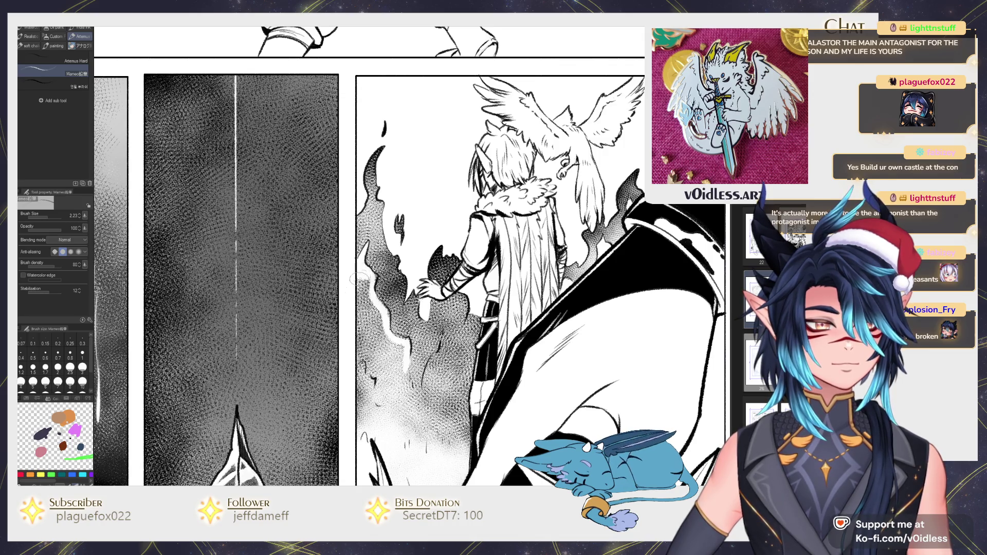
{"action": "mouse_move", "coordinate": [363, 272]}
{"action": "left_mouse_down"}
{"action": "mouse_move", "coordinate": [367, 317]}
{"action": "mouse_move", "coordinate": [406, 351]}
{"action": "mouse_move", "coordinate": [381, 380]}
{"action": "left_mouse_up"}
{"action": "mouse_move", "coordinate": [381, 297]}
{"action": "left_mouse_down"}
{"action": "mouse_move", "coordinate": [354, 309]}
{"action": "mouse_move", "coordinate": [367, 355]}
{"action": "left_mouse_up"}
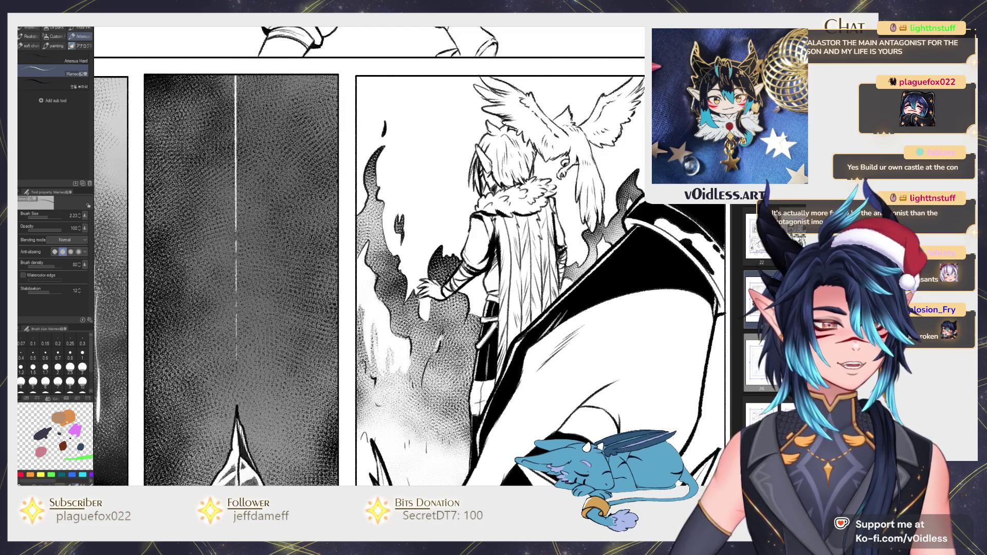
{"action": "left_click_drag", "start_coordinate": [421, 387], "coordinate": [448, 320]}
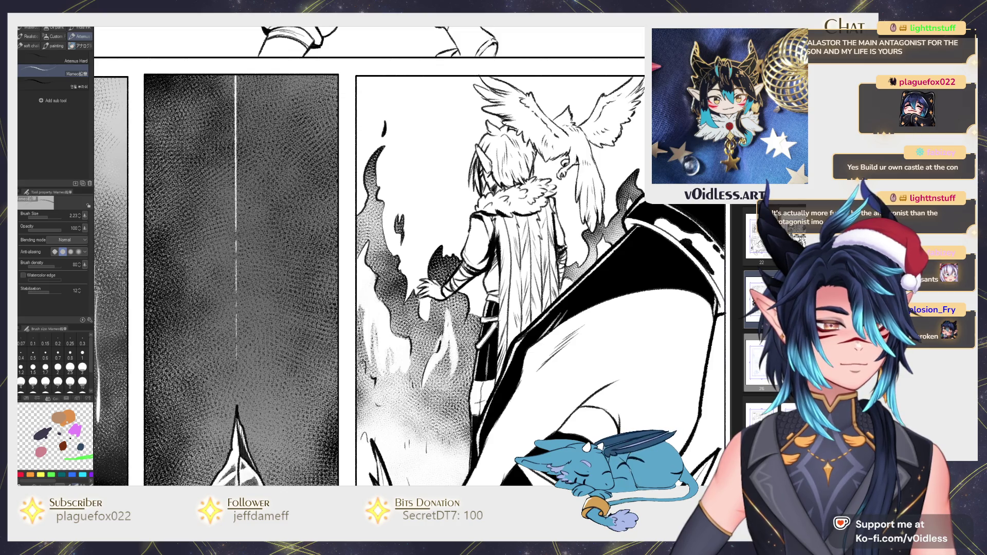
{"action": "scroll", "coordinate": [488, 354], "scroll_direction": "down", "scroll_amount": 2}
{"action": "scroll", "coordinate": [488, 354], "scroll_direction": "down", "scroll_amount": 3}
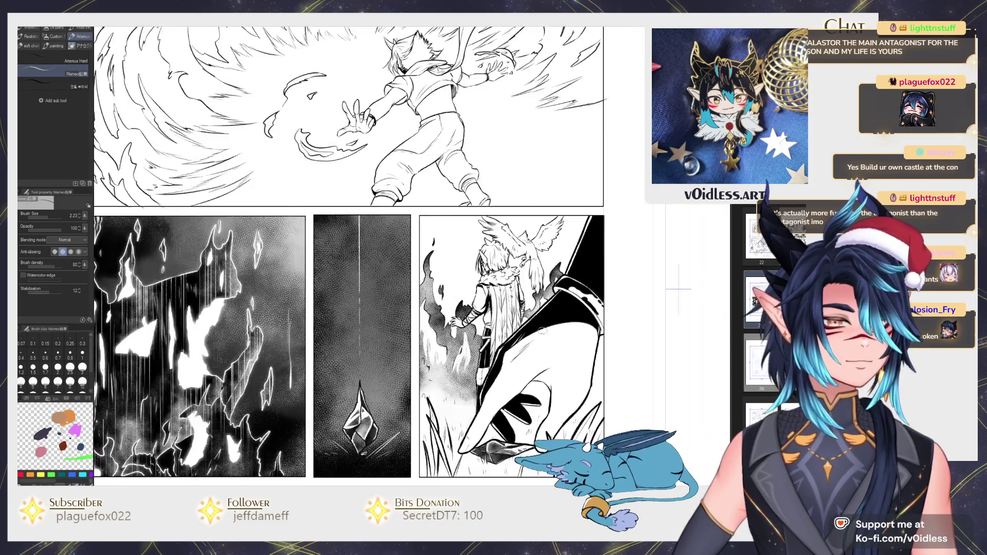
Step: Darken the bird-panel smoke with gauze cloud texture, then zoom out to view the whole page
{"action": "scroll", "coordinate": [489, 354], "scroll_direction": "down", "scroll_amount": 2}
{"action": "scroll", "coordinate": [497, 353], "scroll_direction": "up", "scroll_amount": 3}
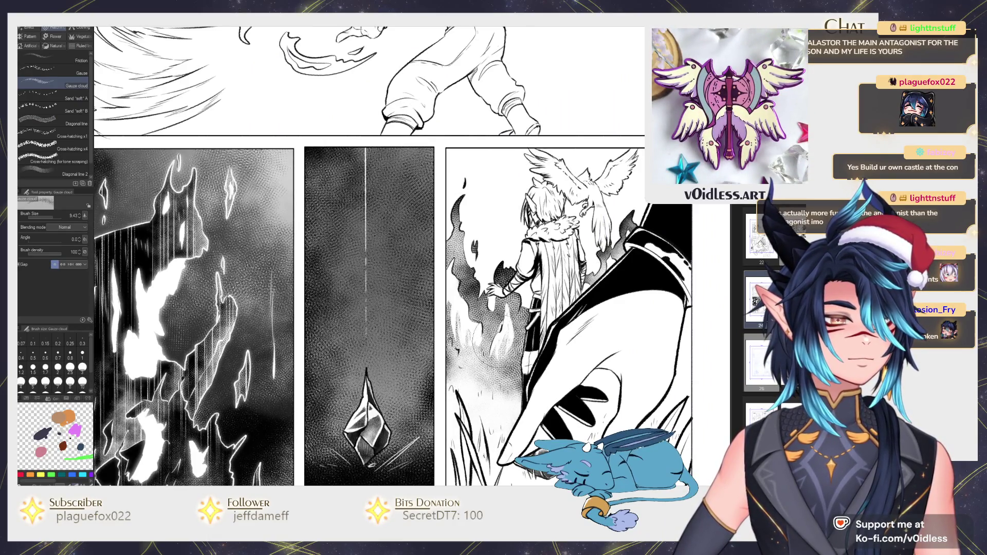
{"action": "left_click_drag", "start_coordinate": [508, 334], "coordinate": [486, 365]}
{"action": "key", "text": "p"}
{"action": "left_click_drag", "start_coordinate": [537, 345], "coordinate": [476, 340]}
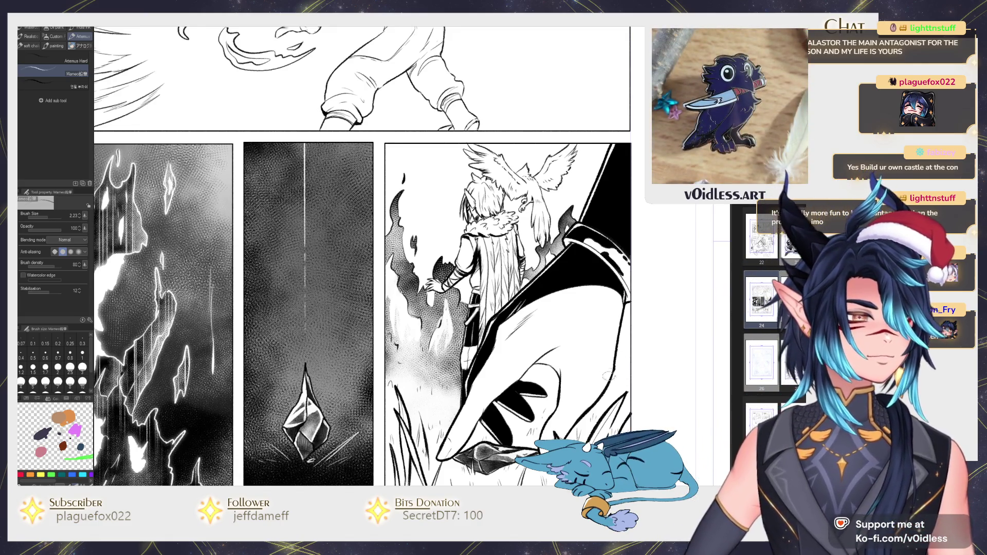
{"action": "left_click_drag", "start_coordinate": [569, 429], "coordinate": [518, 371]}
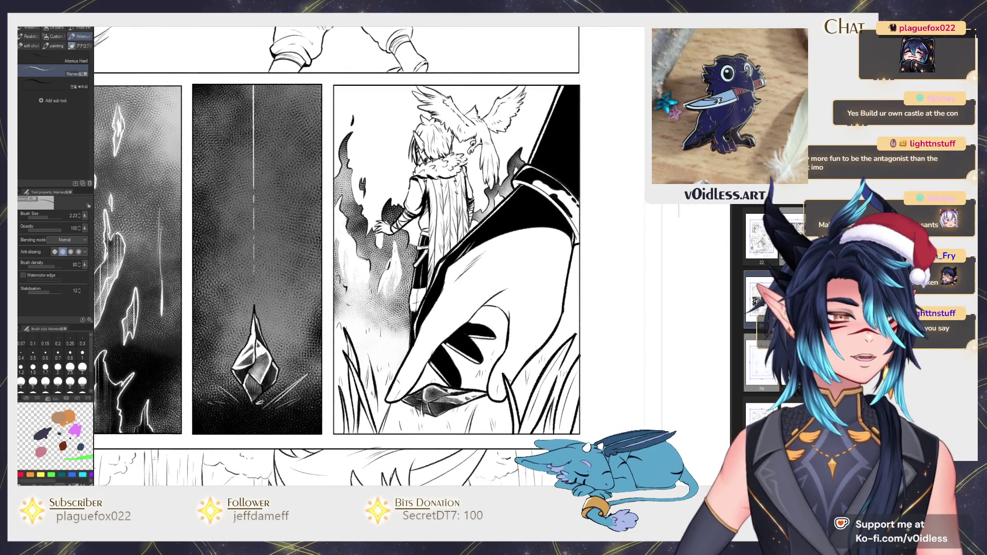
{"action": "scroll", "coordinate": [502, 308], "scroll_direction": "up", "scroll_amount": 3}
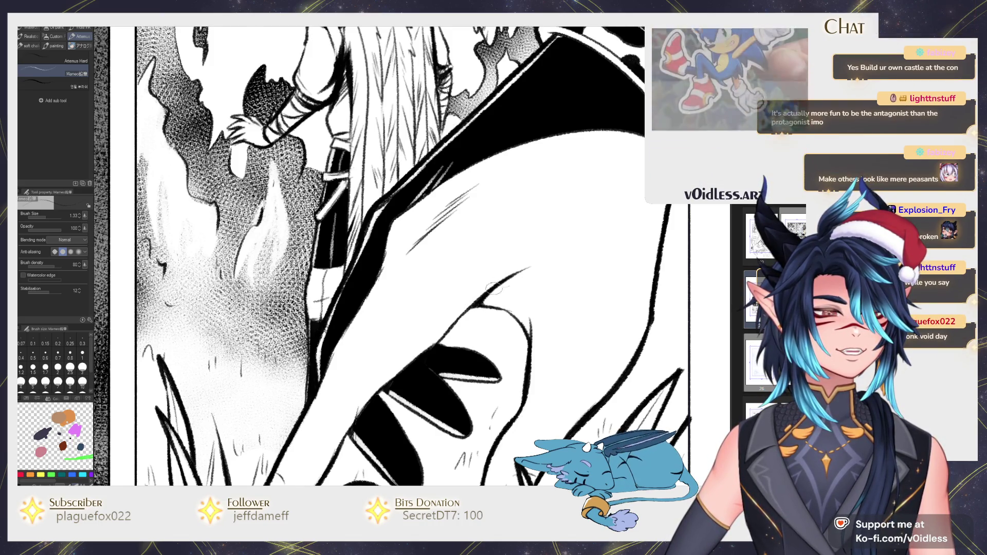
{"action": "scroll", "coordinate": [486, 298], "scroll_direction": "down", "scroll_amount": 5}
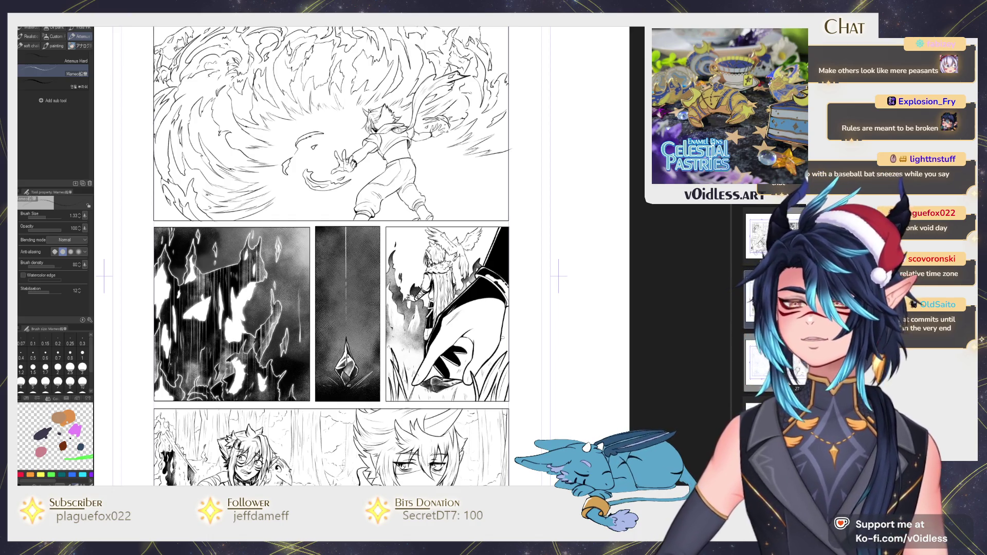
{"action": "key", "text": "ctrl+minus"}
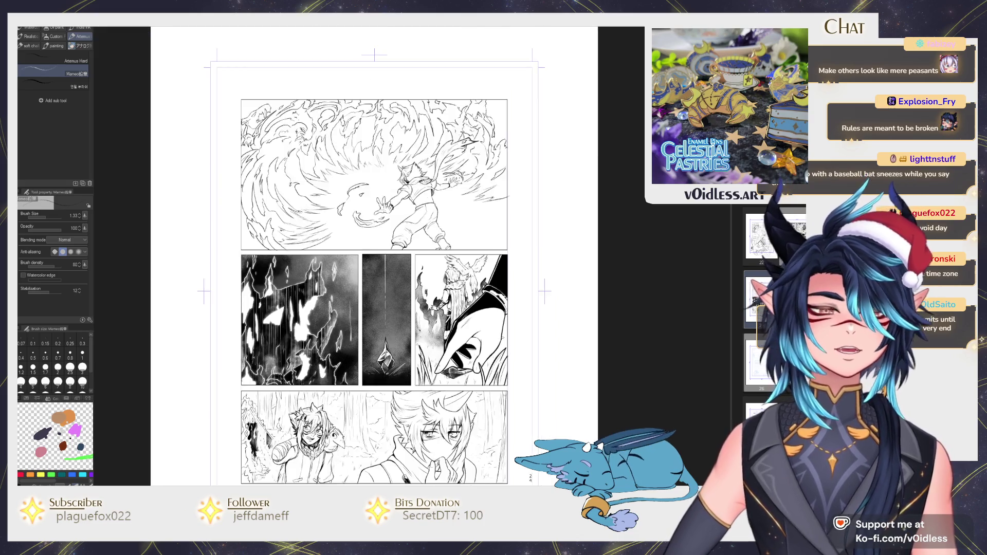
Step: Fill the fighter's midriff black and ink over the forearm sleeve
{"action": "key", "text": "ctrl+minus"}
{"action": "key", "text": "ctrl+plus"}
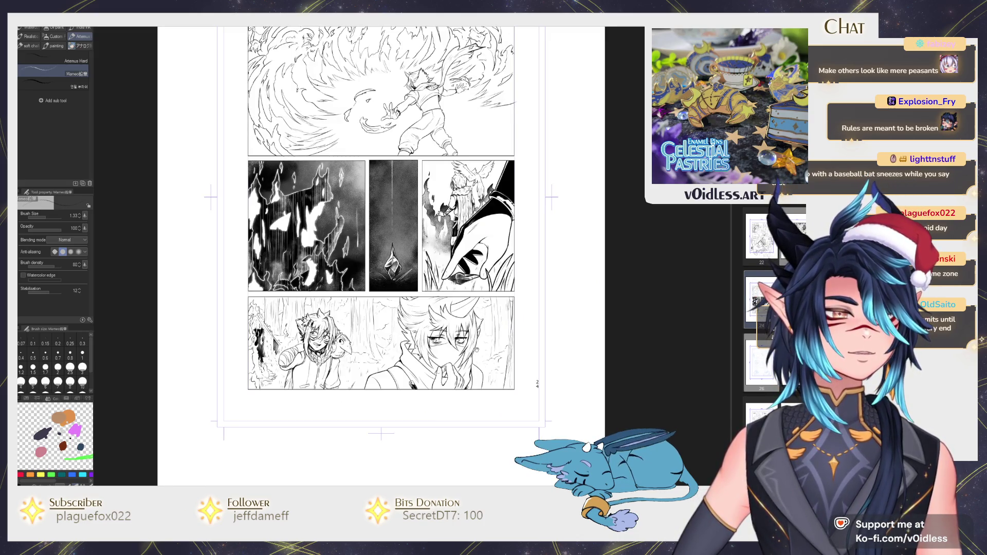
{"action": "scroll", "coordinate": [379, 256], "scroll_direction": "up", "scroll_amount": 3}
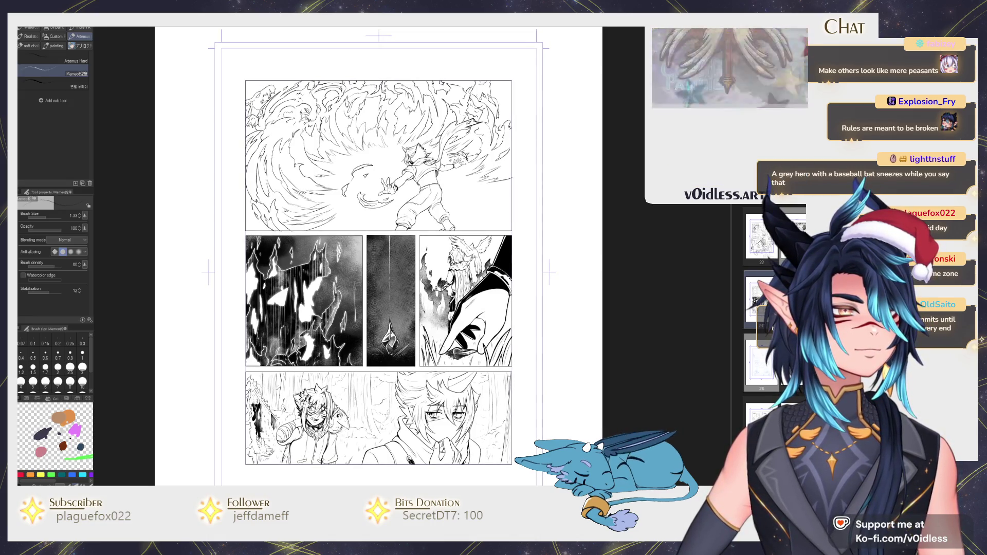
{"action": "scroll", "coordinate": [484, 244], "scroll_direction": "up", "scroll_amount": 2}
{"action": "scroll", "coordinate": [614, 301], "scroll_direction": "up", "scroll_amount": 2}
{"action": "key", "text": "g"}
{"action": "left_click", "coordinate": [424, 278]}
{"action": "scroll", "coordinate": [424, 278], "scroll_direction": "up", "scroll_amount": 1}
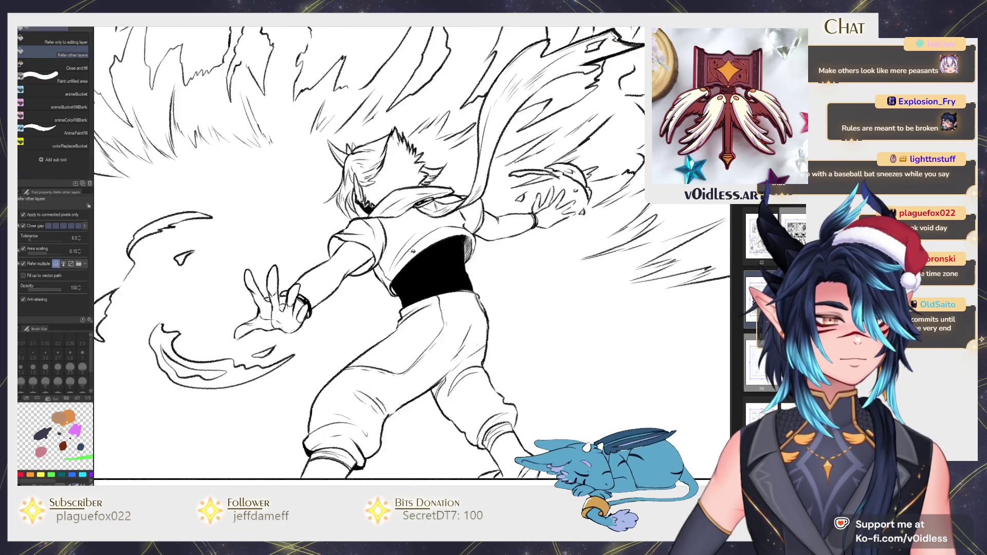
{"action": "scroll", "coordinate": [411, 288], "scroll_direction": "up", "scroll_amount": 2}
{"action": "key", "text": "p"}
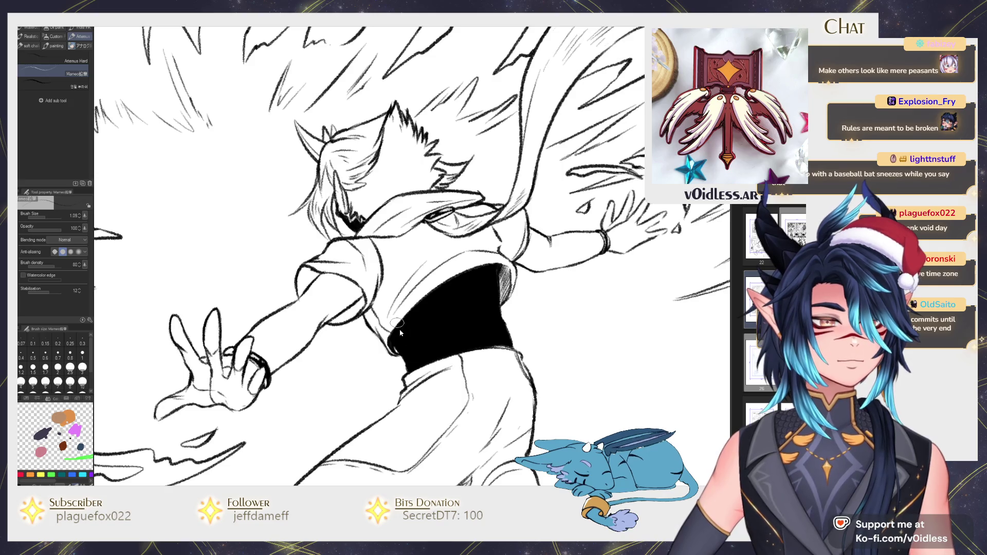
{"action": "left_click_drag", "start_coordinate": [396, 336], "coordinate": [442, 344]}
Step: Fill the left sleeve and its small upper gap black, reshaping the sleeve's left edge
{"action": "key", "text": "g"}
{"action": "left_click", "coordinate": [346, 350]}
{"action": "left_click", "coordinate": [374, 326]}
{"action": "key", "text": "p"}
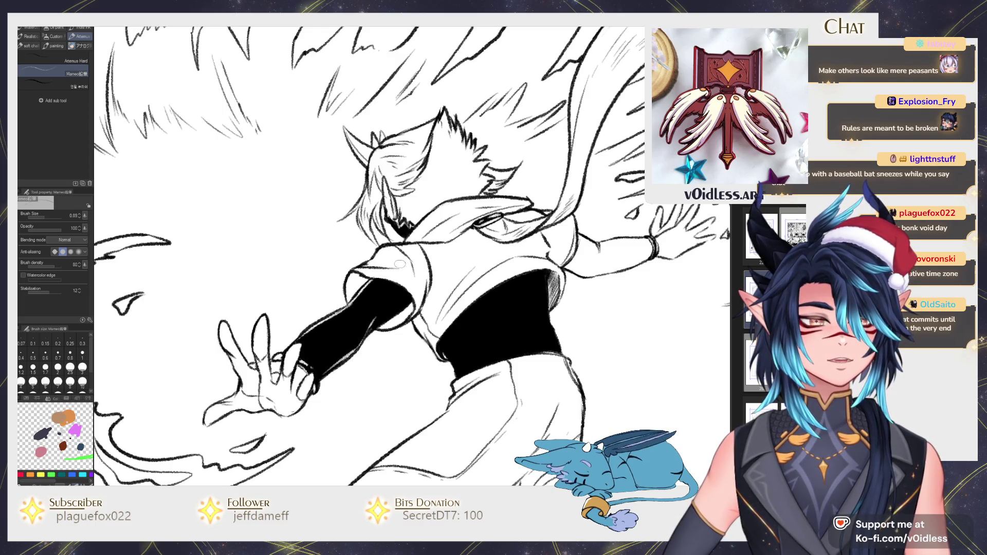
{"action": "key", "text": "g"}
{"action": "left_click", "coordinate": [363, 288]}
{"action": "scroll", "coordinate": [412, 295], "scroll_direction": "up", "scroll_amount": 2}
{"action": "key", "text": "p"}
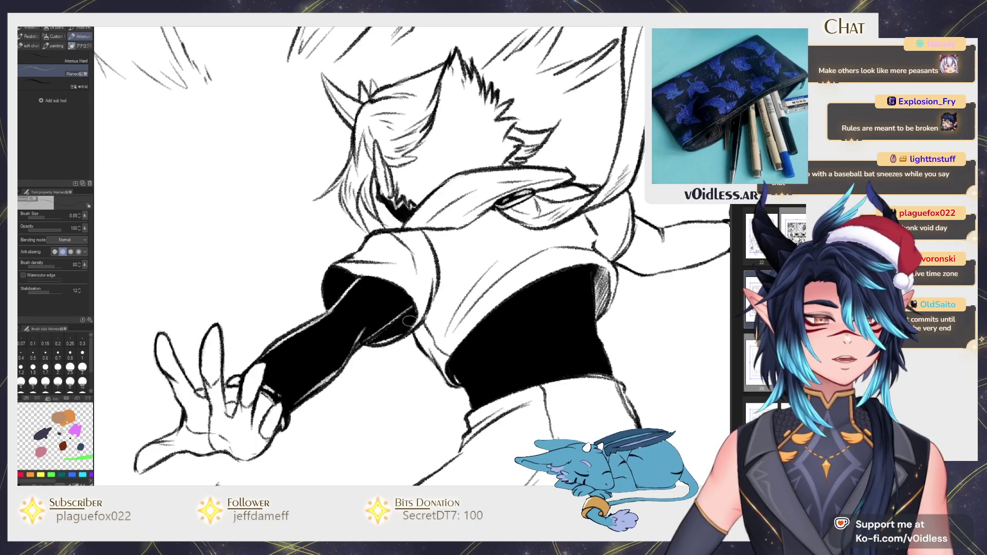
{"action": "left_click_drag", "start_coordinate": [329, 312], "coordinate": [338, 274]}
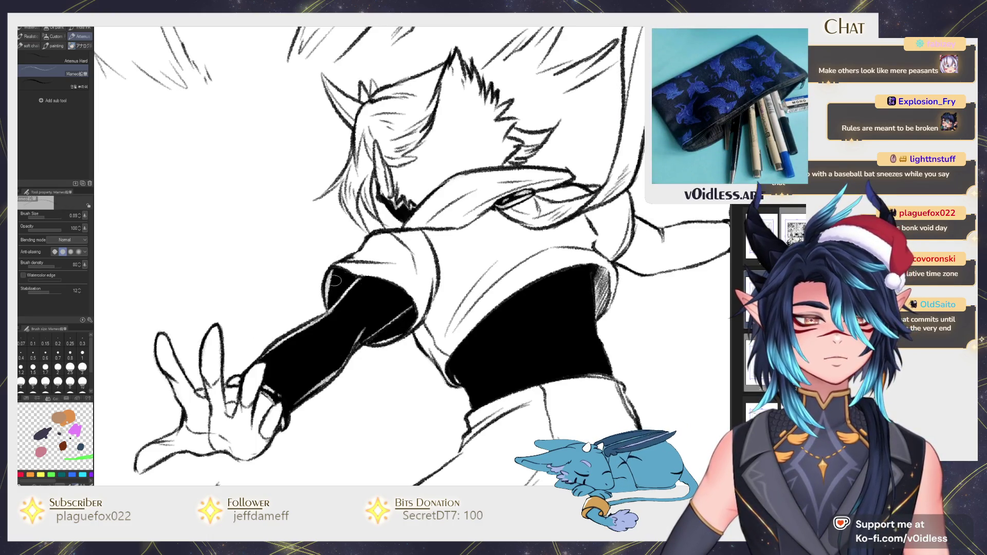
{"action": "scroll", "coordinate": [340, 323], "scroll_direction": "down", "scroll_amount": 3}
Step: Fill the right sleeve and wrist cuff black, trimming the sleeve's upper edge in white
{"action": "key", "text": "g"}
{"action": "left_click", "coordinate": [539, 295]}
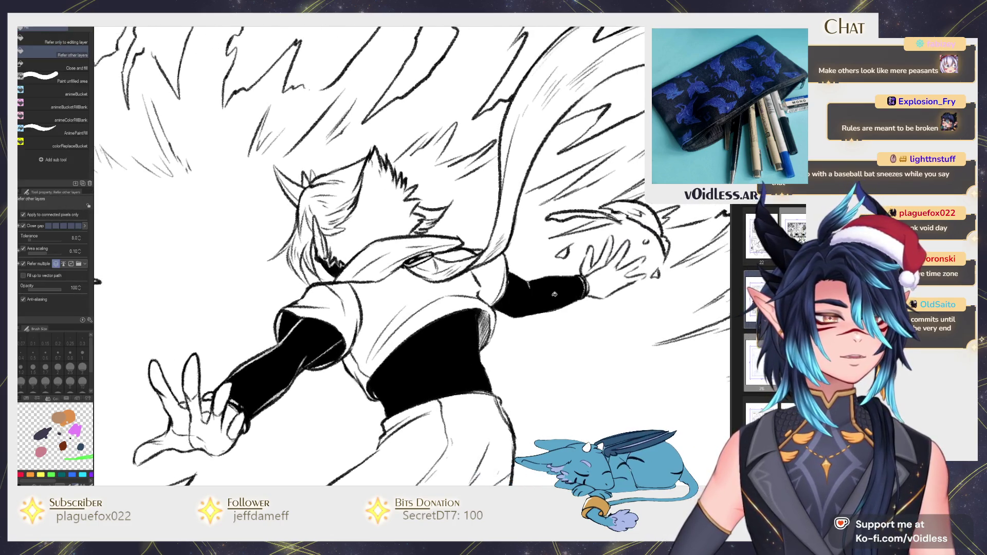
{"action": "scroll", "coordinate": [525, 282], "scroll_direction": "up", "scroll_amount": 3}
{"action": "key", "text": "p"}
{"action": "left_click_drag", "start_coordinate": [527, 287], "coordinate": [509, 273]}
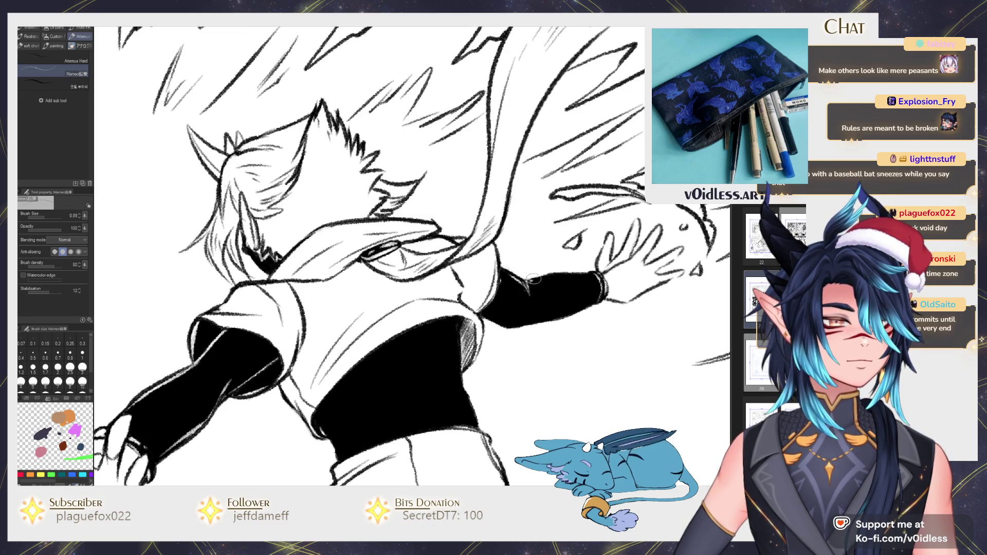
{"action": "key", "text": "g"}
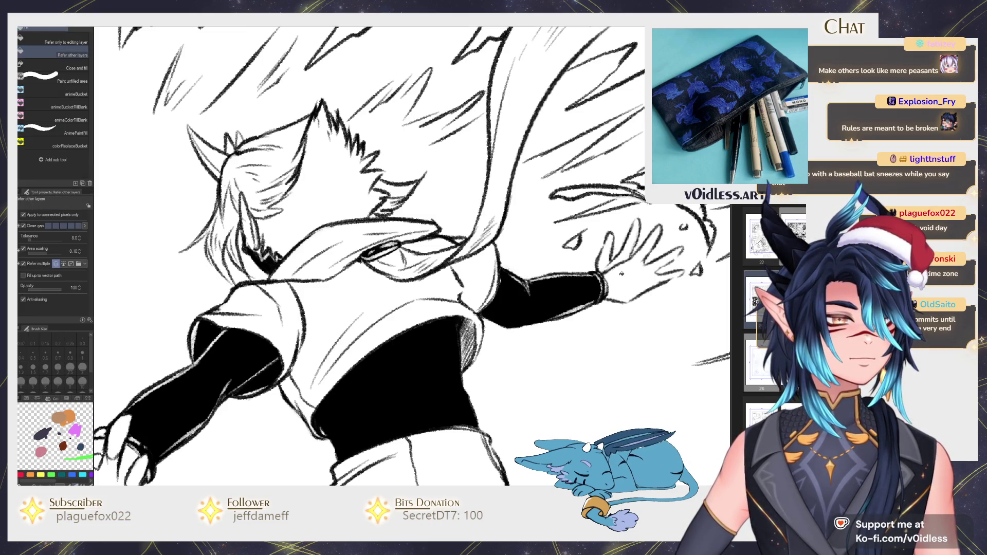
{"action": "left_click", "coordinate": [653, 268]}
{"action": "key", "text": "p"}
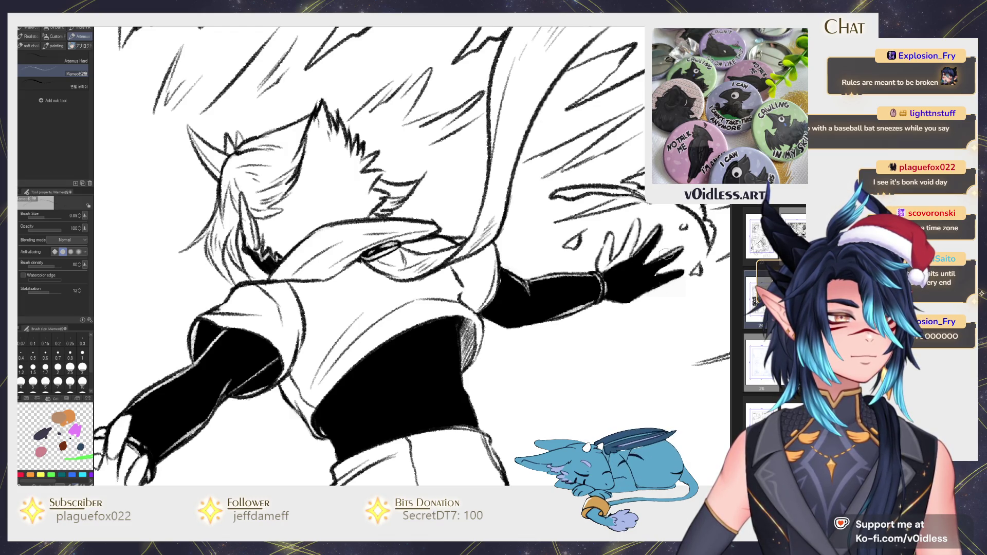
Step: Fill the reaching hand's fingers and palm solid black
{"action": "scroll", "coordinate": [597, 282], "scroll_direction": "down", "scroll_amount": 2}
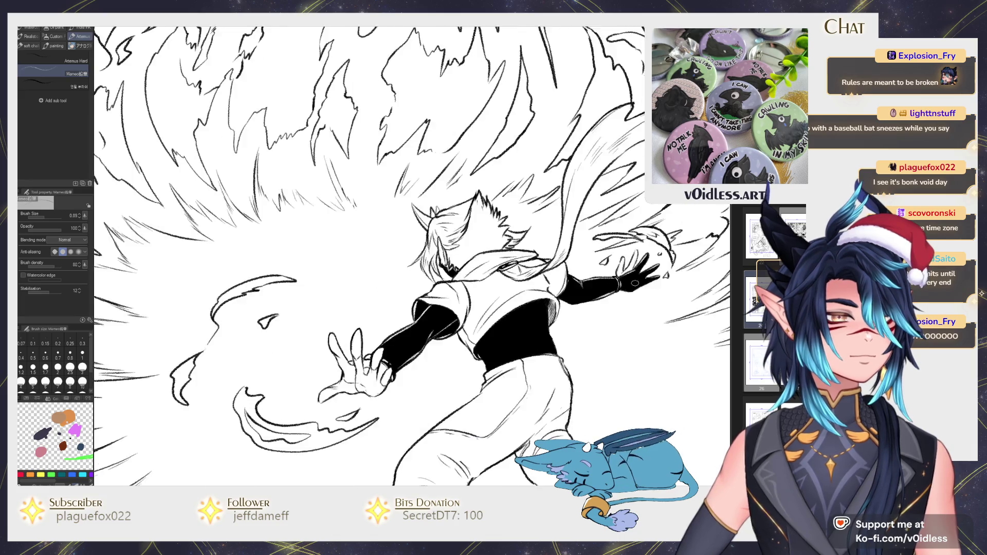
{"action": "scroll", "coordinate": [596, 282], "scroll_direction": "down", "scroll_amount": 2}
{"action": "scroll", "coordinate": [462, 309], "scroll_direction": "up", "scroll_amount": 3}
{"action": "scroll", "coordinate": [462, 309], "scroll_direction": "up", "scroll_amount": 3}
{"action": "key", "text": "g"}
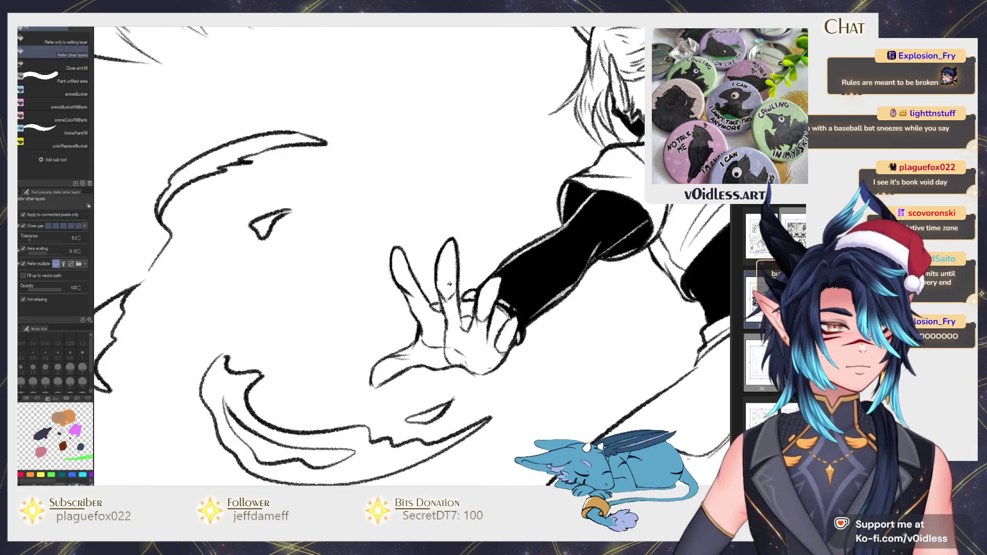
{"action": "left_click", "coordinate": [447, 272]}
{"action": "left_click", "coordinate": [475, 355]}
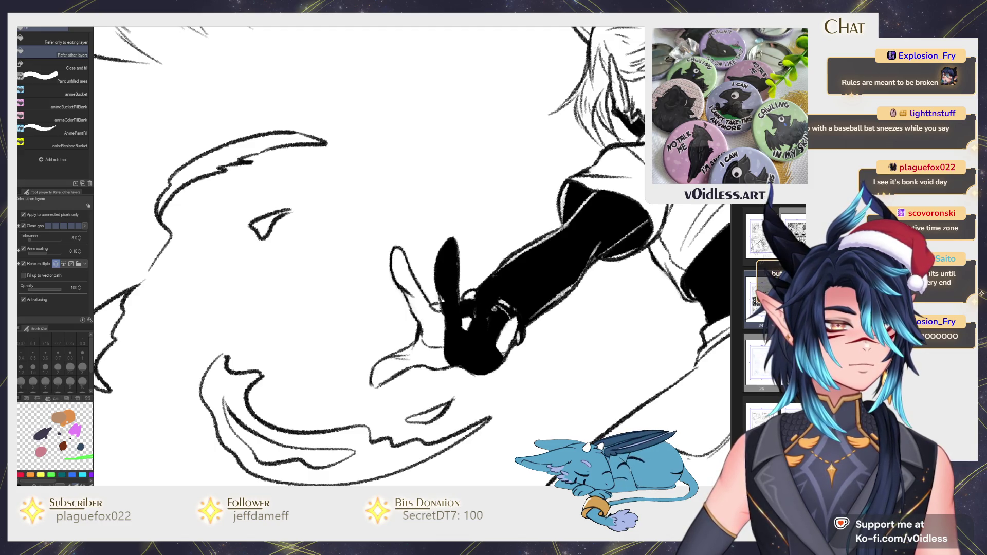
{"action": "key", "text": "p"}
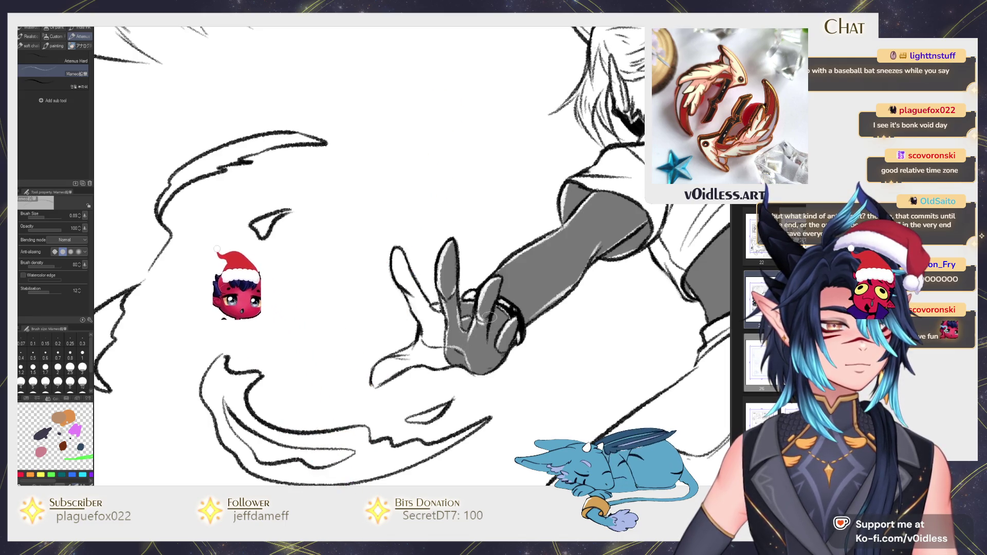
{"action": "scroll", "coordinate": [504, 343], "scroll_direction": "down", "scroll_amount": 1}
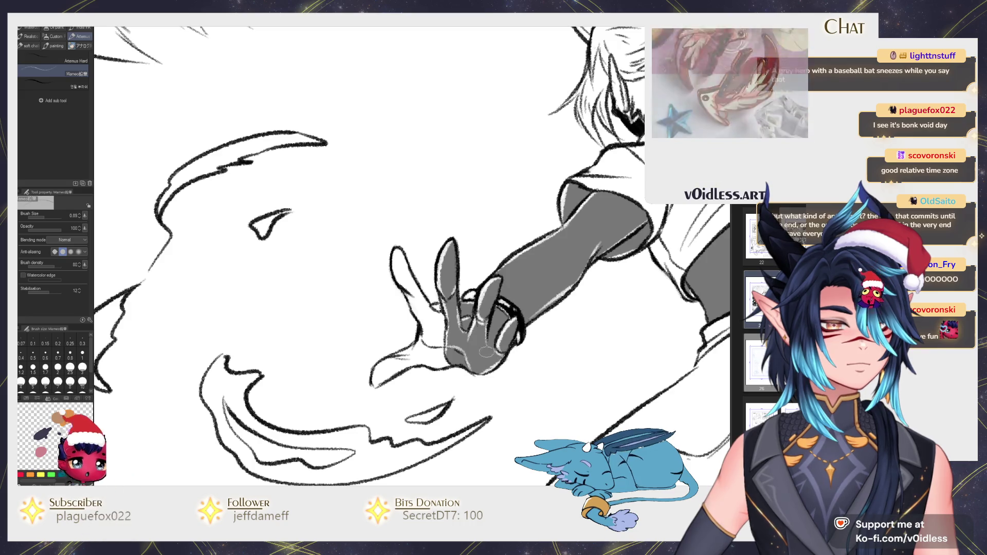
{"action": "scroll", "coordinate": [504, 344], "scroll_direction": "down", "scroll_amount": 2}
{"action": "scroll", "coordinate": [504, 344], "scroll_direction": "down", "scroll_amount": 2}
{"action": "scroll", "coordinate": [614, 331], "scroll_direction": "down", "scroll_amount": 1}
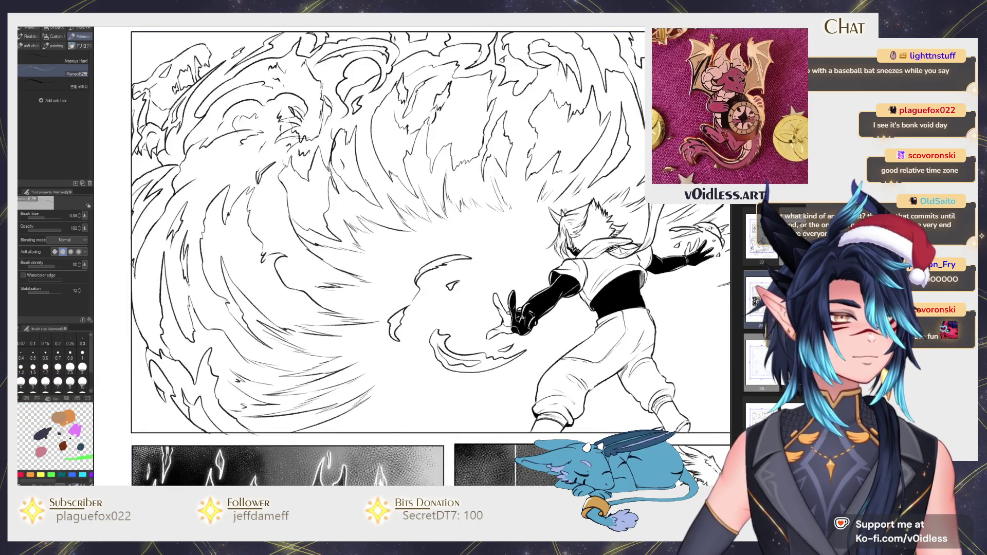
{"action": "scroll", "coordinate": [614, 330], "scroll_direction": "down", "scroll_amount": 2}
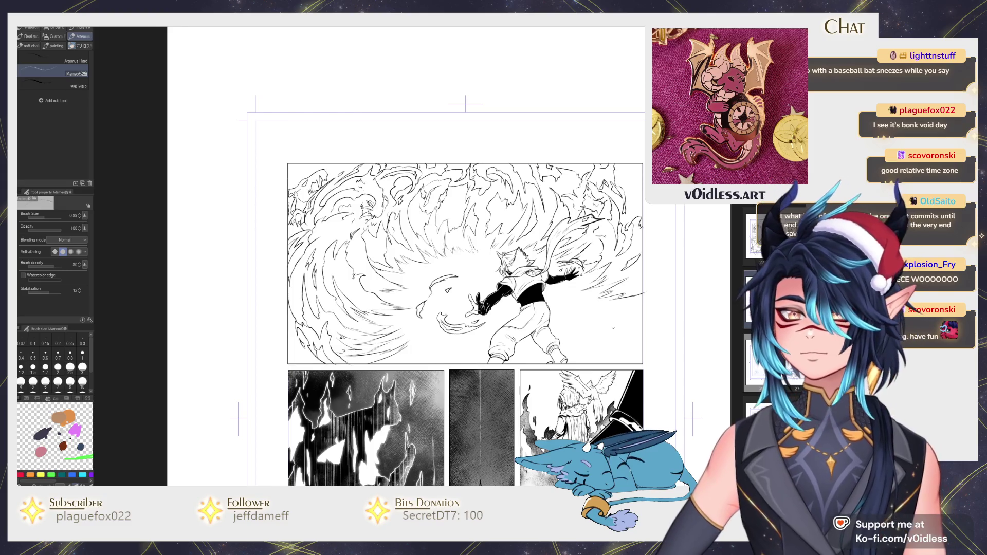
{"action": "scroll", "coordinate": [614, 331], "scroll_direction": "up", "scroll_amount": 3}
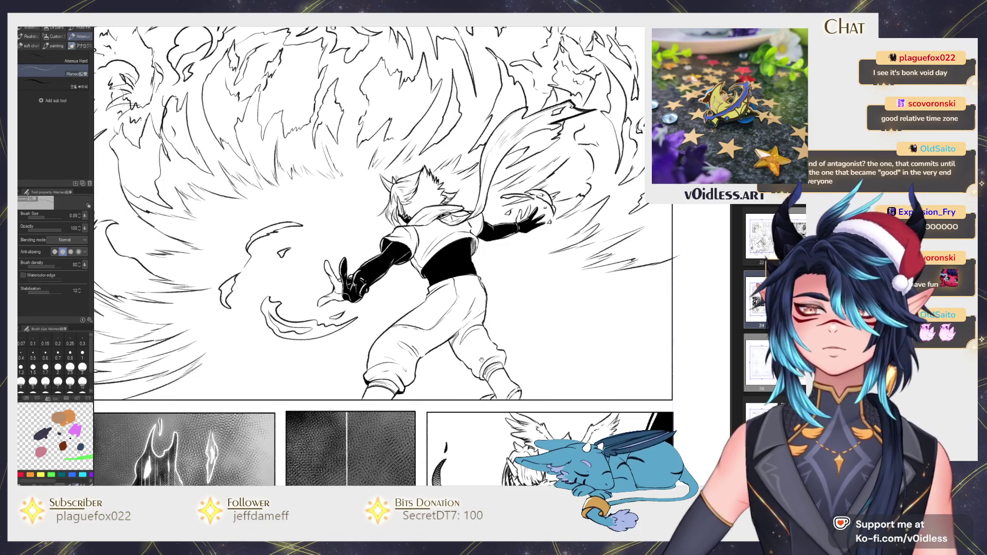
Step: Zoom in on the fighter's head and fill the hair solid black with the Fill tool
{"action": "left_click_drag", "start_coordinate": [176, 212], "coordinate": [152, 189]}
{"action": "key", "text": "ctrl+minus"}
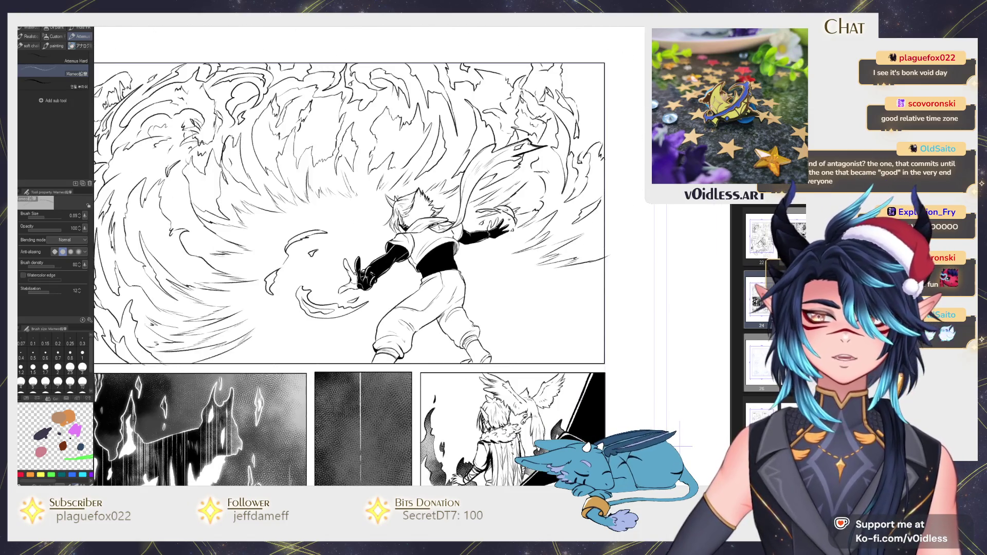
{"action": "key", "text": "ctrl+plus"}
{"action": "key", "text": "ctrl+plus"}
{"action": "key", "text": "ctrl+plus"}
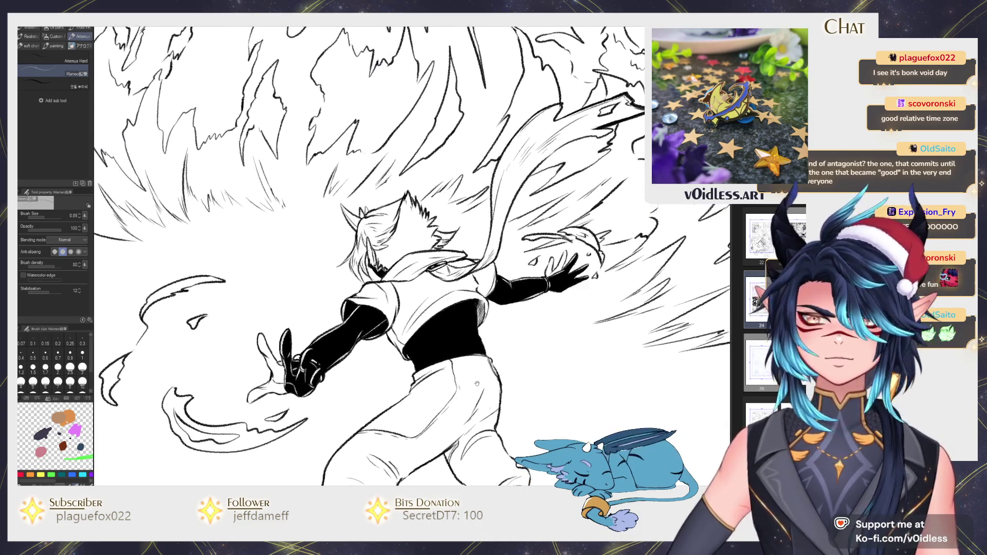
{"action": "key", "text": "ctrl+plus"}
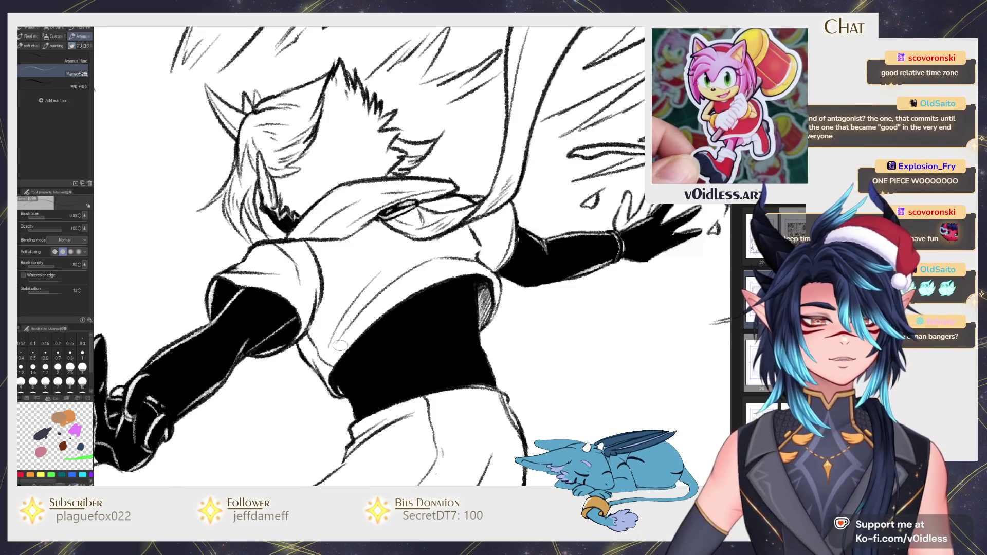
{"action": "key", "text": "ctrl+minus"}
{"action": "key", "text": "ctrl+minus"}
{"action": "key", "text": "ctrl+minus"}
{"action": "key", "text": "ctrl+plus"}
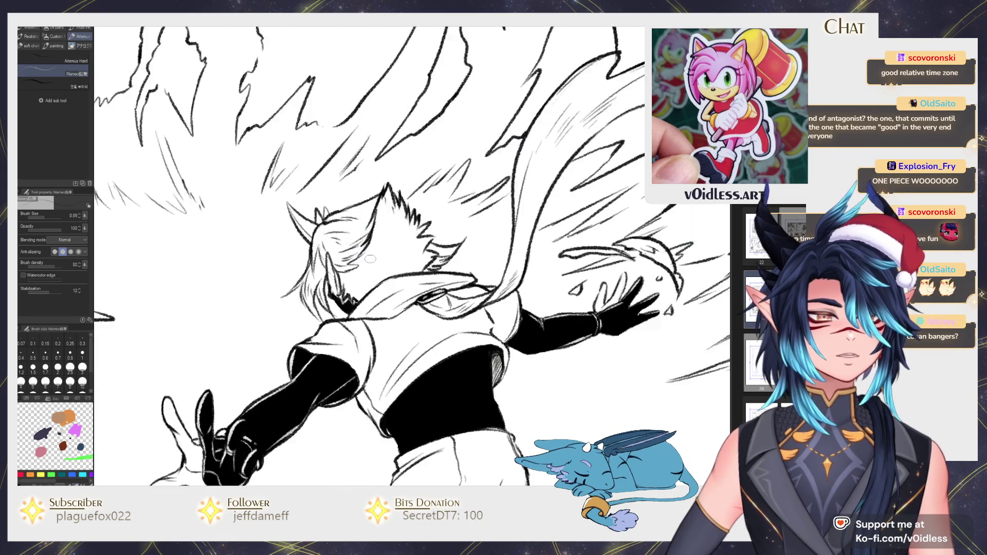
{"action": "key", "text": "ctrl+plus"}
{"action": "key", "text": "g"}
{"action": "left_click", "coordinate": [385, 243]}
{"action": "key", "text": "p"}
{"action": "scroll", "coordinate": [385, 244], "scroll_direction": "up", "scroll_amount": 3}
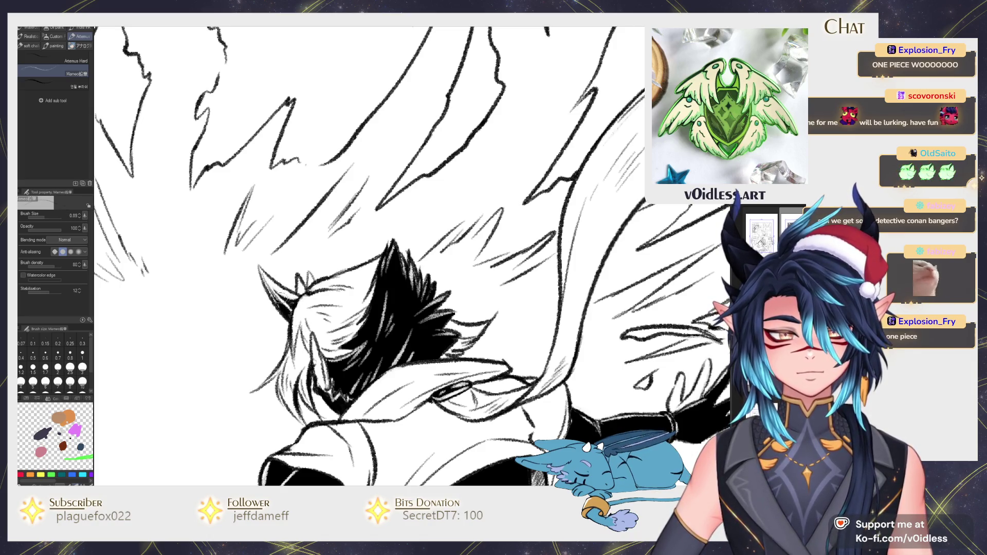
{"action": "scroll", "coordinate": [258, 279], "scroll_direction": "down", "scroll_amount": 2}
{"action": "scroll", "coordinate": [260, 267], "scroll_direction": "down", "scroll_amount": 3}
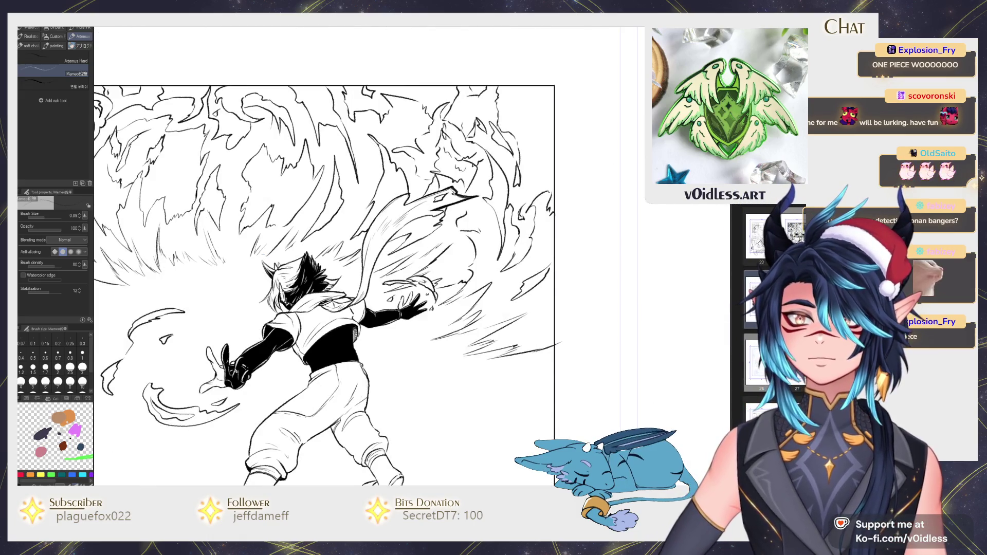
{"action": "left_click_drag", "start_coordinate": [263, 258], "coordinate": [301, 307]}
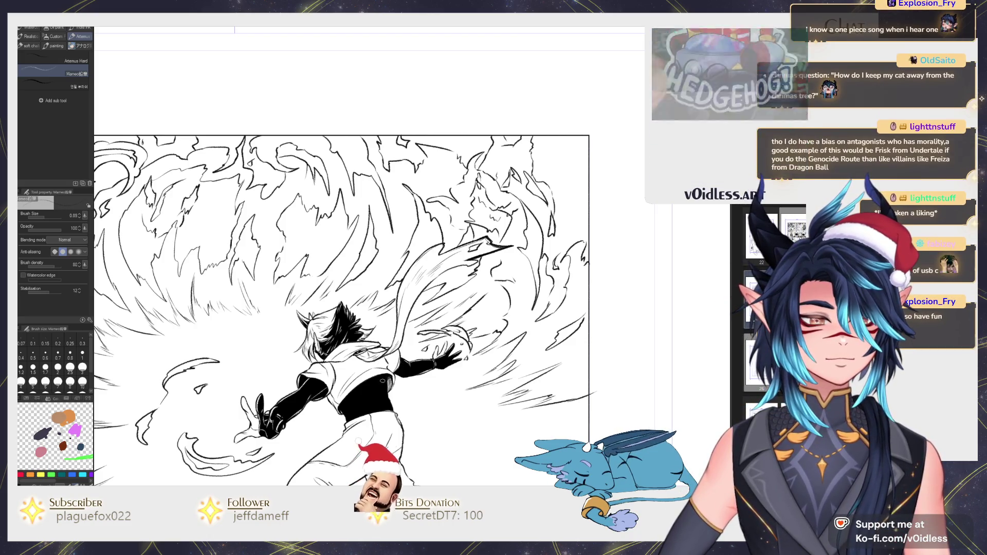
Step: Bring the lower forest panel into view and fill the masked character's face mask black
{"action": "key", "text": "ctrl+minus"}
{"action": "scroll", "coordinate": [355, 288], "scroll_direction": "down", "scroll_amount": 2}
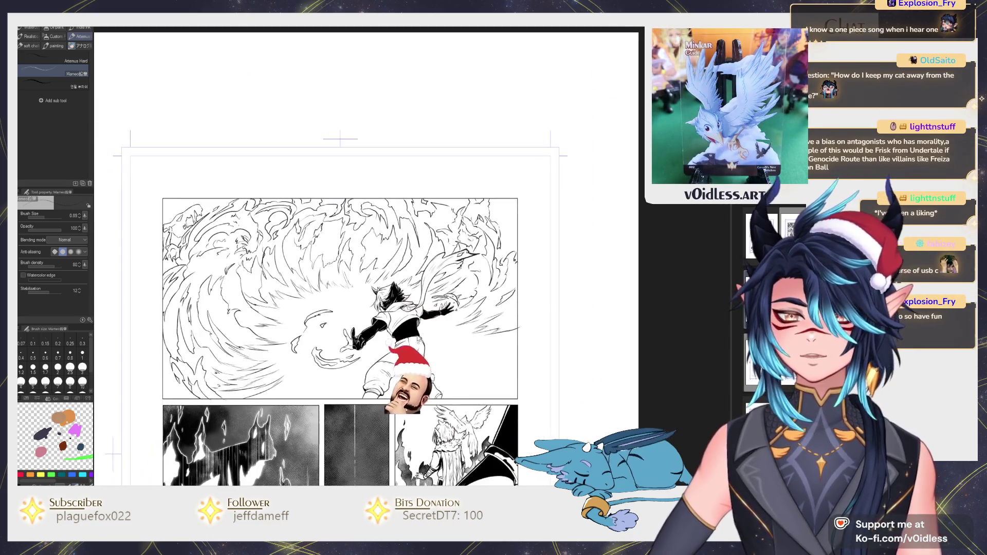
{"action": "scroll", "coordinate": [355, 288], "scroll_direction": "down", "scroll_amount": 3}
{"action": "scroll", "coordinate": [507, 279], "scroll_direction": "down", "scroll_amount": 3}
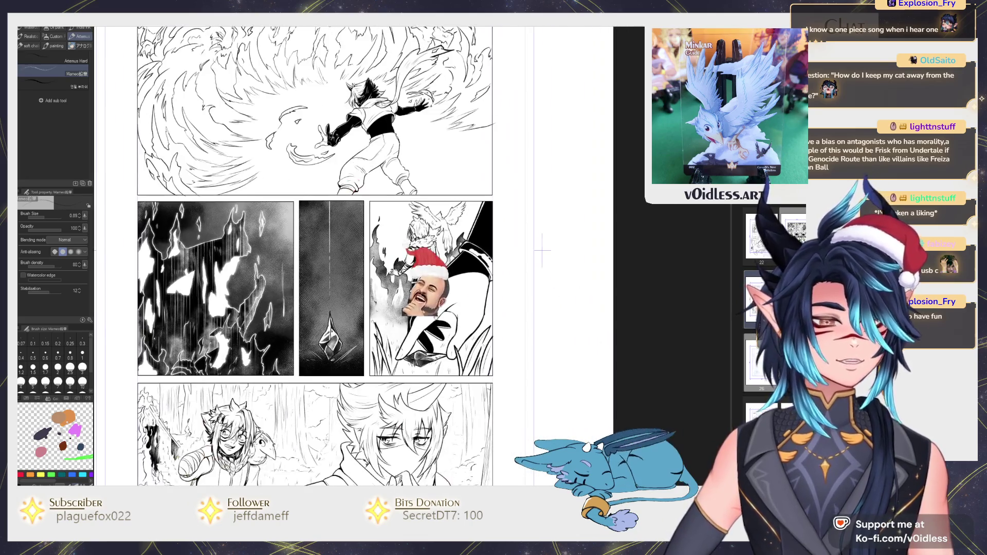
{"action": "scroll", "coordinate": [507, 279], "scroll_direction": "down", "scroll_amount": 3}
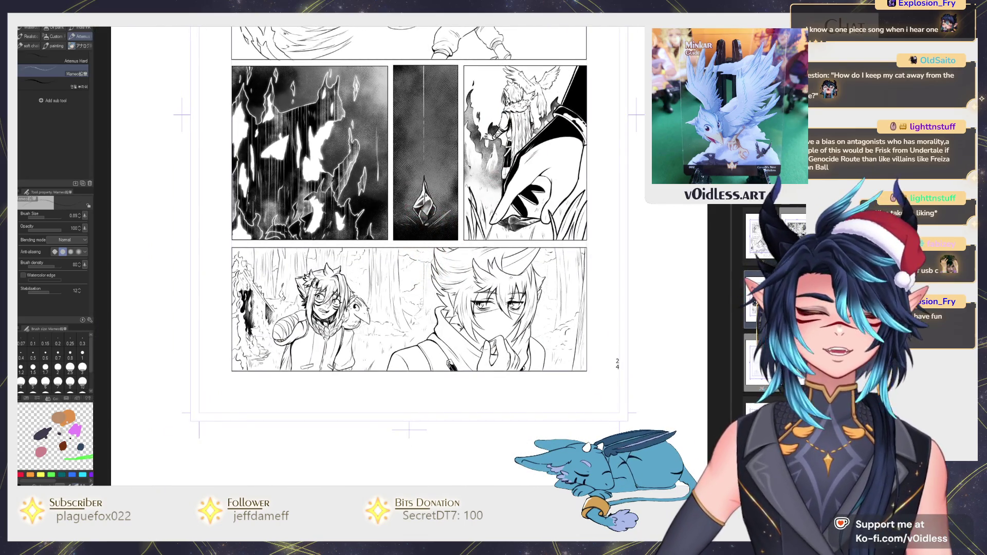
{"action": "scroll", "coordinate": [509, 288], "scroll_direction": "up", "scroll_amount": 2}
{"action": "left_click_drag", "start_coordinate": [364, 381], "coordinate": [409, 373]}
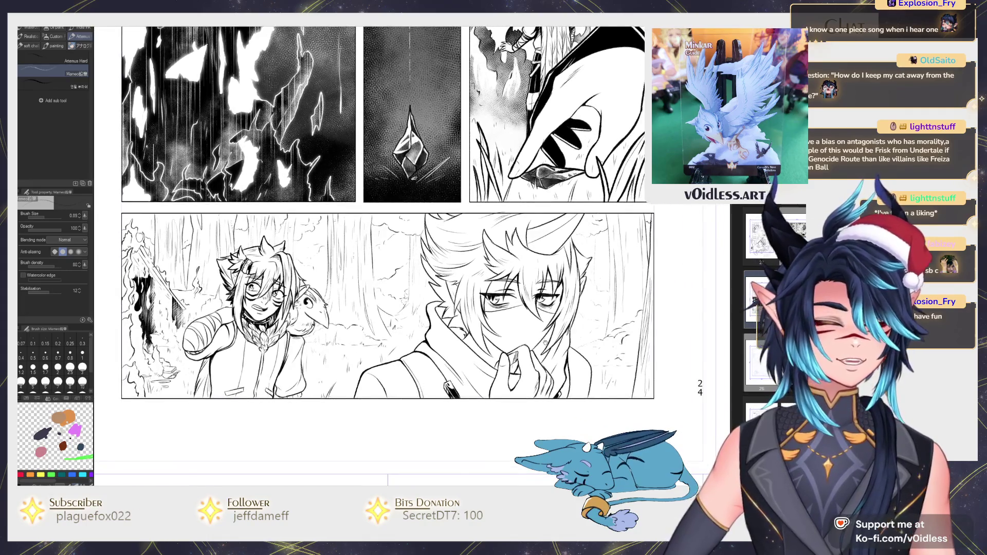
{"action": "scroll", "coordinate": [409, 373], "scroll_direction": "up", "scroll_amount": 3}
{"action": "key", "text": "g"}
{"action": "left_click", "coordinate": [488, 325]}
{"action": "scroll", "coordinate": [487, 325], "scroll_direction": "up", "scroll_amount": 4}
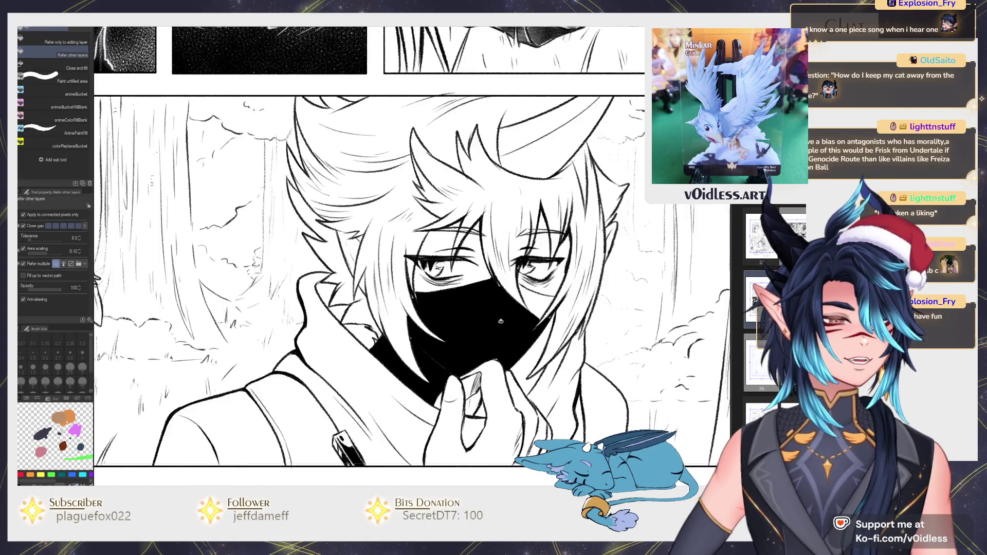
{"action": "key", "text": "p"}
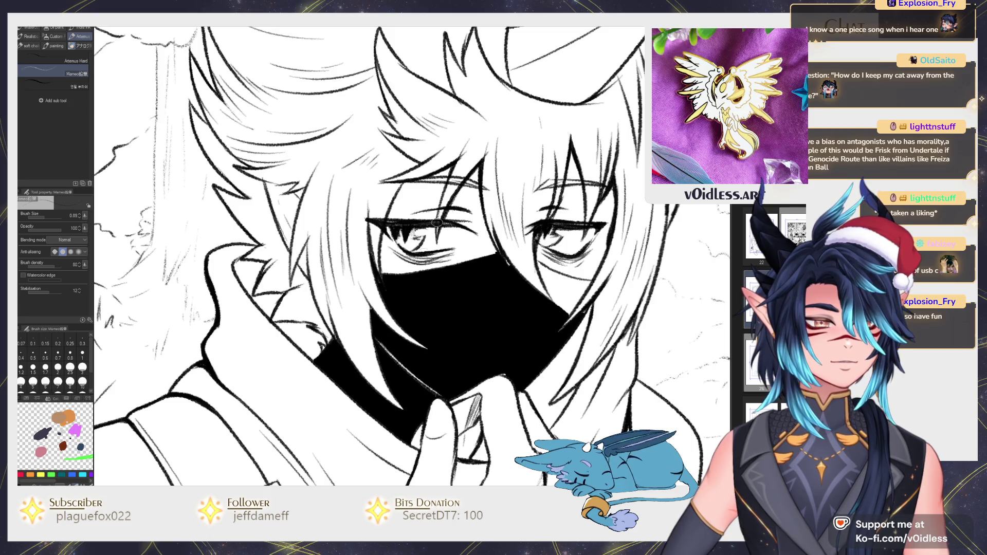
Step: Try a light highlight stroke on the mask, then undo it
{"action": "left_click_drag", "start_coordinate": [429, 238], "coordinate": [397, 313]}
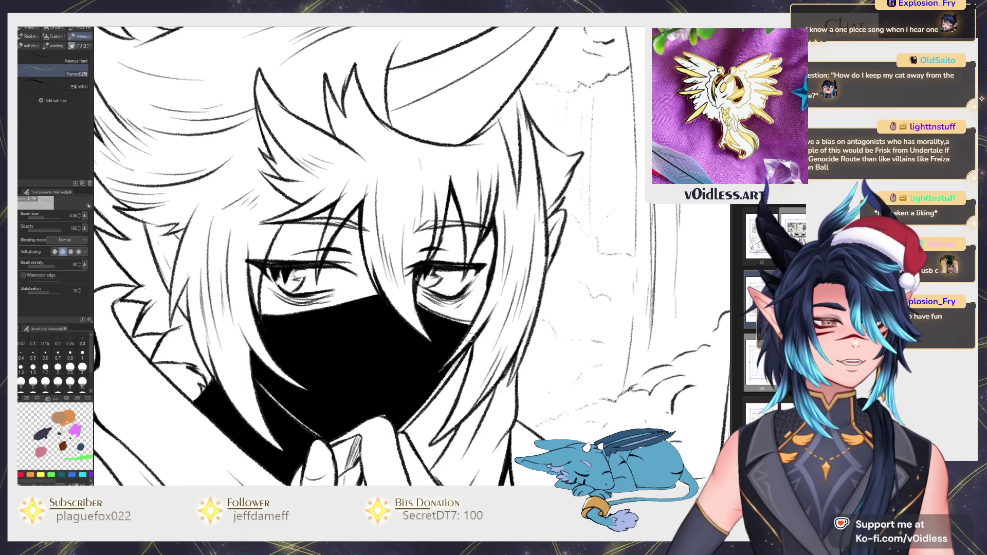
{"action": "key", "text": "-"}
{"action": "key", "text": "asciicircum"}
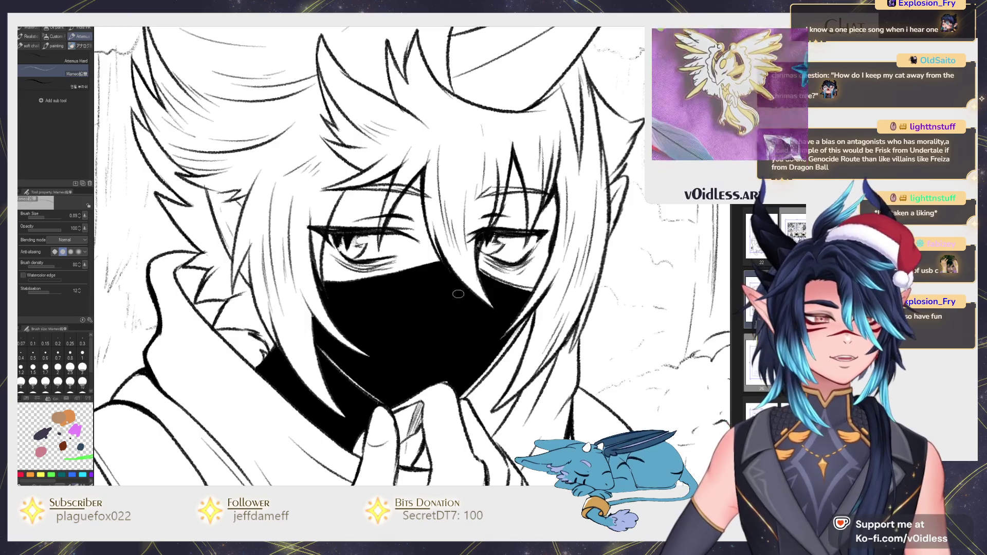
{"action": "left_click_drag", "start_coordinate": [447, 288], "coordinate": [460, 302]}
{"action": "key", "text": "ctrl+z"}
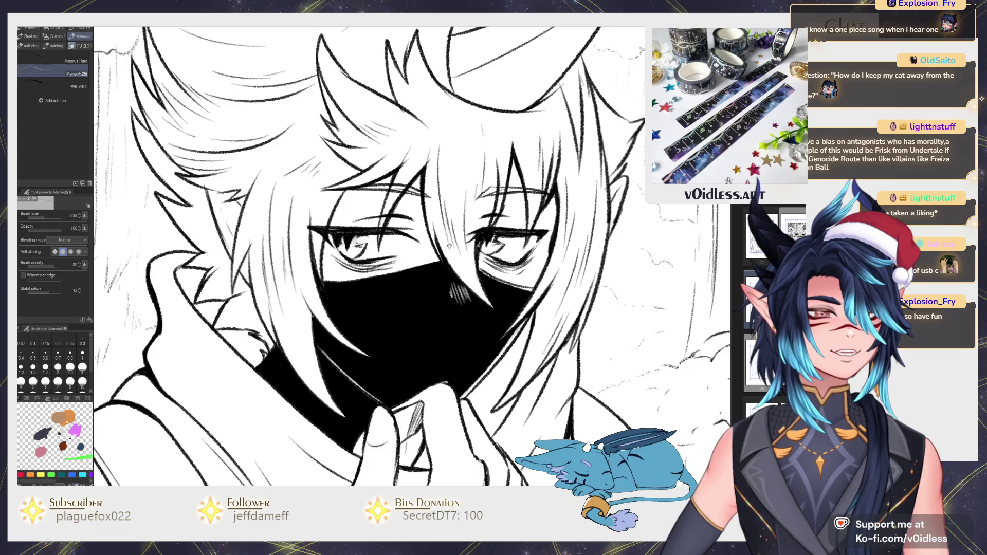
{"action": "scroll", "coordinate": [448, 251], "scroll_direction": "up", "scroll_amount": 3}
{"action": "scroll", "coordinate": [402, 321], "scroll_direction": "down", "scroll_amount": 5}
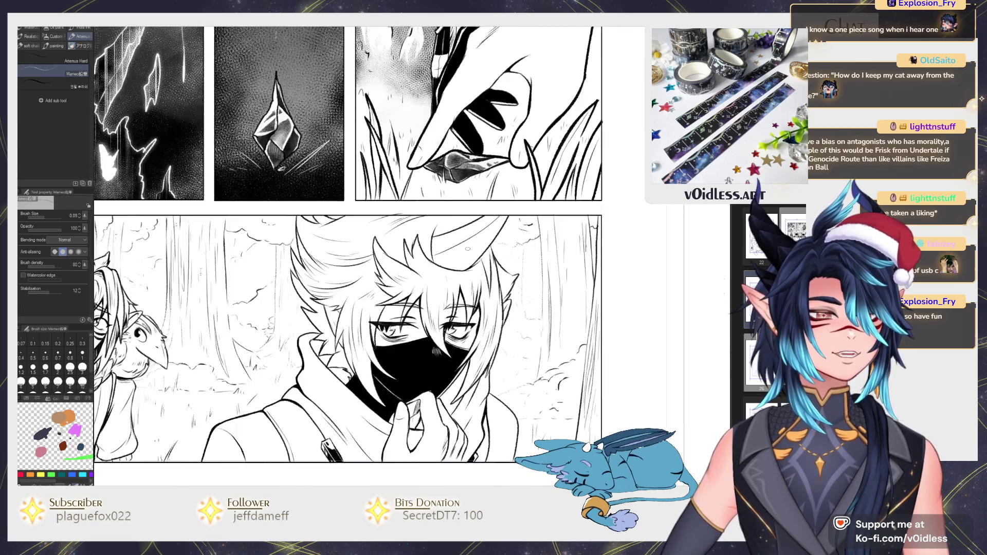
Step: Outline the curved horn above the masked character's head and fill it black, including leftover gaps
{"action": "scroll", "coordinate": [379, 306], "scroll_direction": "up", "scroll_amount": 5}
{"action": "left_click_drag", "start_coordinate": [417, 302], "coordinate": [446, 278]}
{"action": "mouse_move", "coordinate": [500, 252]}
{"action": "left_mouse_down"}
{"action": "mouse_move", "coordinate": [375, 298]}
{"action": "mouse_move", "coordinate": [455, 249]}
{"action": "left_mouse_up"}
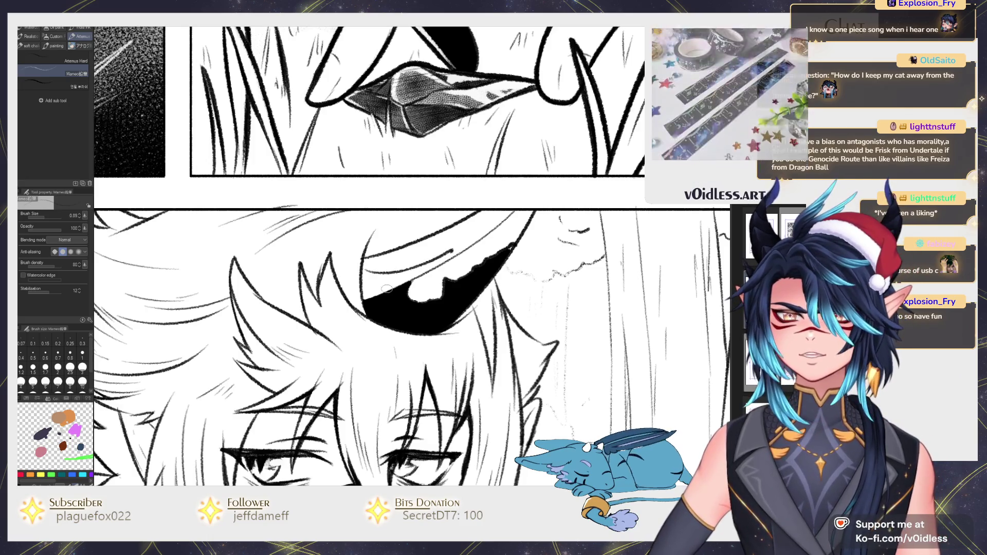
{"action": "key", "text": "g"}
{"action": "left_click", "coordinate": [387, 282]}
{"action": "left_click", "coordinate": [416, 271]}
{"action": "key", "text": "p"}
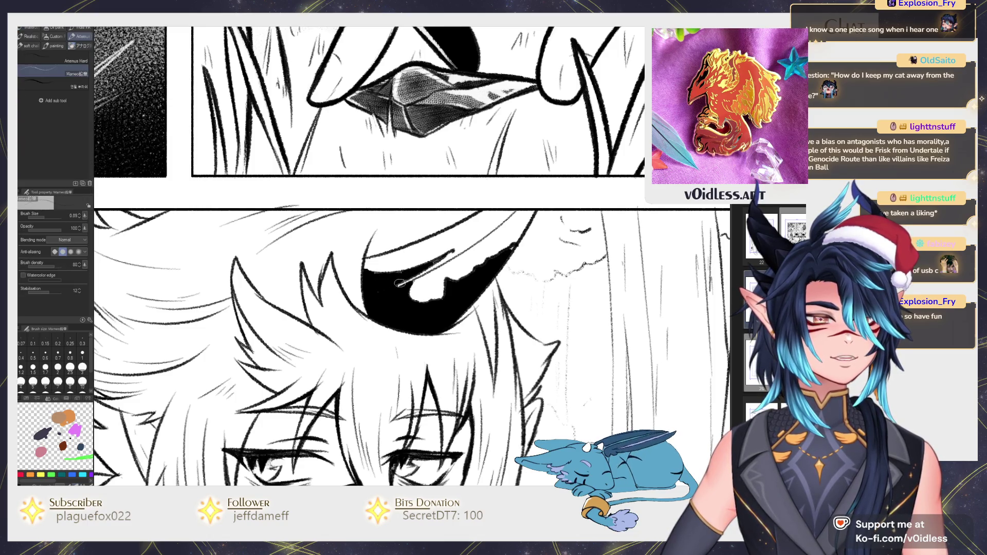
Step: Draw a thin white highlight inside the horn and add small ink touch-ups near the eye
{"action": "left_click_drag", "start_coordinate": [406, 281], "coordinate": [367, 296]}
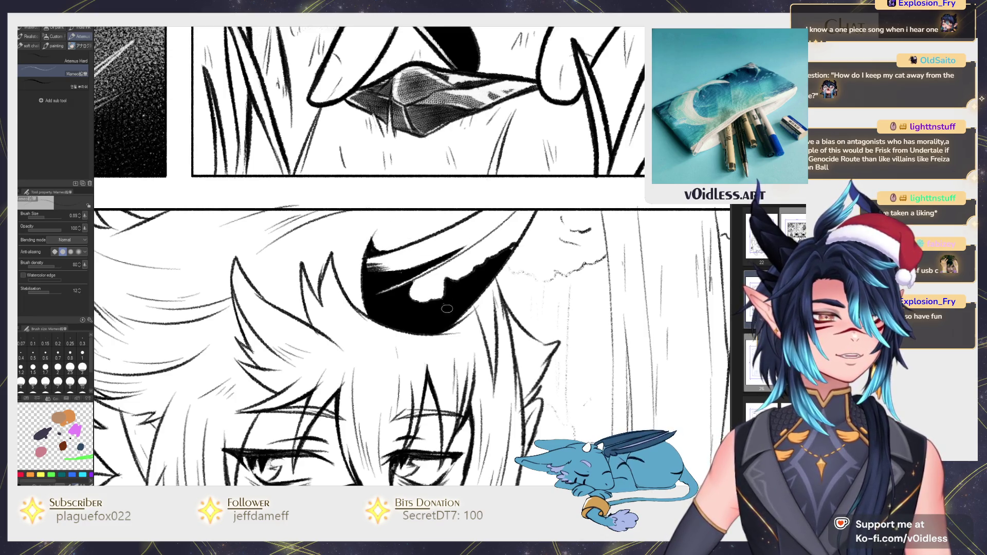
{"action": "mouse_move", "coordinate": [453, 293]}
{"action": "left_mouse_down"}
{"action": "mouse_move", "coordinate": [443, 273]}
{"action": "mouse_move", "coordinate": [451, 283]}
{"action": "mouse_move", "coordinate": [452, 274]}
{"action": "left_mouse_up"}
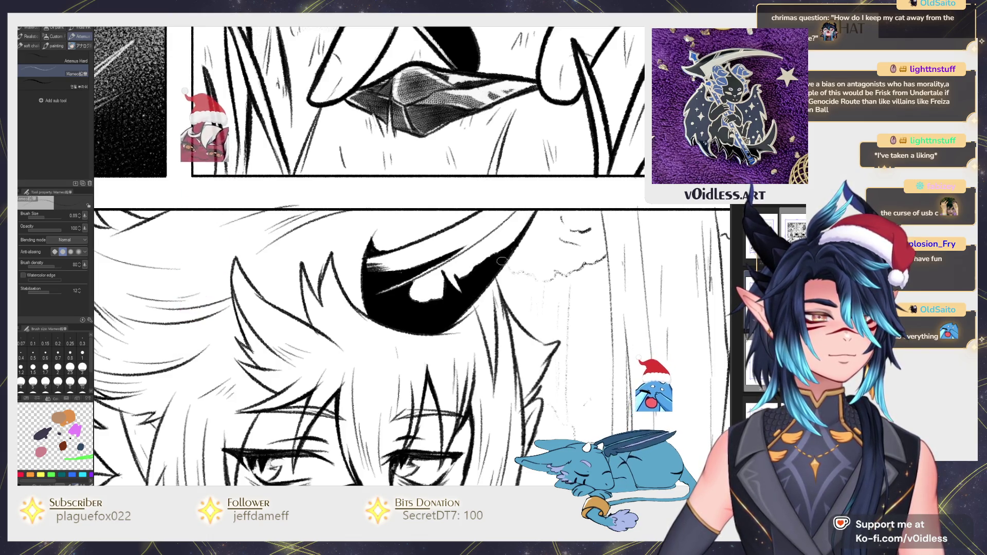
{"action": "left_click_drag", "start_coordinate": [400, 299], "coordinate": [410, 284]}
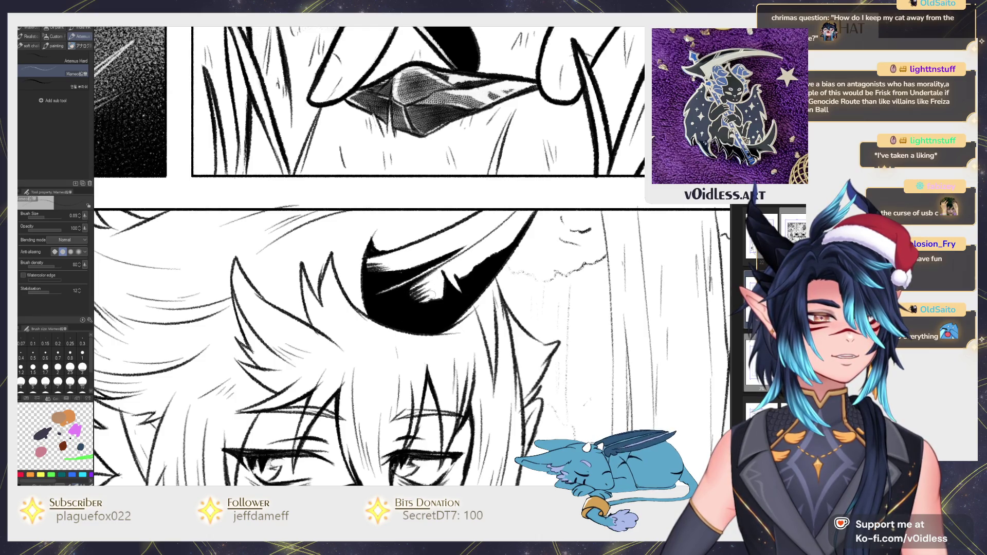
{"action": "scroll", "coordinate": [478, 275], "scroll_direction": "down", "scroll_amount": 3}
{"action": "scroll", "coordinate": [373, 329], "scroll_direction": "up", "scroll_amount": 3}
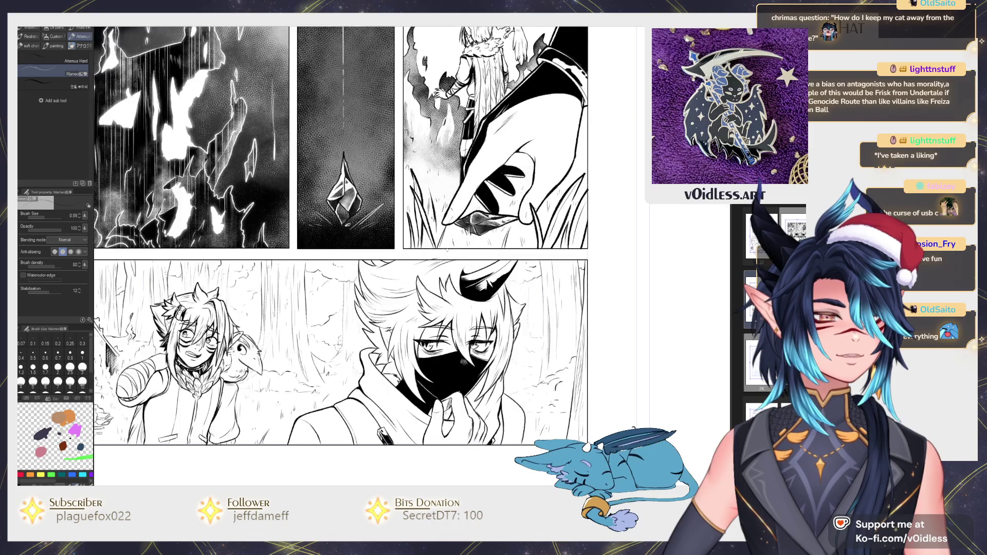
Step: Trim the black hair shadow's tip and hatch white streaks into the hair underside
{"action": "key", "text": "g"}
{"action": "scroll", "coordinate": [364, 381], "scroll_direction": "up", "scroll_amount": 2}
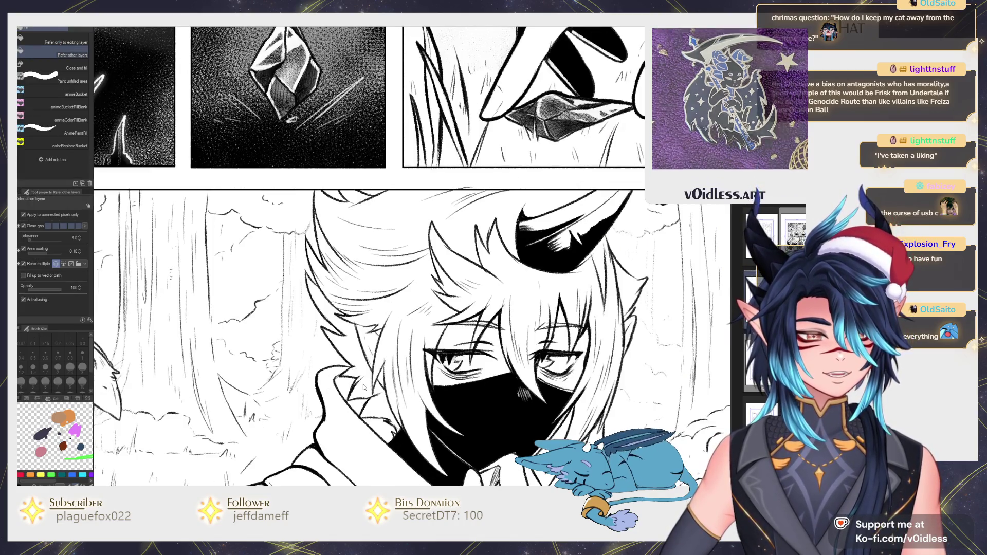
{"action": "key", "text": "p"}
{"action": "scroll", "coordinate": [318, 296], "scroll_direction": "up", "scroll_amount": 2}
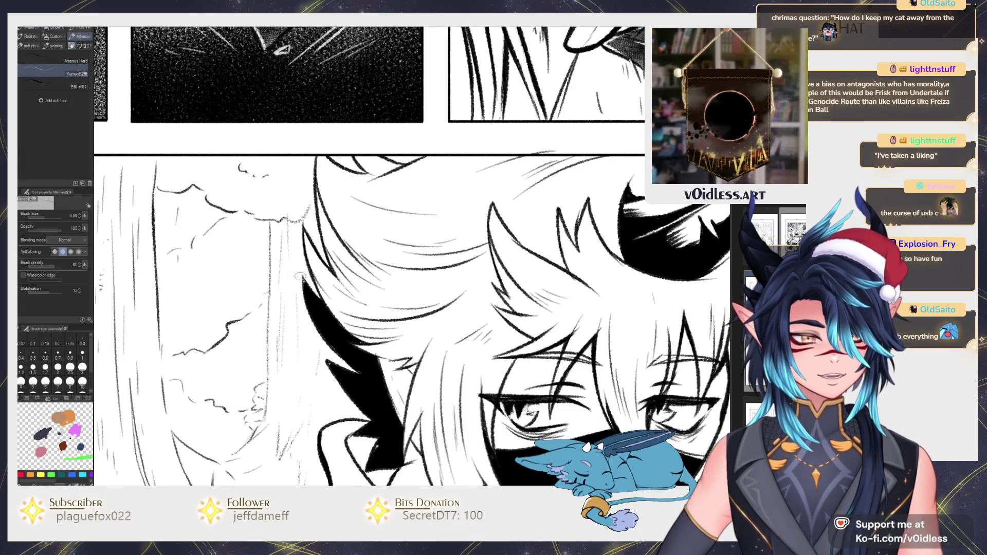
{"action": "left_click_drag", "start_coordinate": [305, 286], "coordinate": [312, 300]}
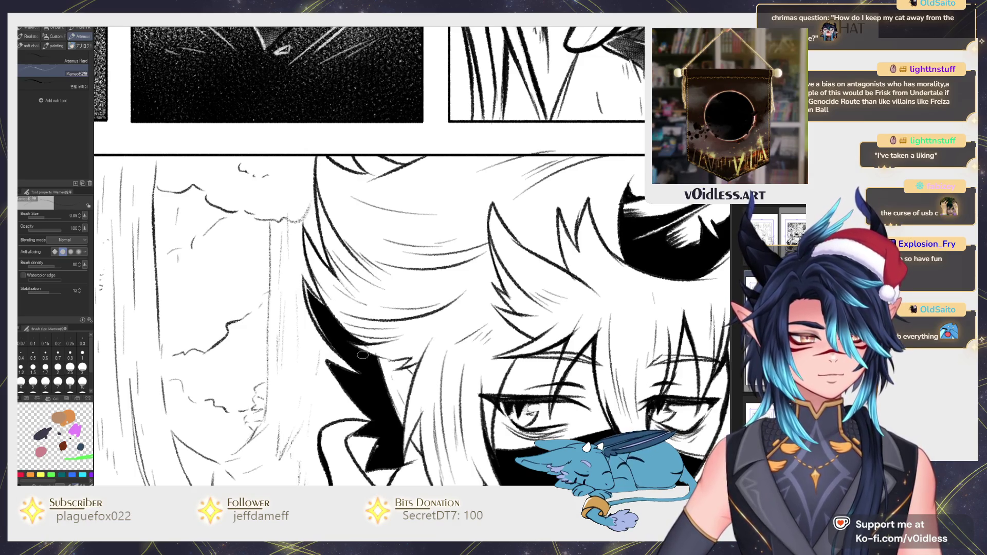
{"action": "left_click_drag", "start_coordinate": [379, 386], "coordinate": [332, 365]}
{"action": "mouse_move", "coordinate": [391, 412]}
{"action": "left_mouse_down"}
{"action": "mouse_move", "coordinate": [353, 358]}
{"action": "mouse_move", "coordinate": [316, 345]}
{"action": "left_mouse_up"}
{"action": "left_click_drag", "start_coordinate": [332, 382], "coordinate": [320, 361]}
{"action": "left_click_drag", "start_coordinate": [337, 404], "coordinate": [351, 377]}
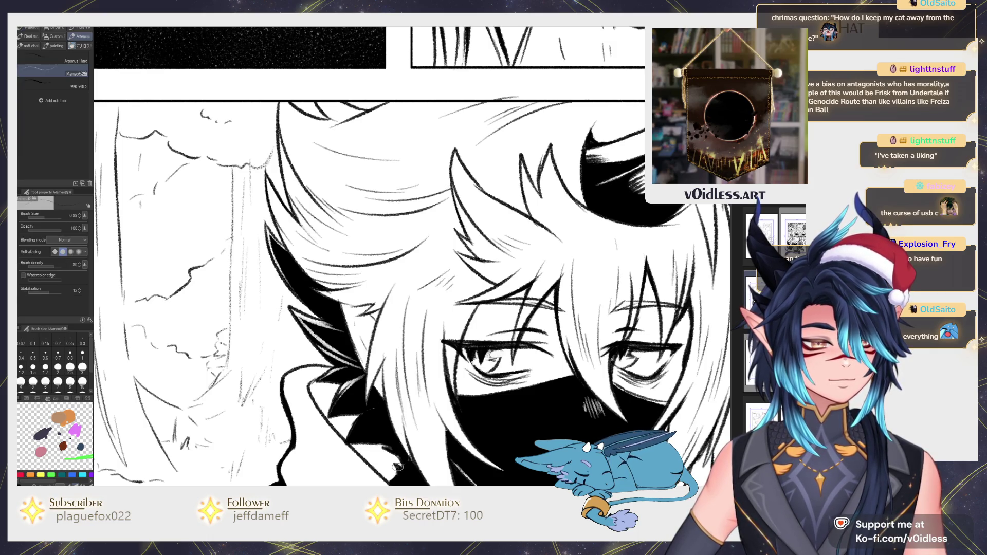
Step: Fill the masked character's spiky collar black
{"action": "left_click_drag", "start_coordinate": [398, 466], "coordinate": [413, 363]}
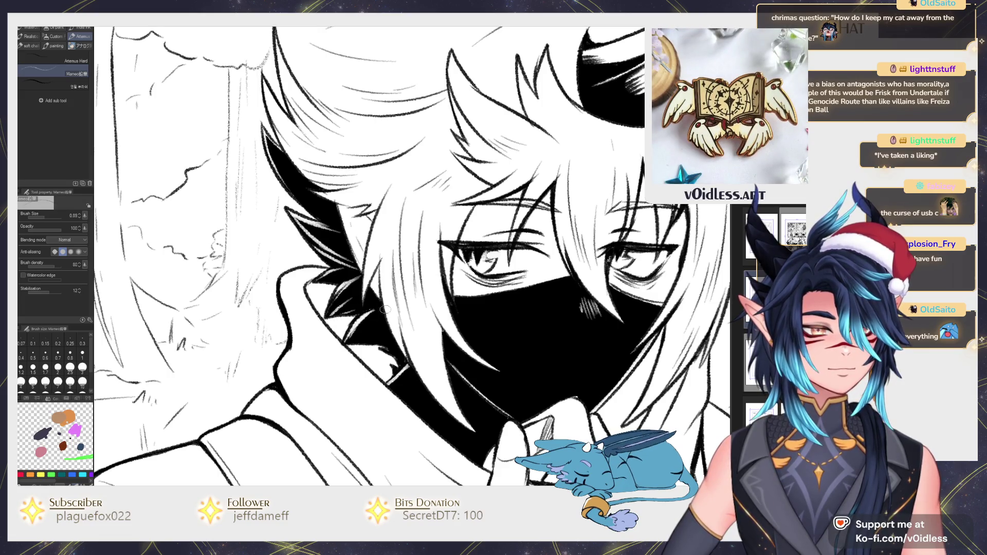
{"action": "key", "text": "-"}
{"action": "key", "text": "g"}
{"action": "left_click", "coordinate": [355, 340]}
{"action": "left_click", "coordinate": [383, 351]}
{"action": "left_click", "coordinate": [431, 365]}
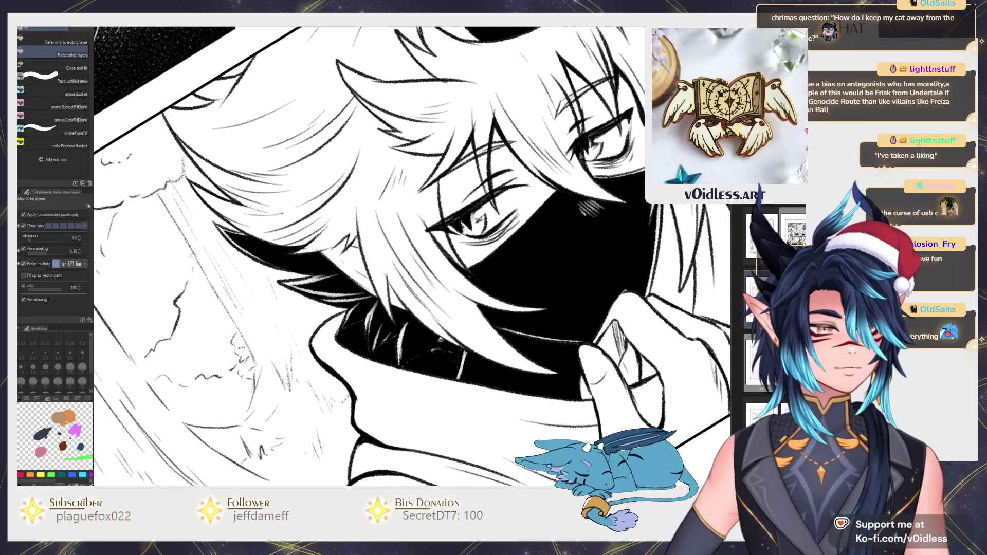
{"action": "key", "text": "p"}
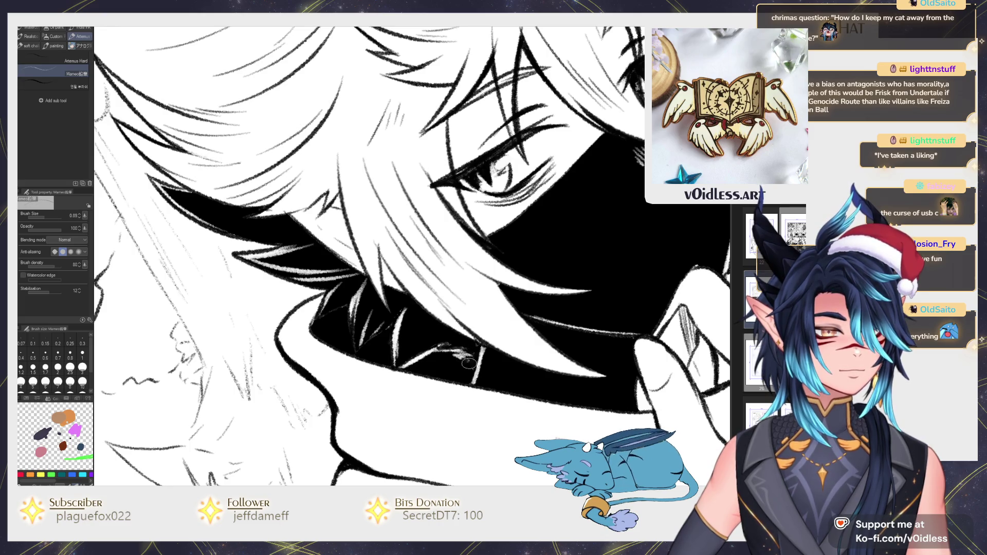
Step: Paint white highlights along the collar spikes
{"action": "left_click_drag", "start_coordinate": [474, 372], "coordinate": [347, 355]}
{"action": "mouse_move", "coordinate": [355, 301]}
{"action": "left_mouse_down"}
{"action": "mouse_move", "coordinate": [342, 355]}
{"action": "mouse_move", "coordinate": [311, 329]}
{"action": "mouse_move", "coordinate": [343, 315]}
{"action": "left_mouse_up"}
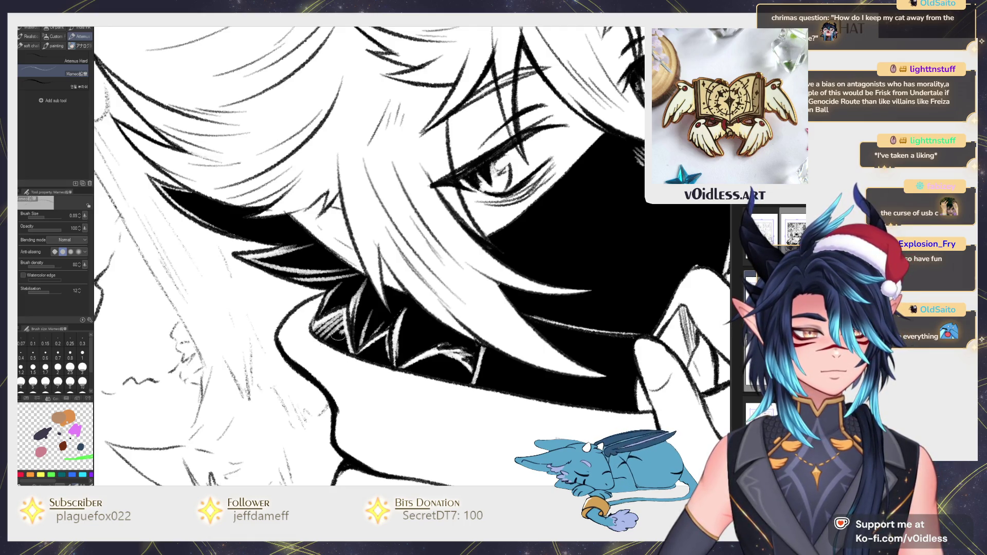
{"action": "mouse_move", "coordinate": [381, 342]}
{"action": "left_mouse_down"}
{"action": "mouse_move", "coordinate": [350, 366]}
{"action": "mouse_move", "coordinate": [381, 368]}
{"action": "left_mouse_up"}
{"action": "left_click_drag", "start_coordinate": [442, 355], "coordinate": [412, 371]}
{"action": "scroll", "coordinate": [413, 373], "scroll_direction": "down", "scroll_amount": 2}
{"action": "scroll", "coordinate": [463, 391], "scroll_direction": "down", "scroll_amount": 3}
{"action": "scroll", "coordinate": [526, 417], "scroll_direction": "down", "scroll_amount": 2}
{"action": "left_click_drag", "start_coordinate": [527, 417], "coordinate": [495, 408]}
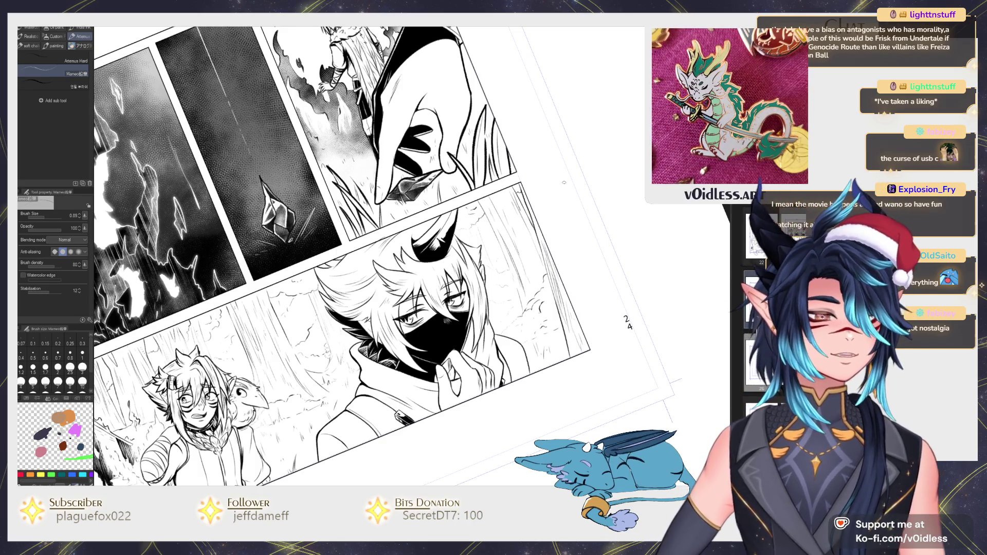
Step: Reset the view rotation and frame the masked character's face and hand
{"action": "key", "text": "ctrl+0"}
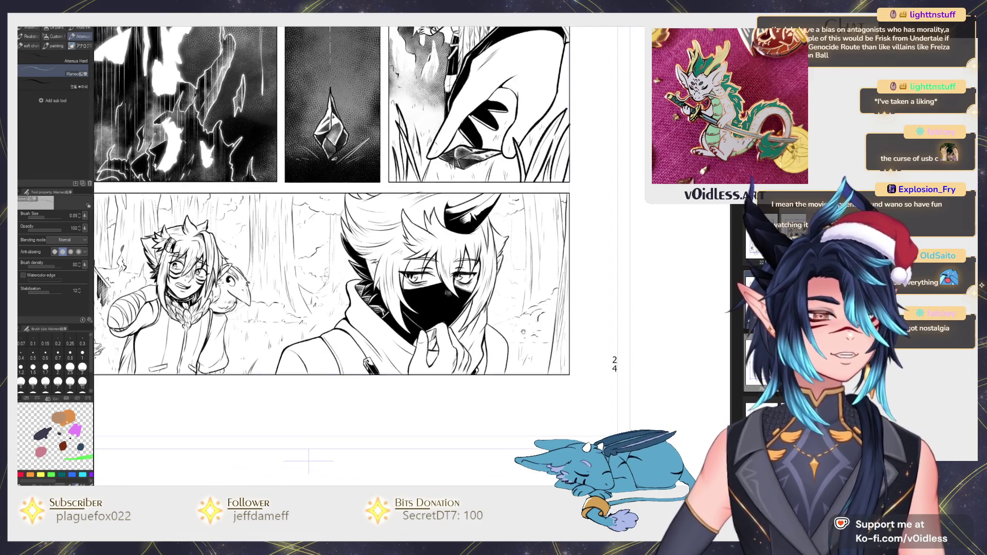
{"action": "scroll", "coordinate": [523, 332], "scroll_direction": "up", "scroll_amount": 2}
{"action": "key", "text": "g"}
{"action": "scroll", "coordinate": [467, 294], "scroll_direction": "up", "scroll_amount": 2}
{"action": "left_click_drag", "start_coordinate": [467, 295], "coordinate": [443, 339]}
{"action": "key", "text": "p"}
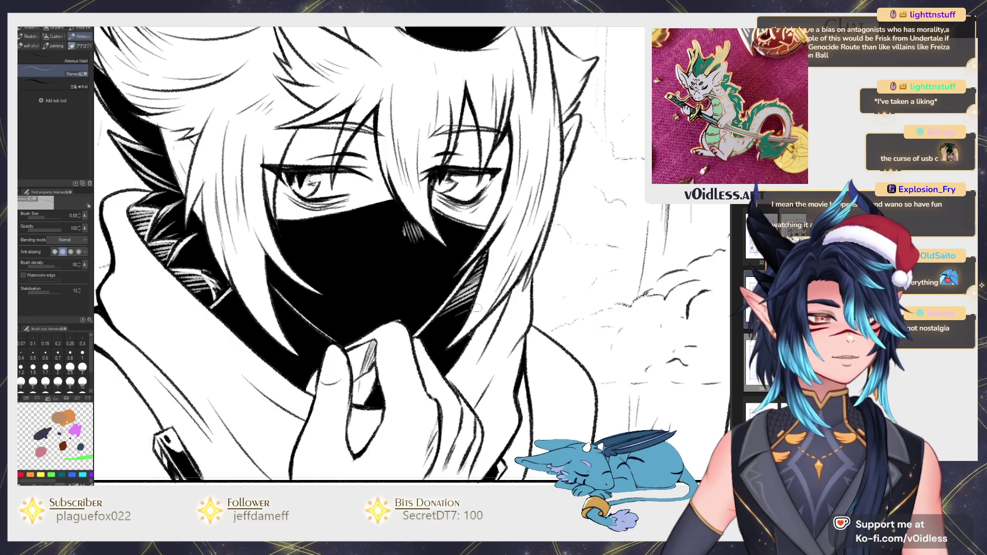
{"action": "scroll", "coordinate": [451, 323], "scroll_direction": "down", "scroll_amount": 5}
{"action": "scroll", "coordinate": [435, 283], "scroll_direction": "up", "scroll_amount": 5}
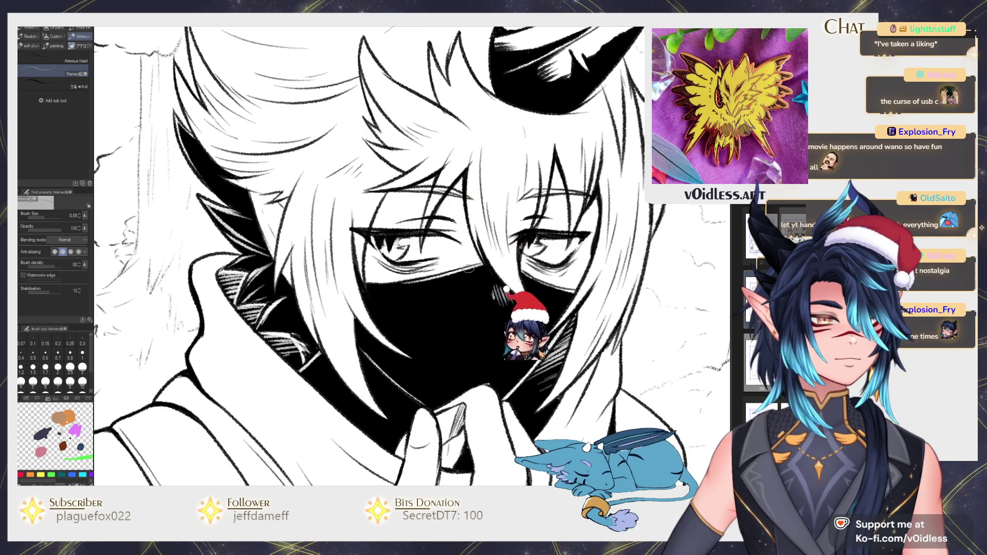
{"action": "scroll", "coordinate": [524, 334], "scroll_direction": "down", "scroll_amount": 5}
{"action": "scroll", "coordinate": [564, 287], "scroll_direction": "up", "scroll_amount": 2}
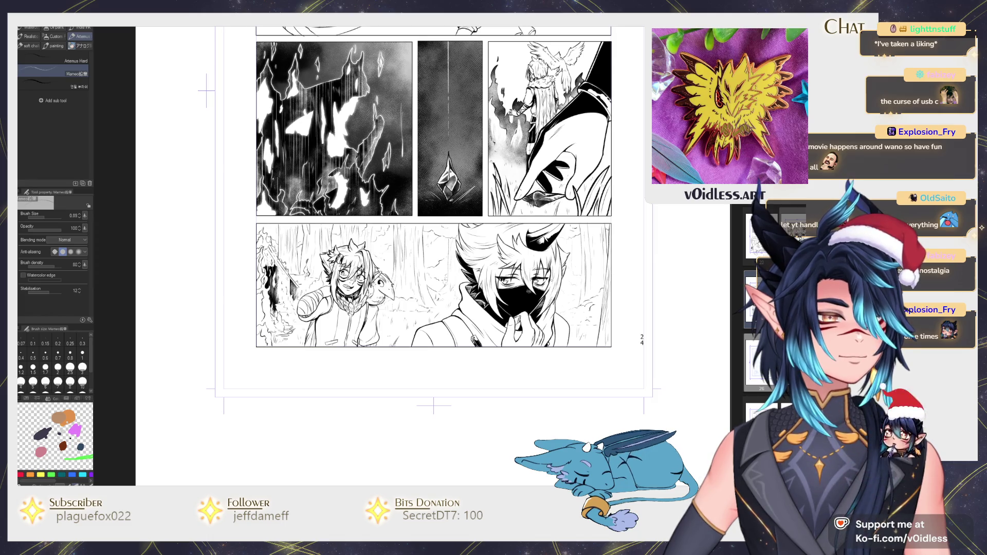
Step: Fill both parts of the coat shadow beside the hand black
{"action": "left_click_drag", "start_coordinate": [432, 205], "coordinate": [425, 213]}
{"action": "scroll", "coordinate": [538, 340], "scroll_direction": "up", "scroll_amount": 2}
{"action": "scroll", "coordinate": [538, 339], "scroll_direction": "up", "scroll_amount": 1}
{"action": "key", "text": "g"}
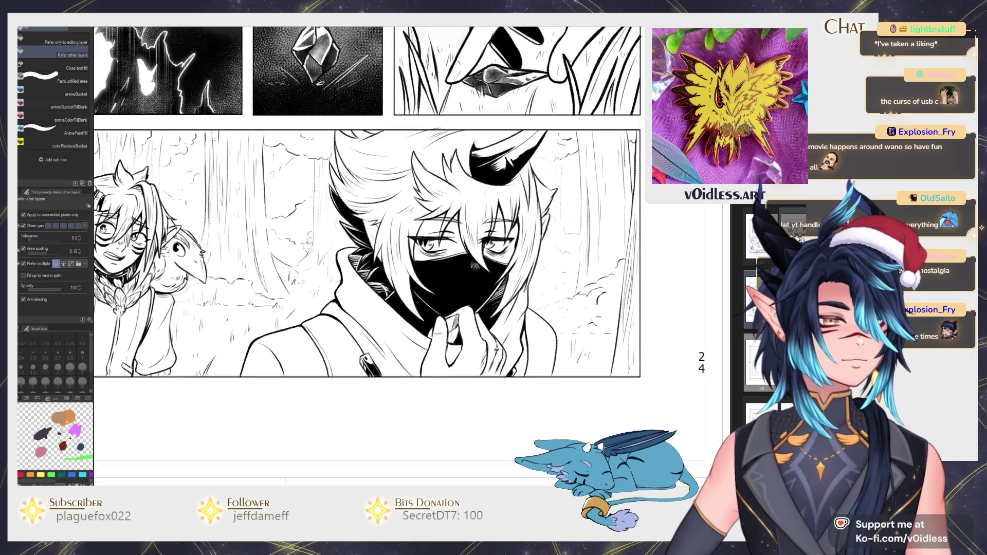
{"action": "scroll", "coordinate": [538, 339], "scroll_direction": "up", "scroll_amount": 2}
{"action": "left_click", "coordinate": [511, 370]}
{"action": "left_click", "coordinate": [483, 399]}
{"action": "key", "text": "p"}
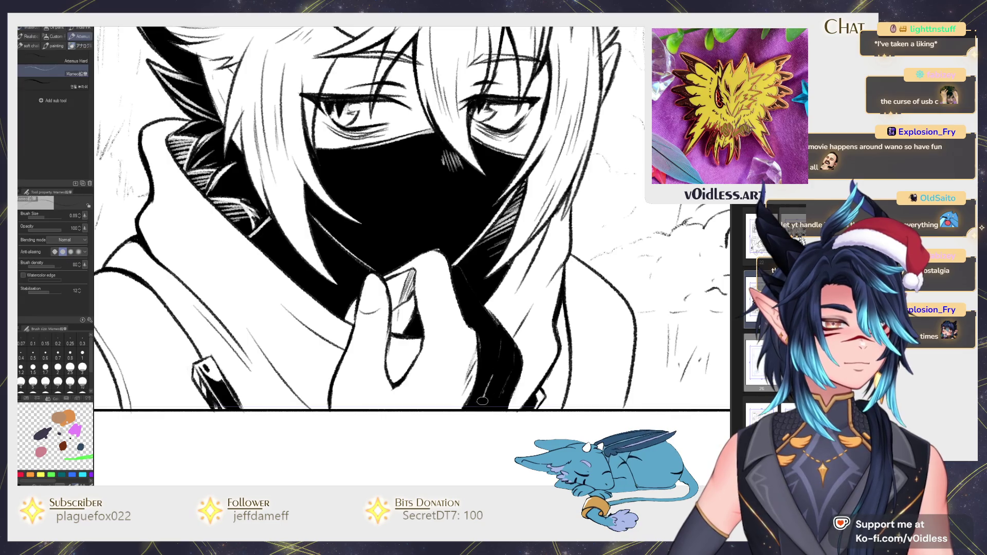
Step: Hatch the dark coat edge and shadow with white strokes
{"action": "scroll", "coordinate": [473, 287], "scroll_direction": "up", "scroll_amount": 1}
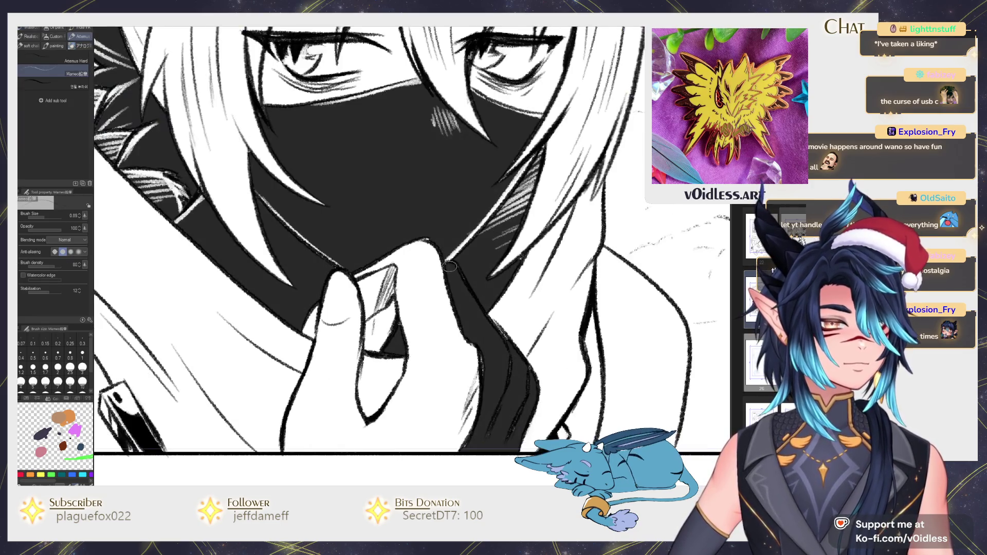
{"action": "left_click_drag", "start_coordinate": [453, 265], "coordinate": [508, 341]}
{"action": "mouse_move", "coordinate": [455, 261]}
{"action": "left_mouse_down"}
{"action": "mouse_move", "coordinate": [500, 376]}
{"action": "mouse_move", "coordinate": [494, 409]}
{"action": "left_mouse_up"}
{"action": "left_click_drag", "start_coordinate": [509, 360], "coordinate": [508, 376]}
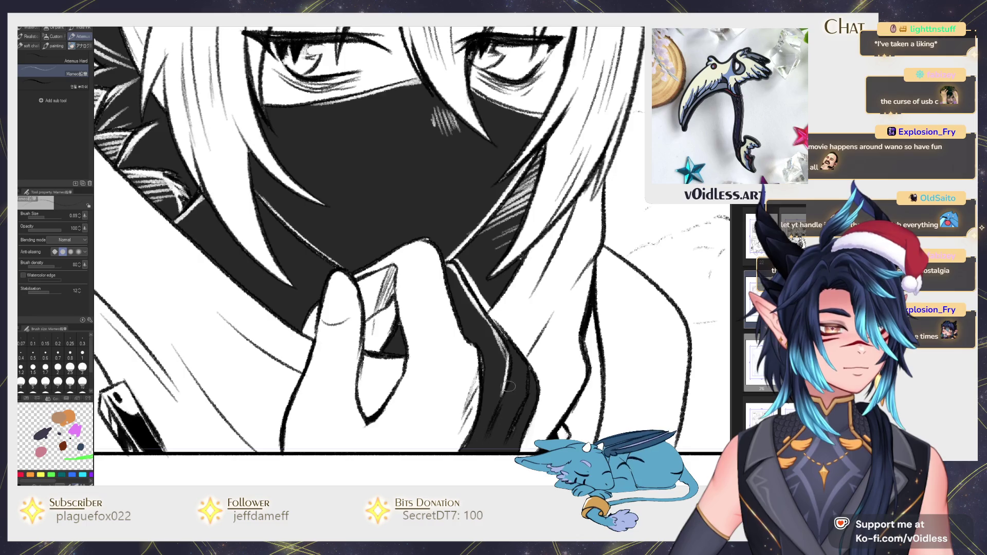
{"action": "left_click_drag", "start_coordinate": [486, 366], "coordinate": [483, 409]}
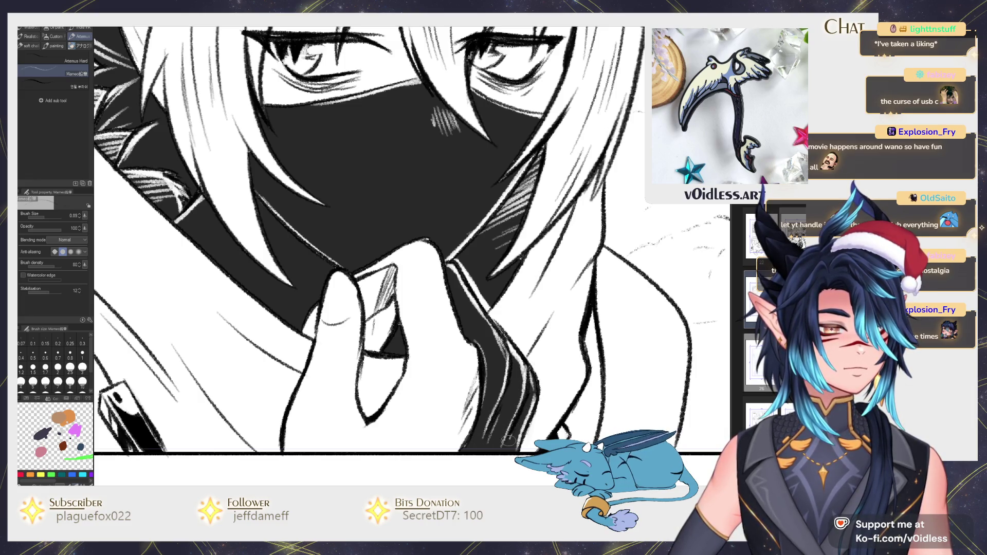
{"action": "key", "text": "ctrl+0"}
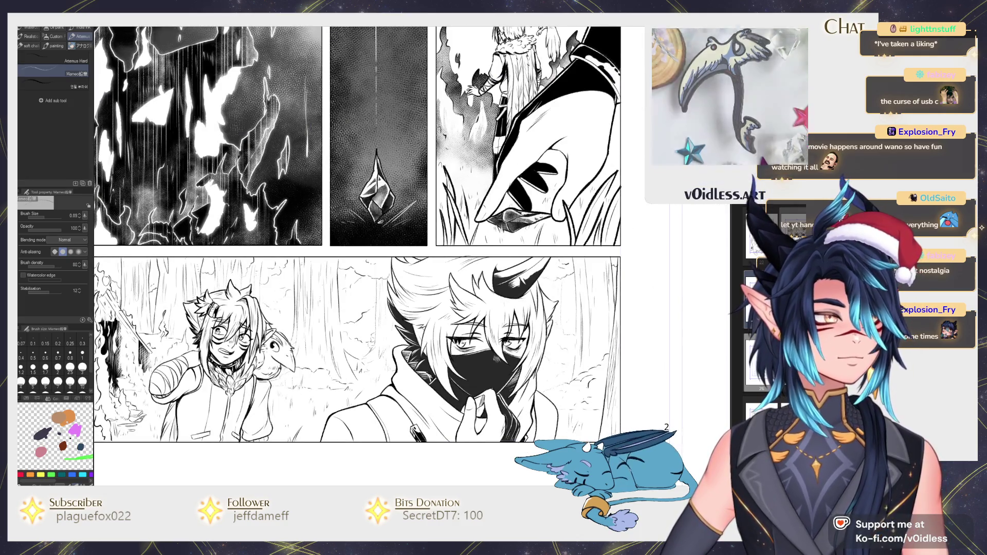
Step: Ink the V-neckline across the character's chest with a short mark at its point
{"action": "scroll", "coordinate": [358, 231], "scroll_direction": "down", "scroll_amount": 1}
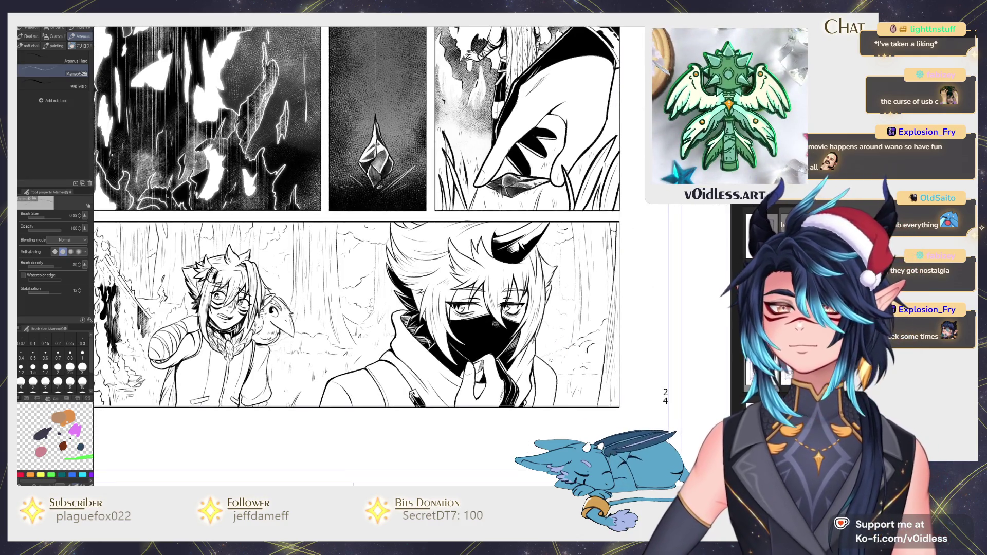
{"action": "scroll", "coordinate": [551, 360], "scroll_direction": "up", "scroll_amount": 1}
{"action": "scroll", "coordinate": [540, 361], "scroll_direction": "up", "scroll_amount": 1}
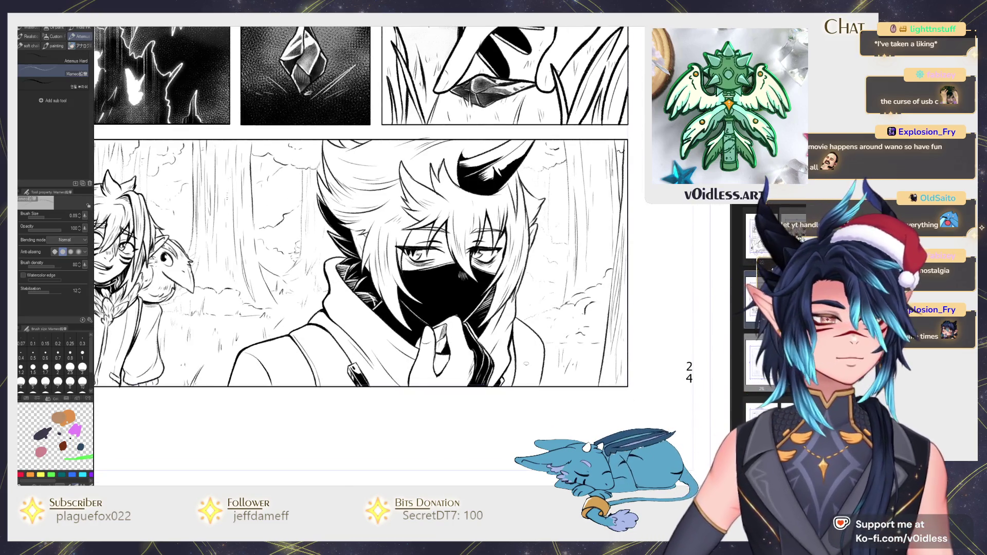
{"action": "scroll", "coordinate": [526, 364], "scroll_direction": "down", "scroll_amount": 3}
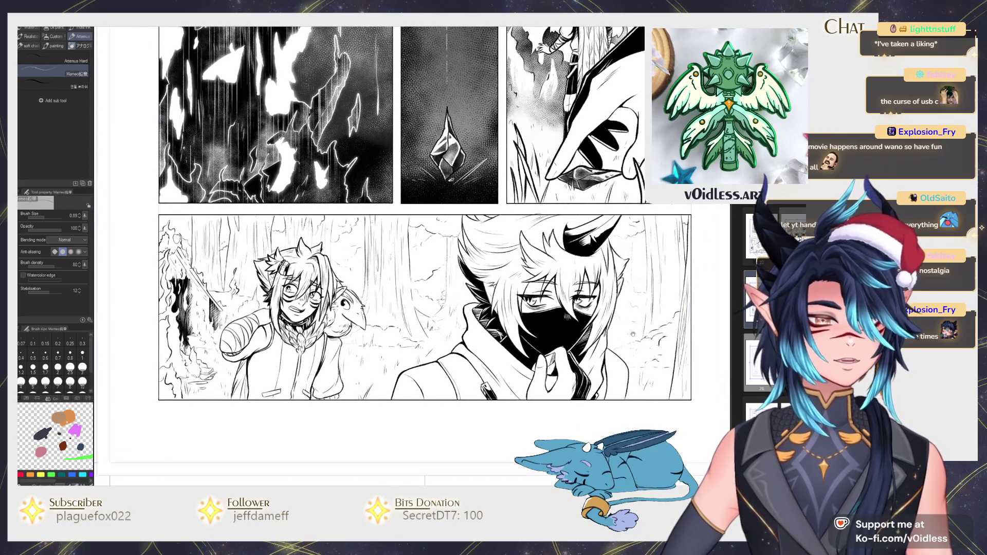
{"action": "left_click_drag", "start_coordinate": [634, 335], "coordinate": [637, 342]}
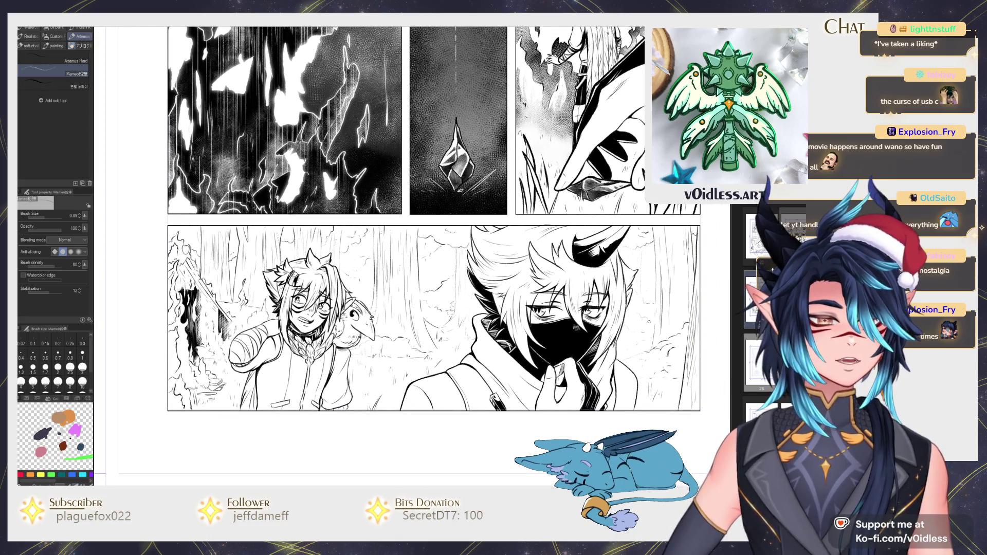
{"action": "scroll", "coordinate": [347, 366], "scroll_direction": "up", "scroll_amount": 1}
{"action": "scroll", "coordinate": [347, 366], "scroll_direction": "up", "scroll_amount": 3}
{"action": "scroll", "coordinate": [348, 366], "scroll_direction": "up", "scroll_amount": 1}
{"action": "scroll", "coordinate": [355, 349], "scroll_direction": "up", "scroll_amount": 1}
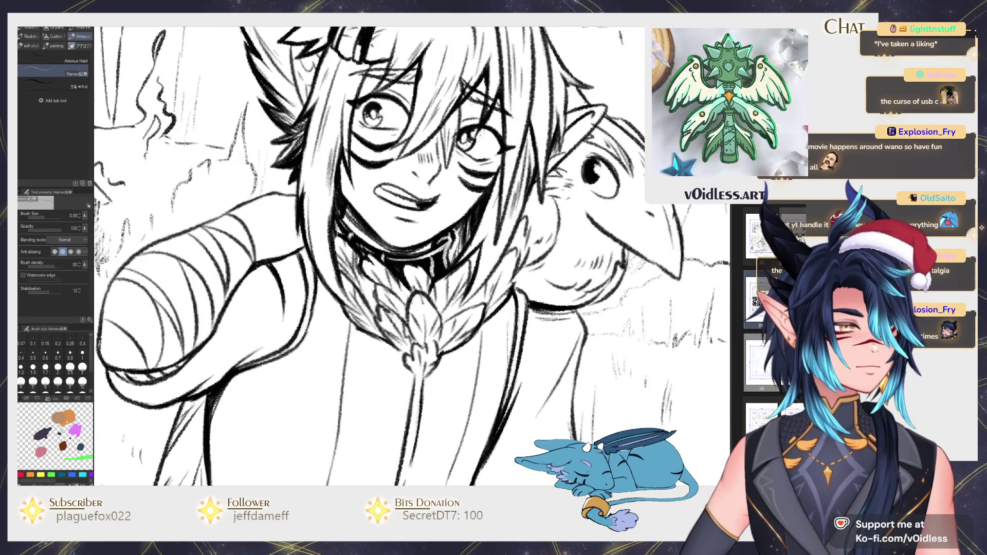
{"action": "mouse_move", "coordinate": [347, 317]}
{"action": "left_mouse_down"}
{"action": "mouse_move", "coordinate": [407, 469]}
{"action": "mouse_move", "coordinate": [491, 314]}
{"action": "left_mouse_up"}
{"action": "scroll", "coordinate": [490, 318], "scroll_direction": "down", "scroll_amount": 3}
{"action": "left_click_drag", "start_coordinate": [421, 357], "coordinate": [447, 370]}
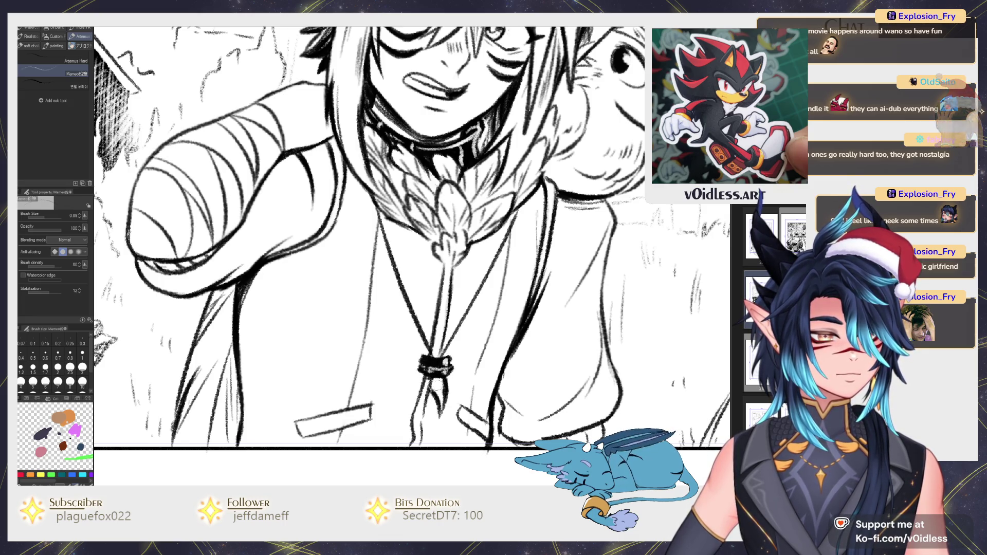
Step: Draw the cord and tassel strands hanging below the neckline knot, undoing stray strokes
{"action": "left_click_drag", "start_coordinate": [434, 383], "coordinate": [444, 411]}
{"action": "mouse_move", "coordinate": [446, 371]}
{"action": "left_mouse_down"}
{"action": "mouse_move", "coordinate": [457, 414]}
{"action": "mouse_move", "coordinate": [442, 417]}
{"action": "left_mouse_up"}
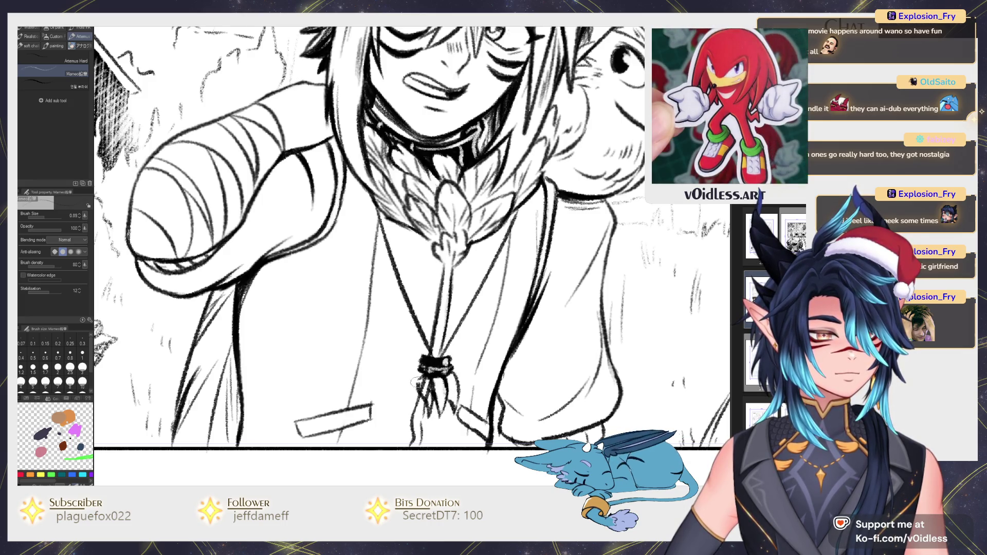
{"action": "left_click_drag", "start_coordinate": [419, 372], "coordinate": [408, 415]}
{"action": "key", "text": "ctrl+z"}
{"action": "left_click_drag", "start_coordinate": [421, 375], "coordinate": [414, 417]}
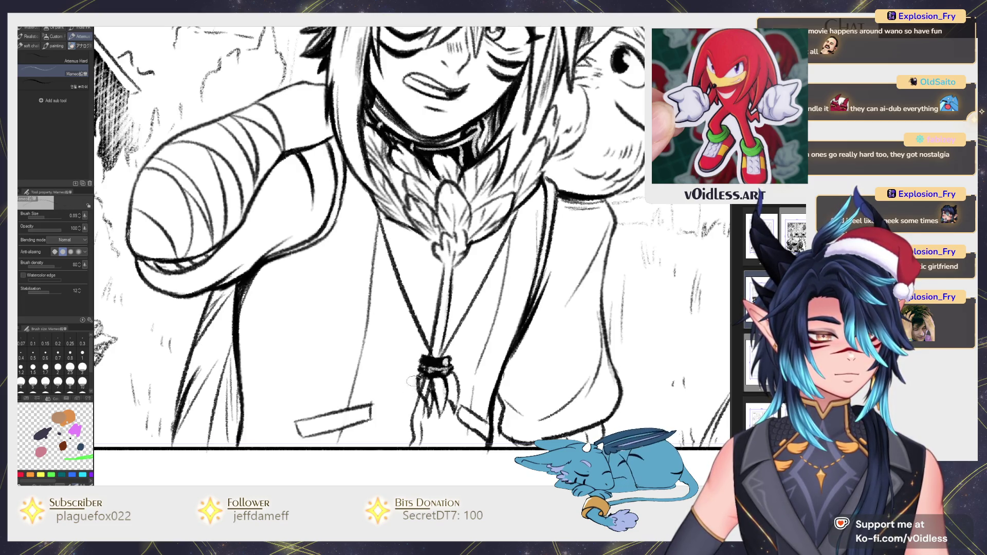
{"action": "mouse_move", "coordinate": [419, 377]}
{"action": "left_mouse_down"}
{"action": "mouse_move", "coordinate": [465, 391]}
{"action": "mouse_move", "coordinate": [454, 356]}
{"action": "left_mouse_up"}
{"action": "key", "text": "ctrl+z"}
{"action": "left_click_drag", "start_coordinate": [442, 420], "coordinate": [432, 438]}
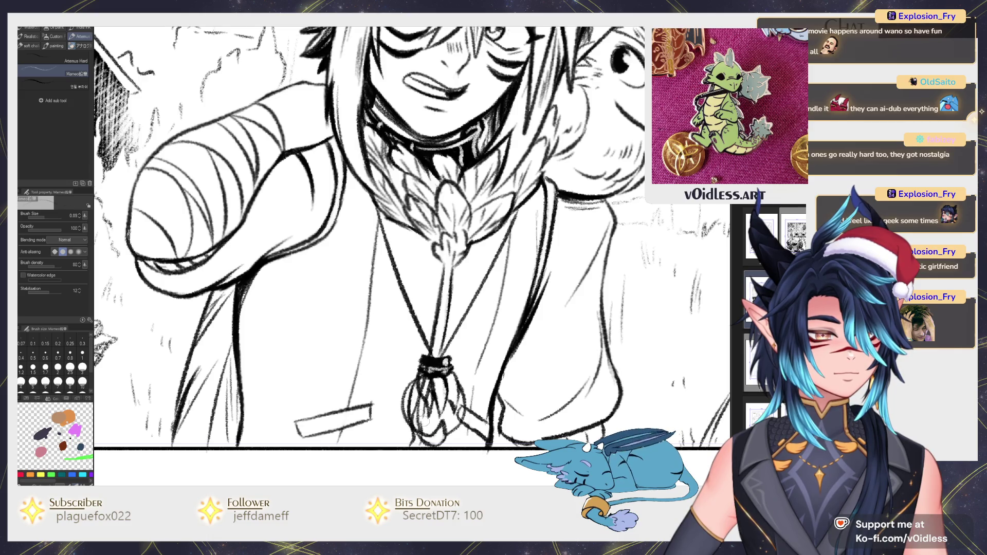
{"action": "mouse_move", "coordinate": [421, 390]}
{"action": "left_mouse_down"}
{"action": "mouse_move", "coordinate": [412, 428]}
{"action": "mouse_move", "coordinate": [439, 445]}
{"action": "left_mouse_up"}
{"action": "key", "text": "ctrl+z"}
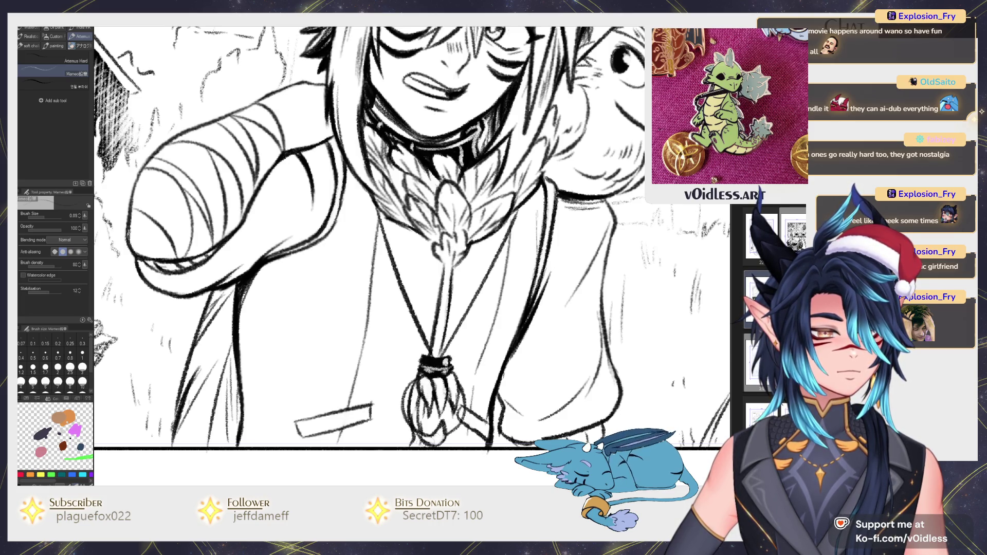
Step: Add small black beads along the necklace cord
{"action": "scroll", "coordinate": [411, 237], "scroll_direction": "down", "scroll_amount": 5}
{"action": "scroll", "coordinate": [412, 236], "scroll_direction": "up", "scroll_amount": 5}
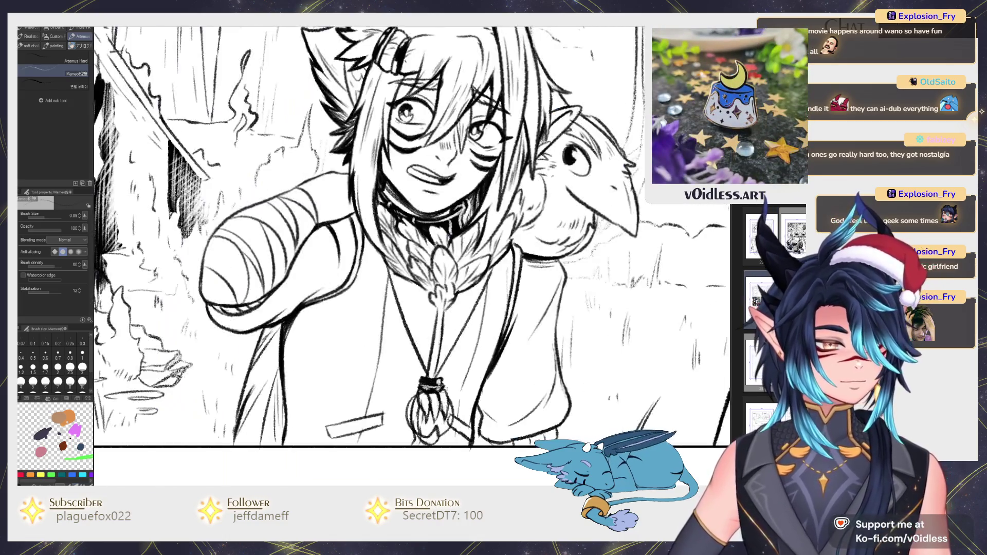
{"action": "left_click", "coordinate": [459, 339]}
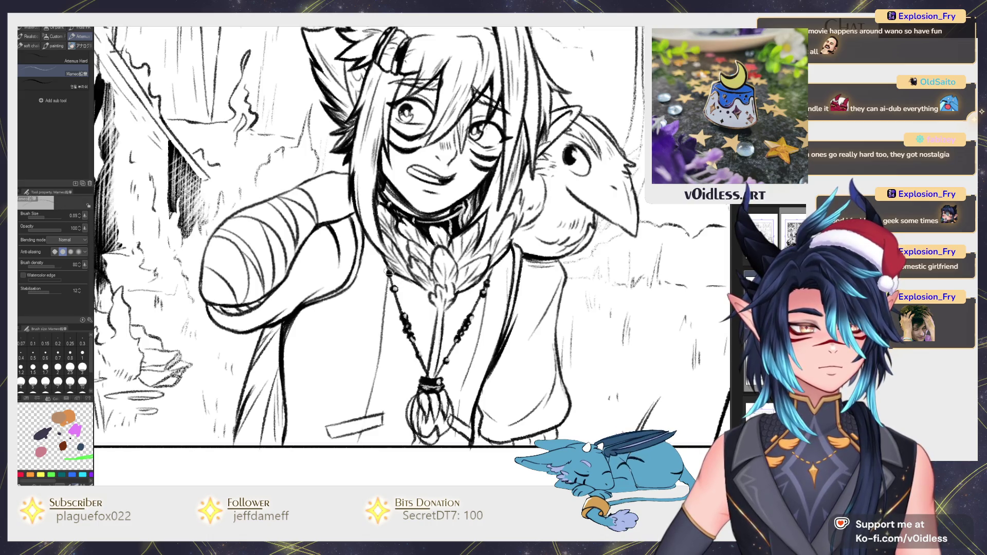
{"action": "scroll", "coordinate": [390, 273], "scroll_direction": "down", "scroll_amount": 5}
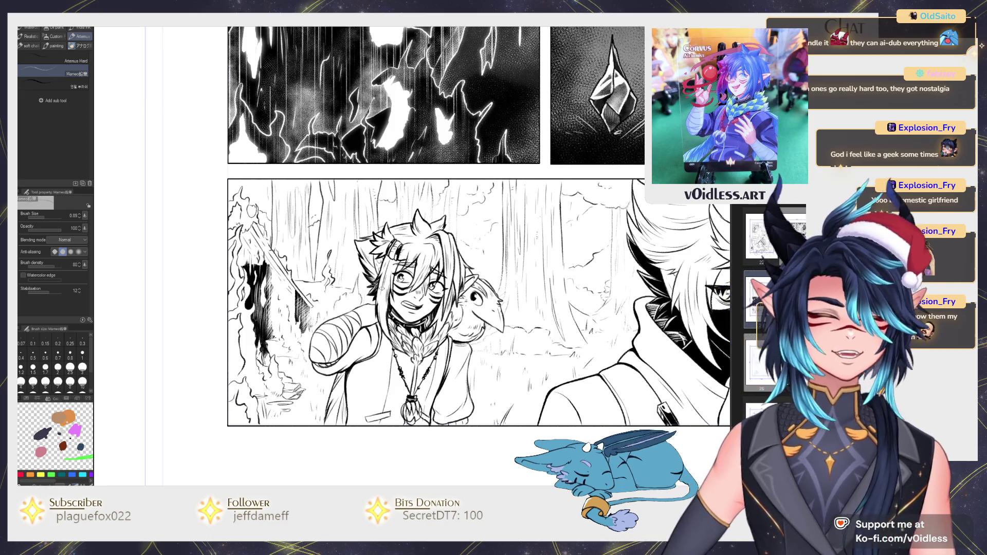
Step: Zoom in and draw two short hatch strokes across the chest feathers
{"action": "scroll", "coordinate": [382, 288], "scroll_direction": "up", "scroll_amount": 2}
{"action": "scroll", "coordinate": [374, 367], "scroll_direction": "down", "scroll_amount": 3}
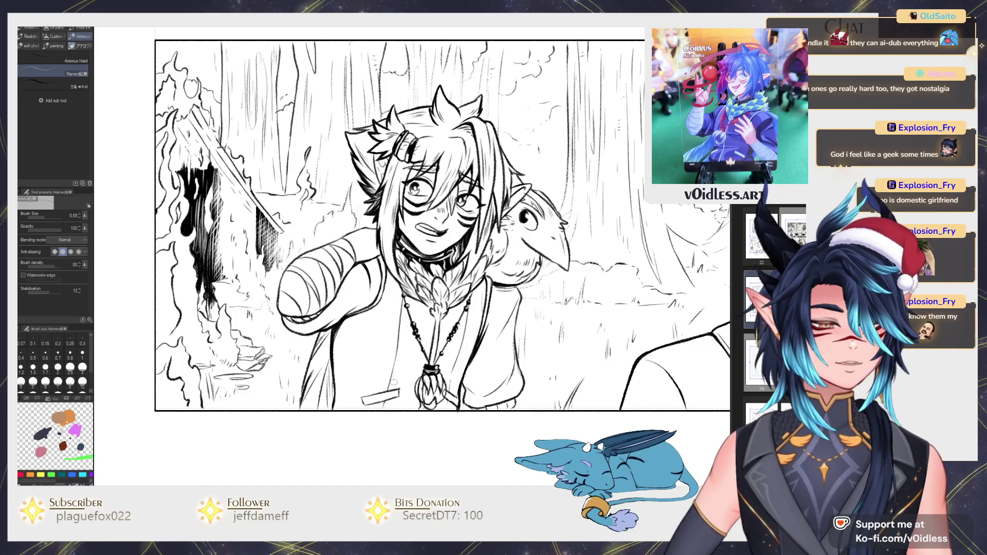
{"action": "scroll", "coordinate": [395, 393], "scroll_direction": "down", "scroll_amount": 2}
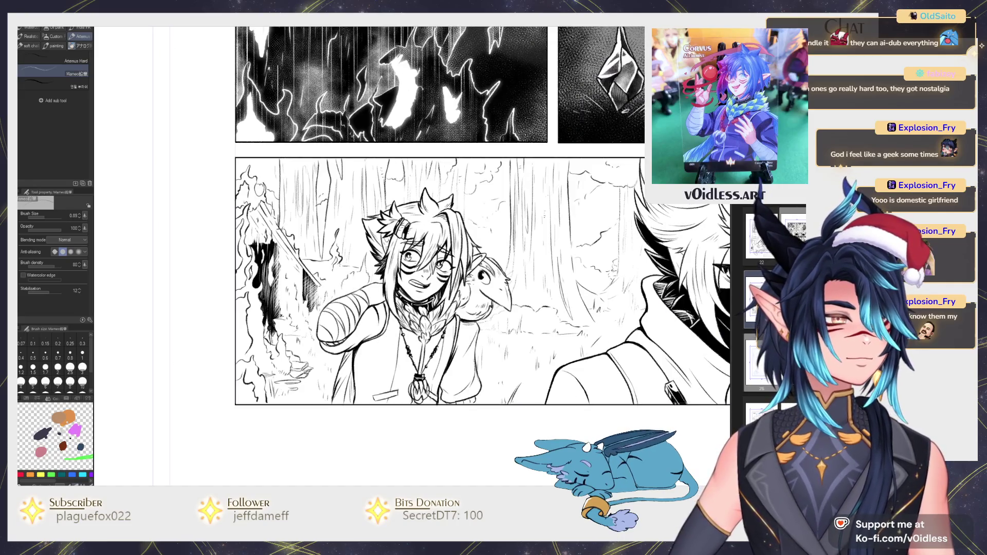
{"action": "scroll", "coordinate": [425, 250], "scroll_direction": "up", "scroll_amount": 1}
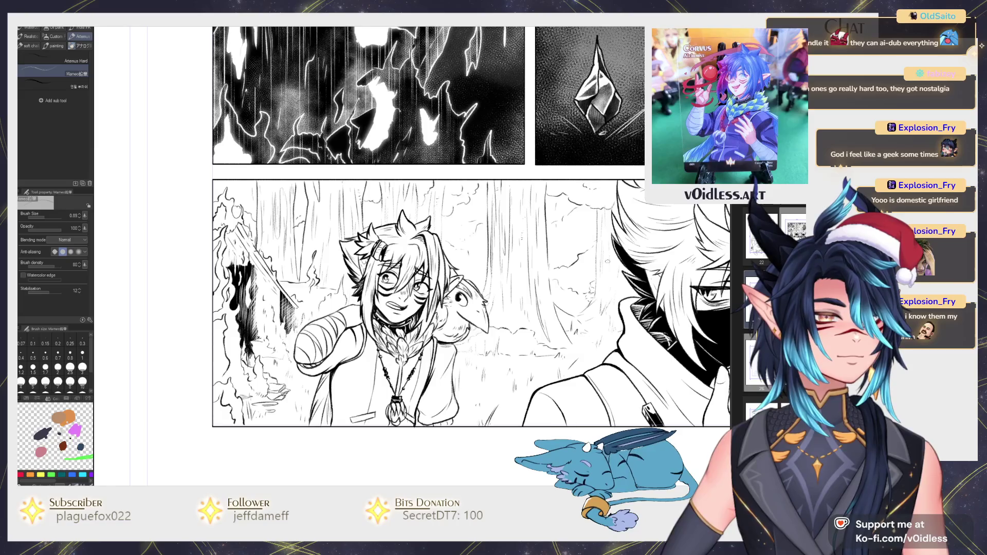
{"action": "scroll", "coordinate": [424, 251], "scroll_direction": "up", "scroll_amount": 3}
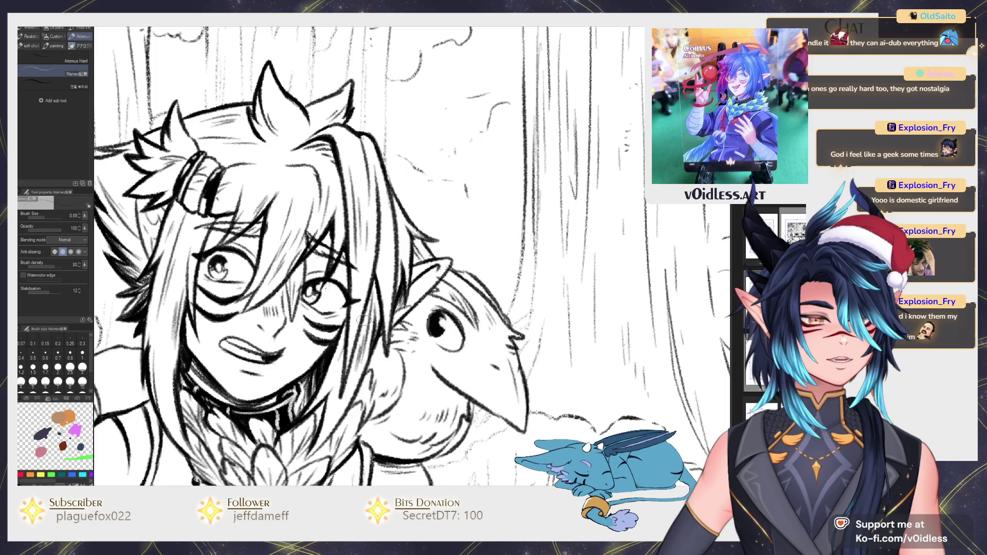
{"action": "left_click_drag", "start_coordinate": [298, 421], "coordinate": [332, 462]}
{"action": "left_click_drag", "start_coordinate": [344, 404], "coordinate": [329, 439]}
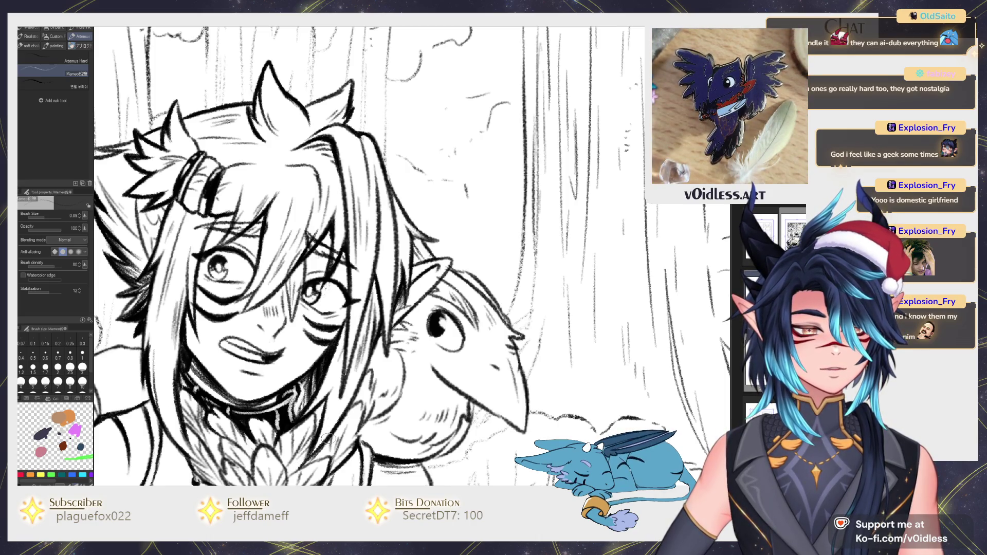
{"action": "scroll", "coordinate": [455, 349], "scroll_direction": "down", "scroll_amount": 4}
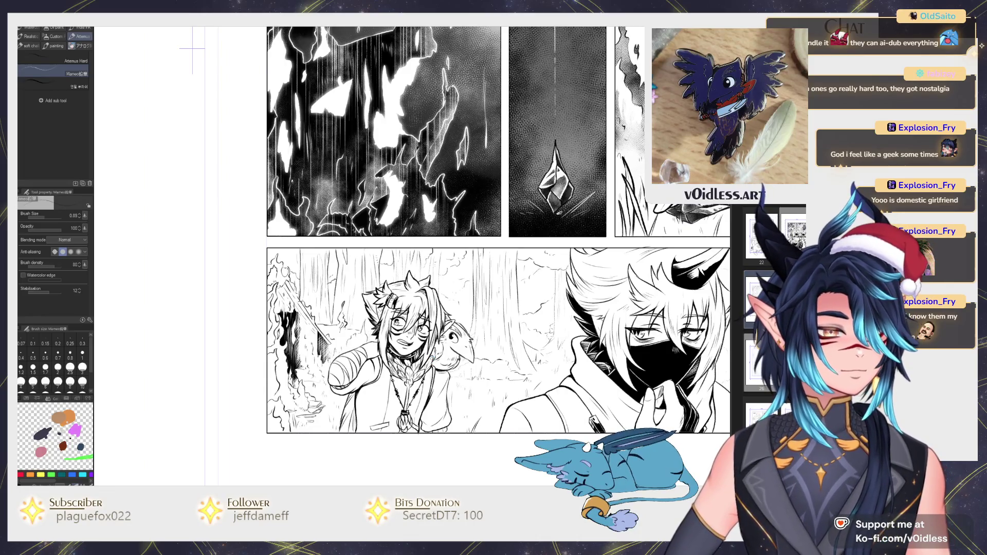
{"action": "scroll", "coordinate": [478, 359], "scroll_direction": "up", "scroll_amount": 3}
{"action": "scroll", "coordinate": [478, 360], "scroll_direction": "up", "scroll_amount": 2}
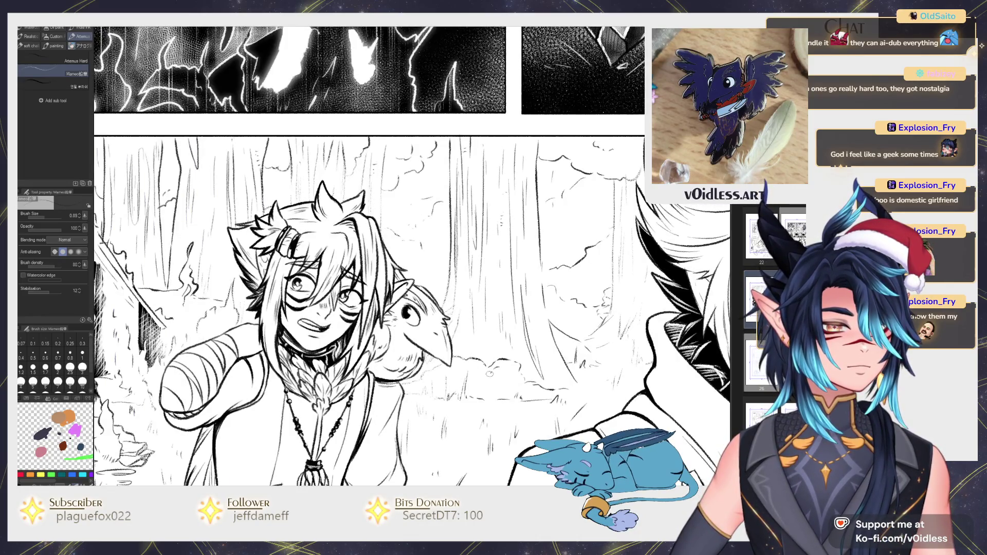
{"action": "scroll", "coordinate": [587, 280], "scroll_direction": "down", "scroll_amount": 1}
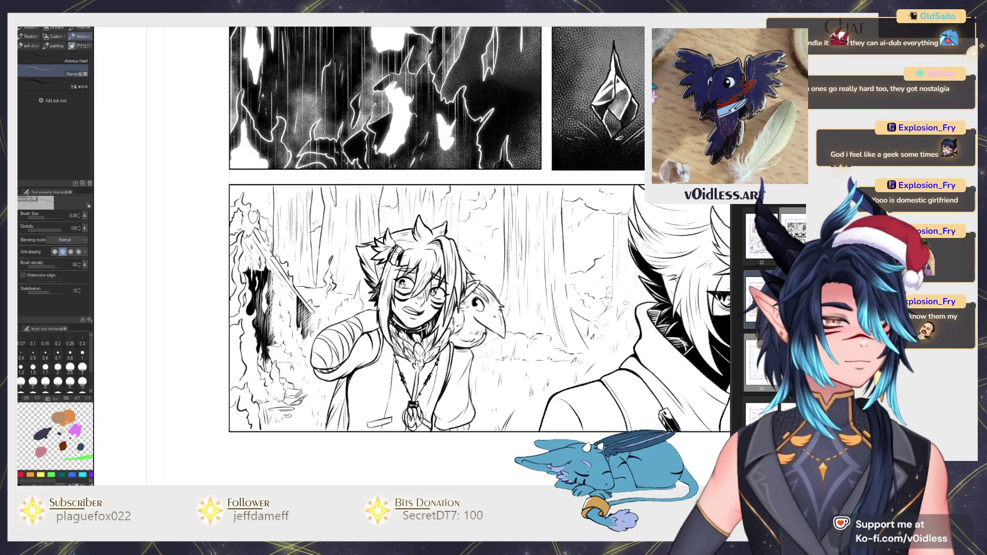
{"action": "scroll", "coordinate": [571, 306], "scroll_direction": "down", "scroll_amount": 2}
{"action": "scroll", "coordinate": [554, 331], "scroll_direction": "down", "scroll_amount": 1}
{"action": "left_click_drag", "start_coordinate": [667, 309], "coordinate": [643, 479]}
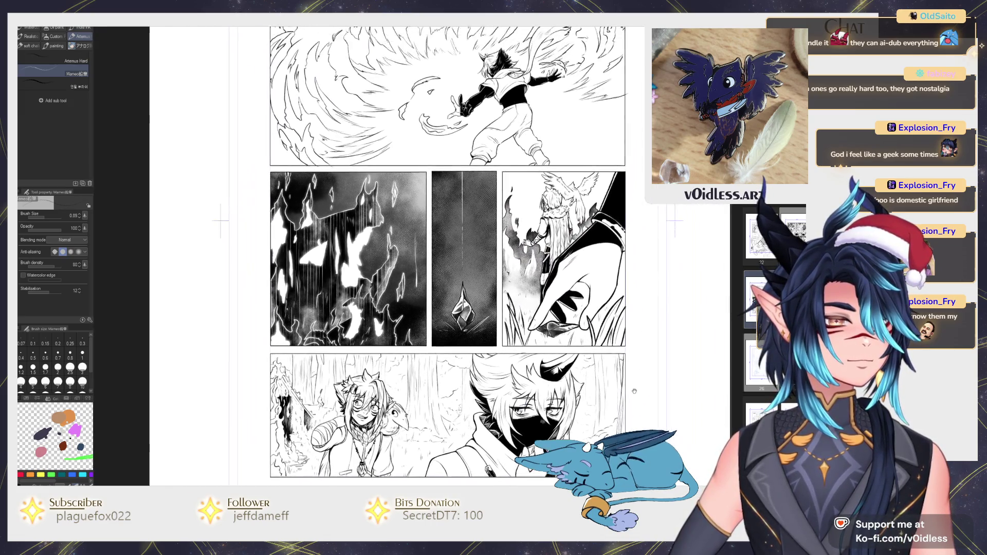
{"action": "left_click_drag", "start_coordinate": [463, 360], "coordinate": [450, 224]}
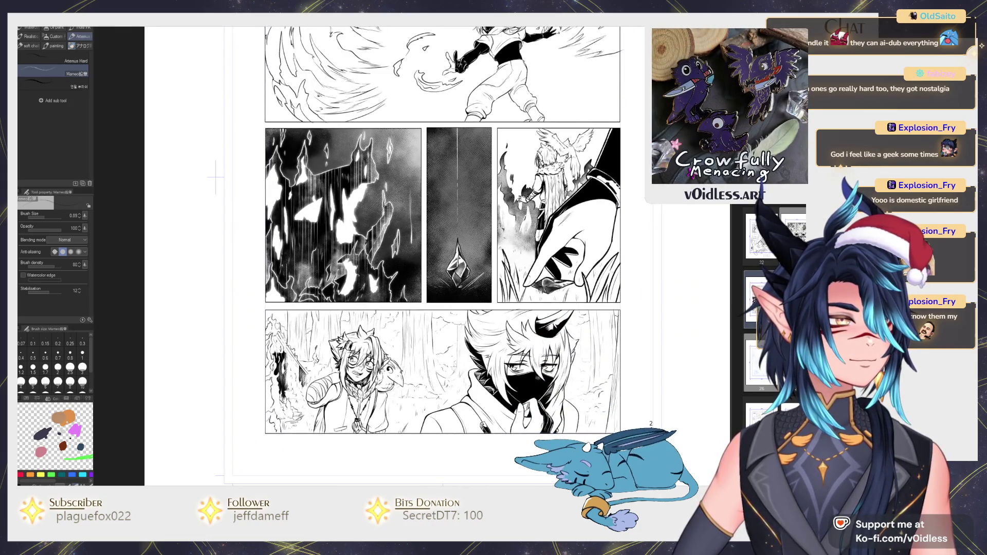
{"action": "left_click_drag", "start_coordinate": [442, 231], "coordinate": [453, 247]}
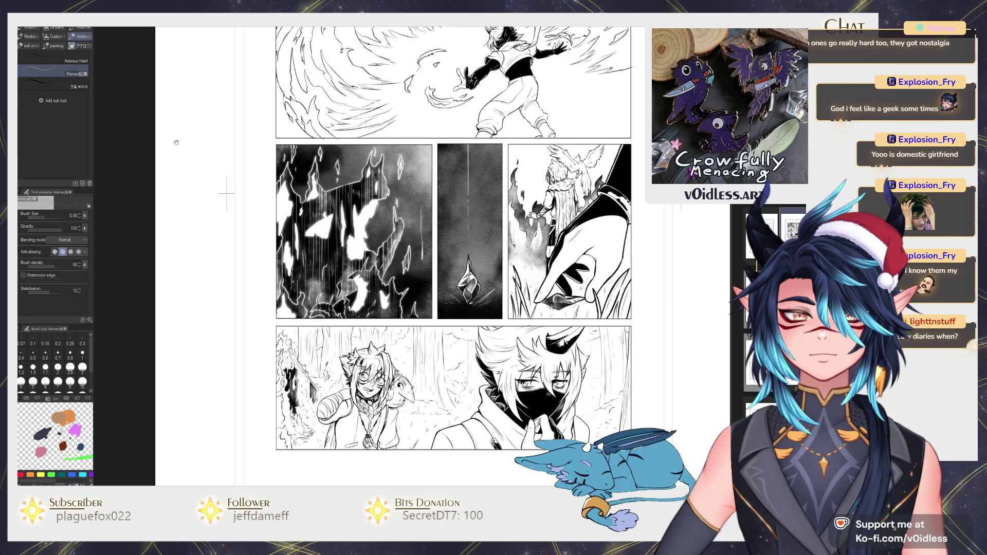
{"action": "scroll", "coordinate": [226, 192], "scroll_direction": "up", "scroll_amount": 3}
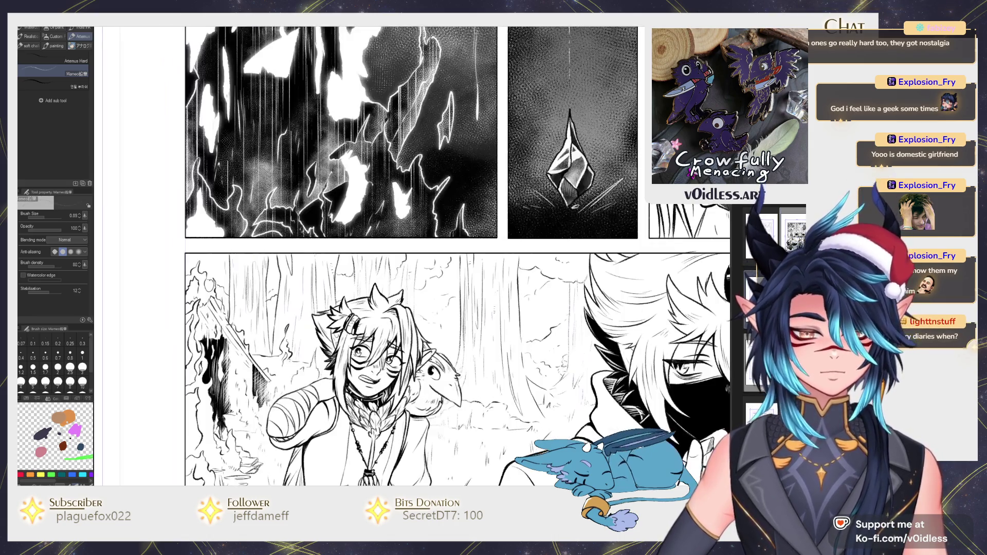
Step: Fill the main hair area and a lower hair strand with grey
{"action": "key", "text": "g"}
{"action": "left_click_drag", "start_coordinate": [381, 355], "coordinate": [366, 317]}
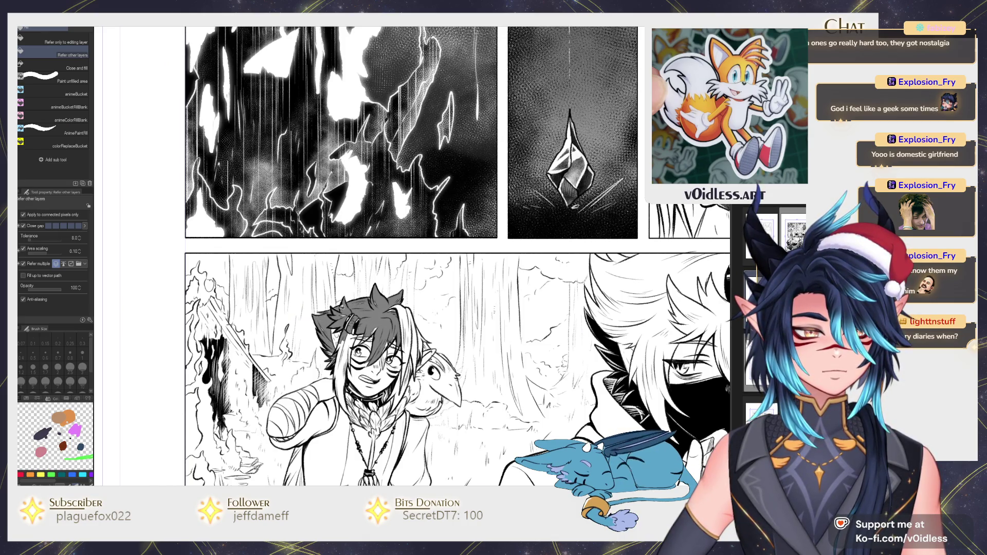
{"action": "scroll", "coordinate": [334, 310], "scroll_direction": "up", "scroll_amount": 2}
{"action": "scroll", "coordinate": [335, 310], "scroll_direction": "up", "scroll_amount": 2}
{"action": "key", "text": "p"}
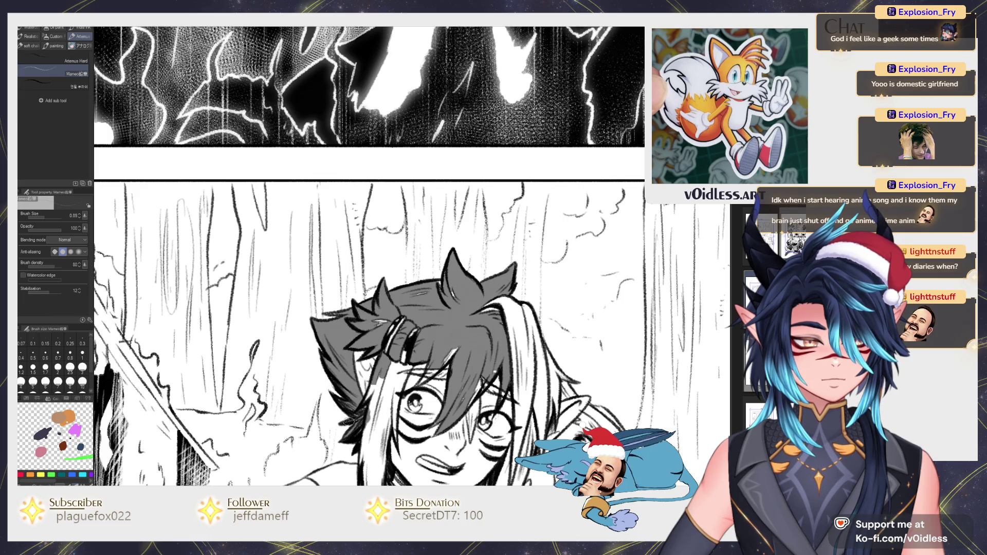
{"action": "key", "text": "g"}
{"action": "left_click", "coordinate": [368, 445]}
{"action": "scroll", "coordinate": [377, 441], "scroll_direction": "down", "scroll_amount": 3}
{"action": "key", "text": "p"}
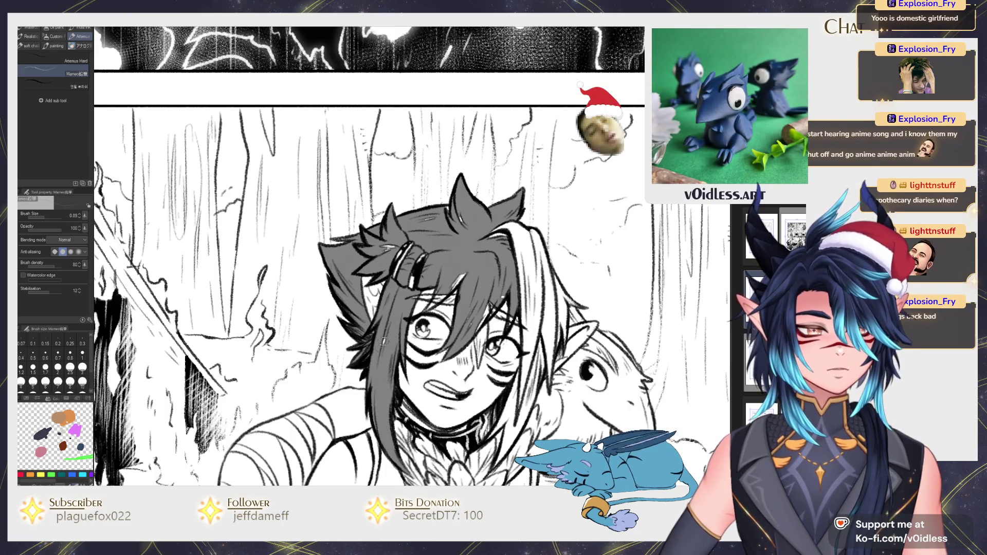
Step: Fill the hair strands to the right of the face grey
{"action": "left_click_drag", "start_coordinate": [476, 261], "coordinate": [445, 246]}
{"action": "key", "text": "b"}
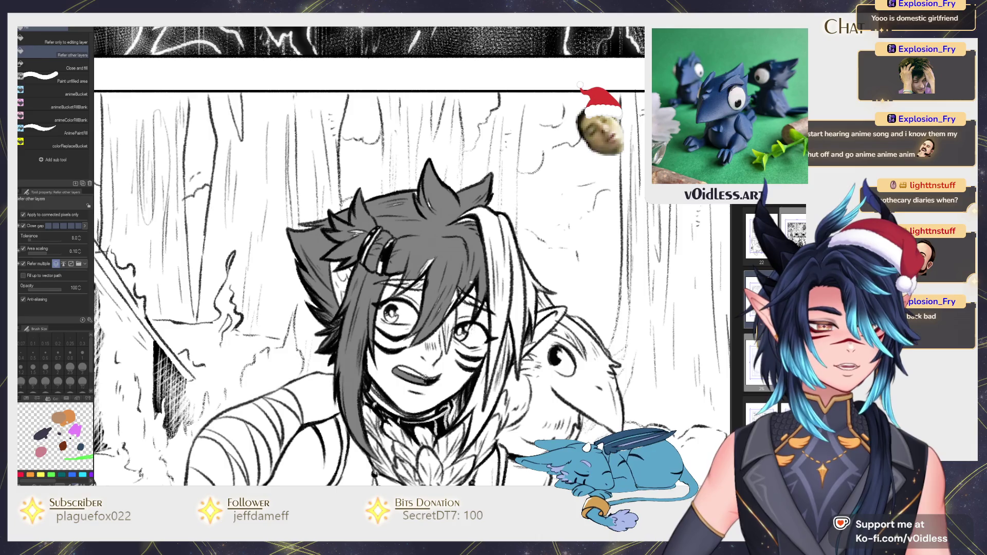
{"action": "key", "text": "b"}
{"action": "key", "text": "g"}
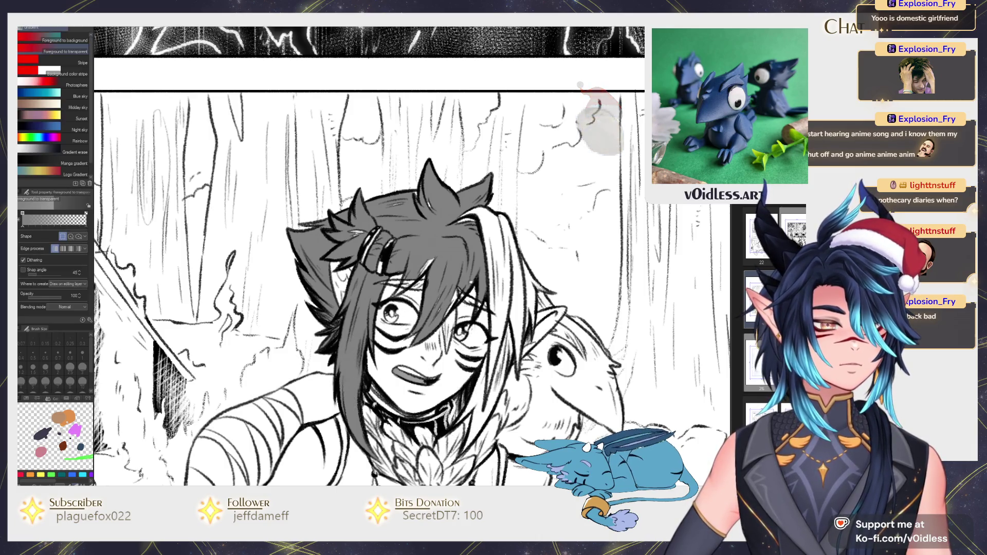
{"action": "key", "text": "p"}
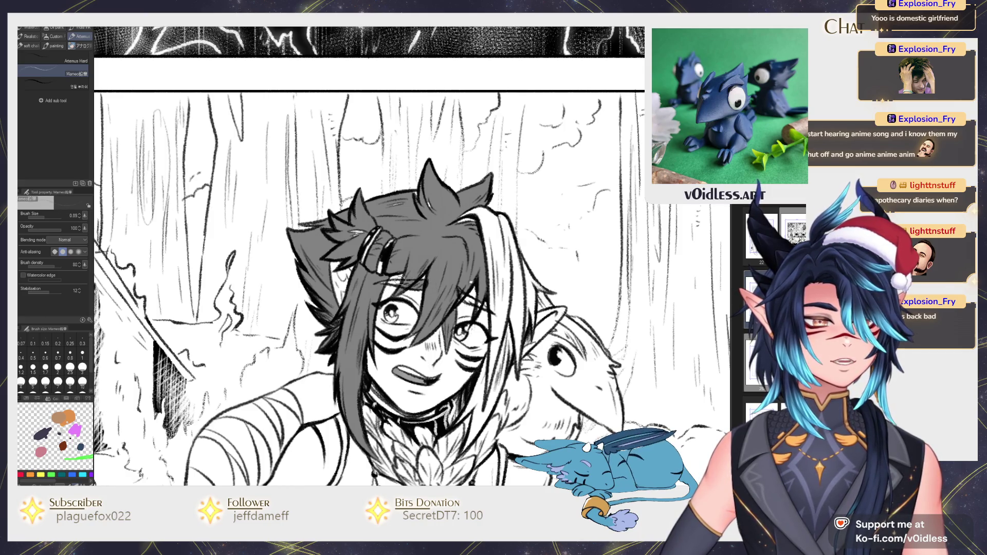
{"action": "scroll", "coordinate": [383, 281], "scroll_direction": "up", "scroll_amount": 3}
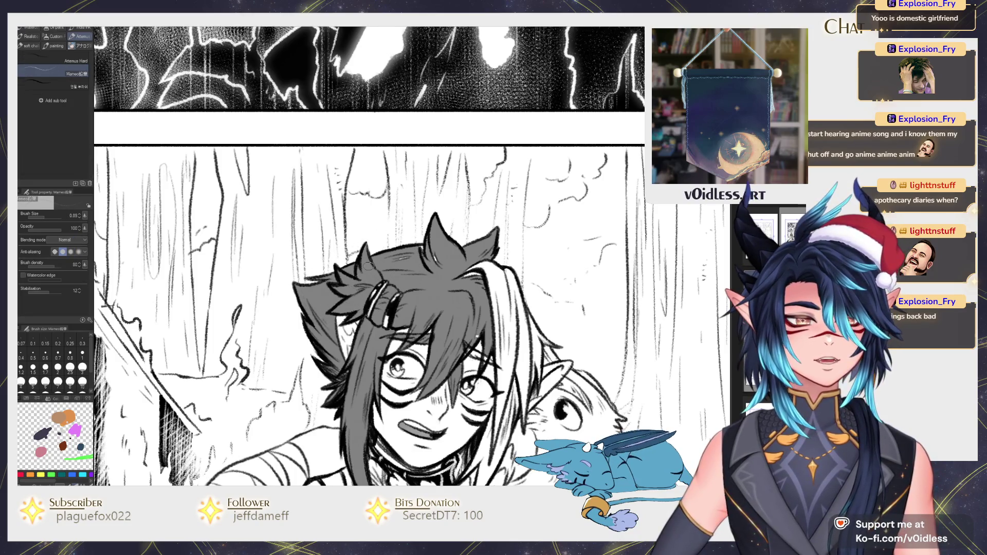
{"action": "key", "text": "p"}
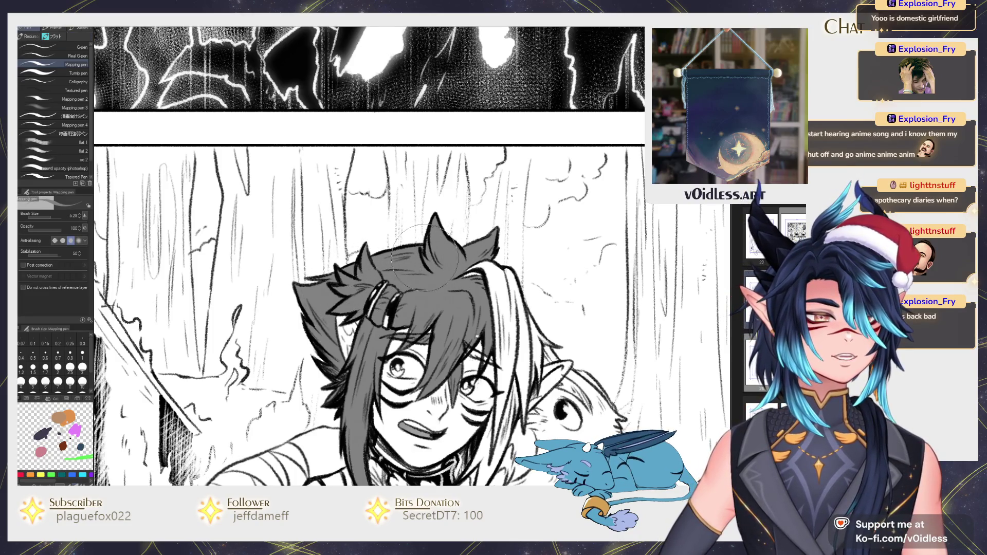
{"action": "key", "text": "g"}
{"action": "left_click", "coordinate": [509, 332]}
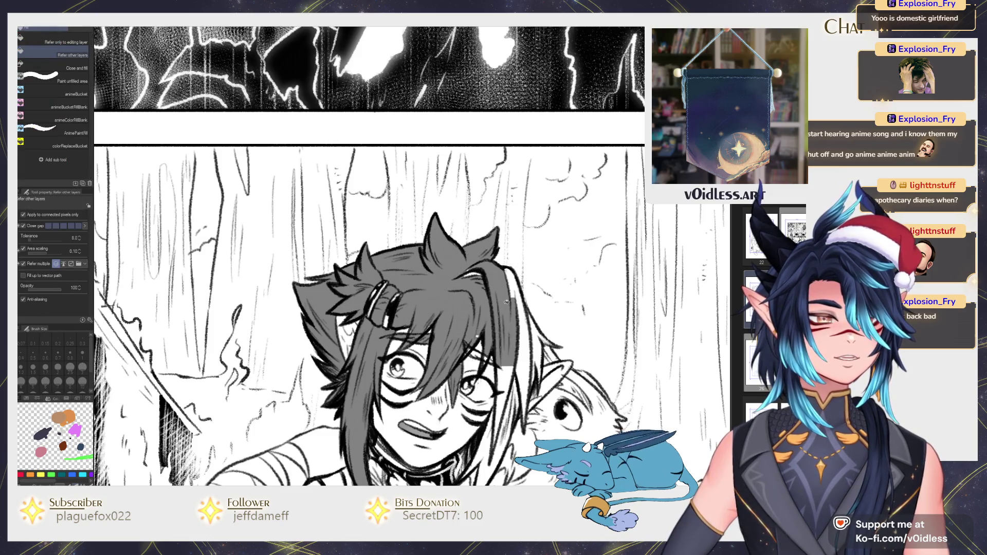
{"action": "left_click", "coordinate": [520, 312]}
{"action": "key", "text": "p"}
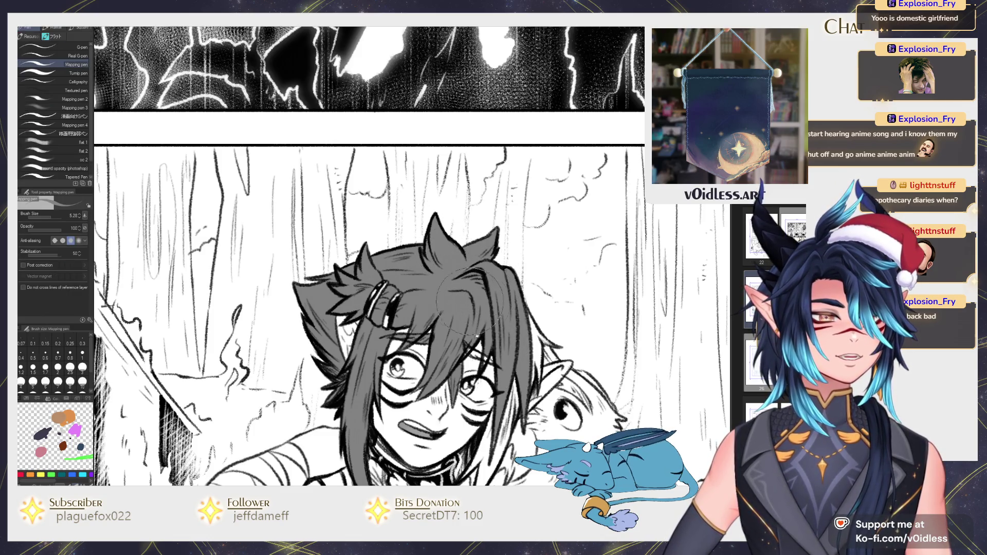
{"action": "key", "text": "p"}
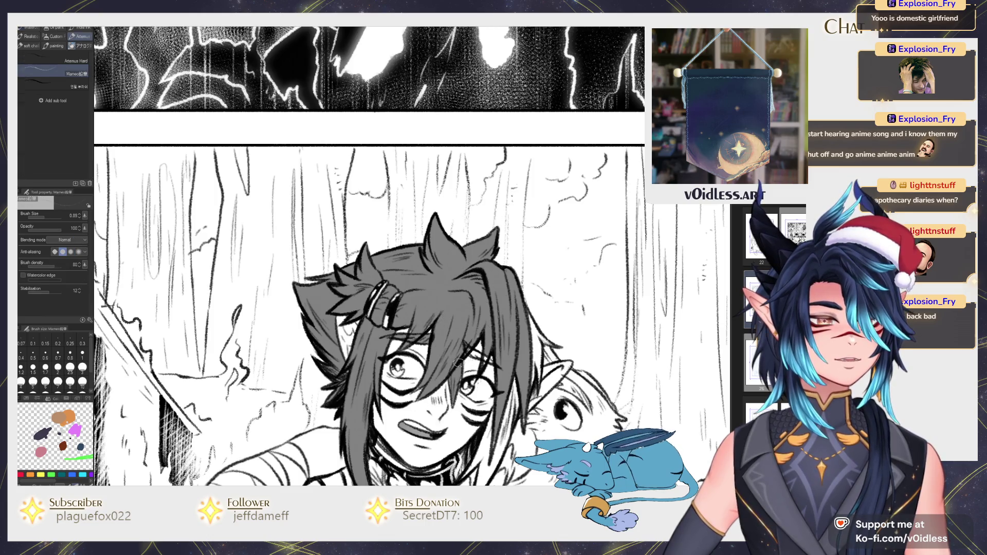
Step: Darken hair strands near the glasses and beside the choker, and fill a small hair patch grey
{"action": "mouse_move", "coordinate": [474, 354]}
{"action": "left_mouse_down"}
{"action": "mouse_move", "coordinate": [489, 359]}
{"action": "mouse_move", "coordinate": [450, 298]}
{"action": "left_mouse_up"}
{"action": "key", "text": "g"}
{"action": "left_click", "coordinate": [465, 362]}
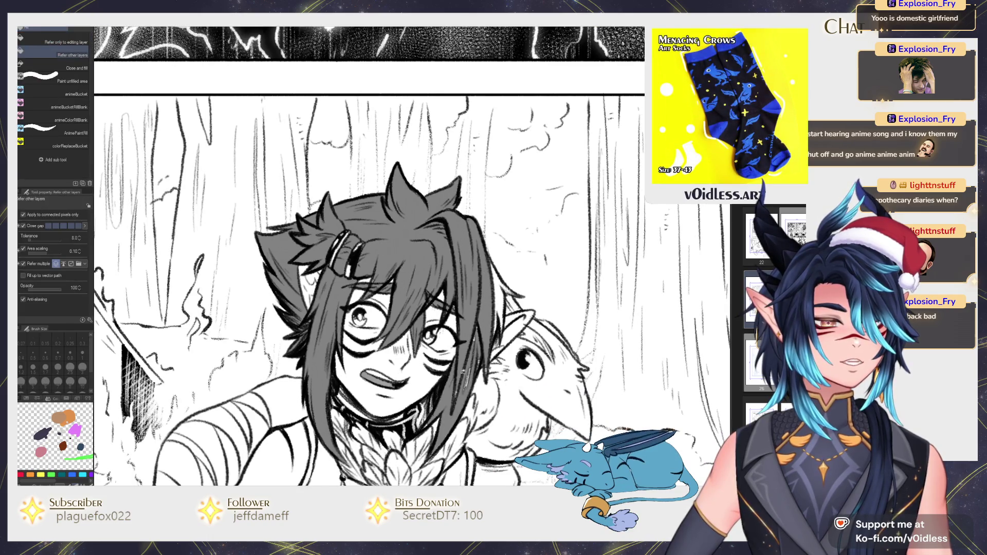
{"action": "key", "text": "p"}
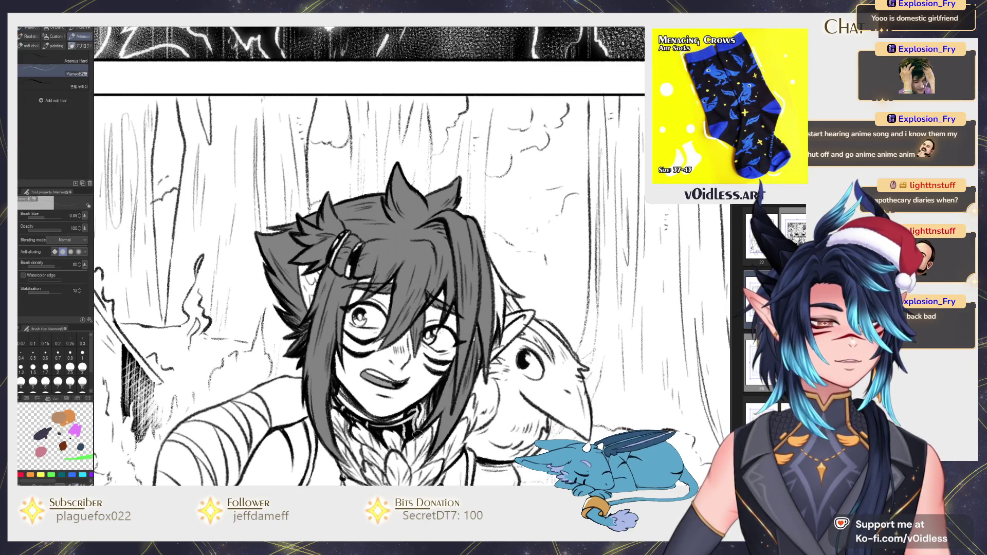
{"action": "left_click_drag", "start_coordinate": [421, 420], "coordinate": [426, 410]}
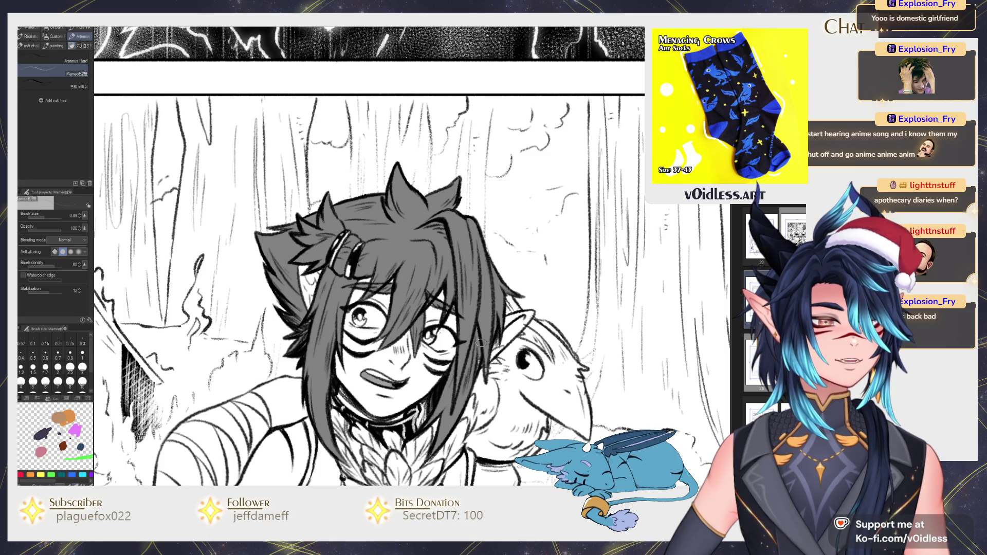
{"action": "scroll", "coordinate": [480, 343], "scroll_direction": "down", "scroll_amount": 4}
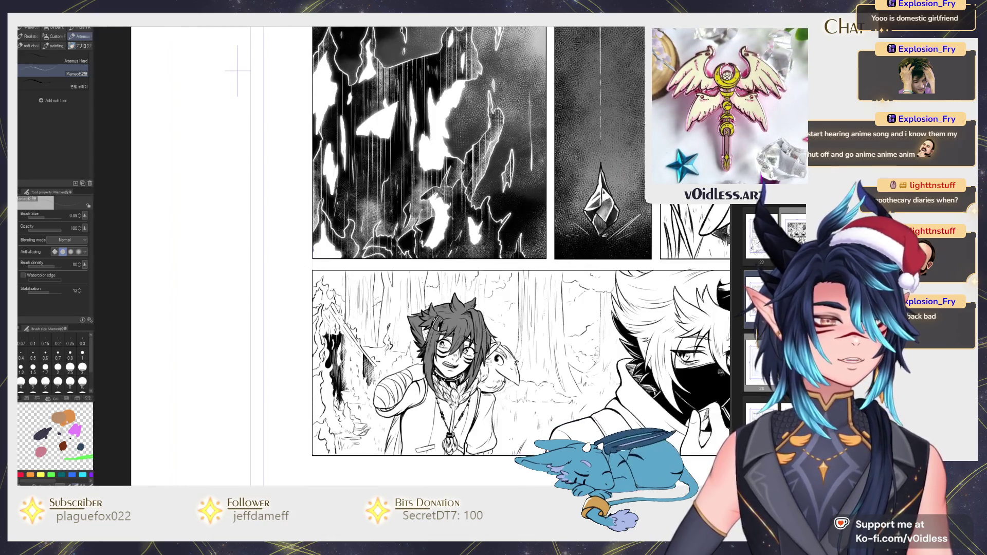
Step: Fill the hair of the character beneath the winged bird with grey
{"action": "left_click_drag", "start_coordinate": [238, 71], "coordinate": [175, 84]}
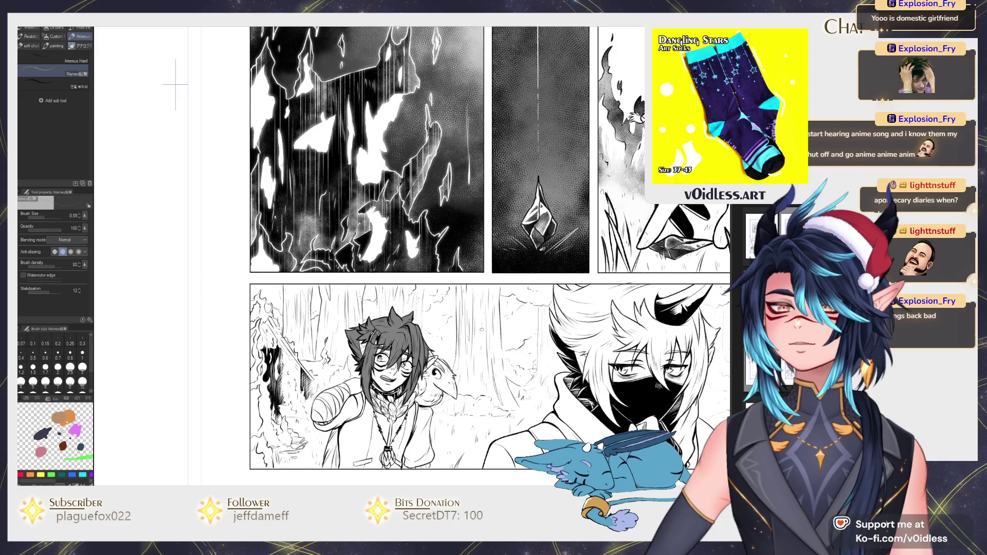
{"action": "scroll", "coordinate": [382, 268], "scroll_direction": "down", "scroll_amount": 2}
{"action": "scroll", "coordinate": [383, 268], "scroll_direction": "down", "scroll_amount": 2}
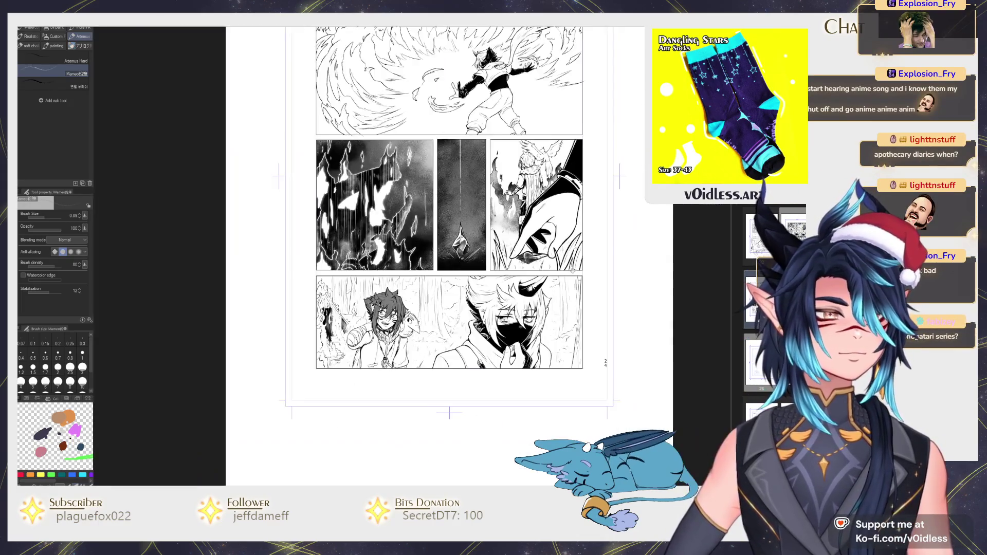
{"action": "scroll", "coordinate": [427, 315], "scroll_direction": "up", "scroll_amount": 3}
{"action": "key", "text": "g"}
{"action": "scroll", "coordinate": [428, 314], "scroll_direction": "up", "scroll_amount": 2}
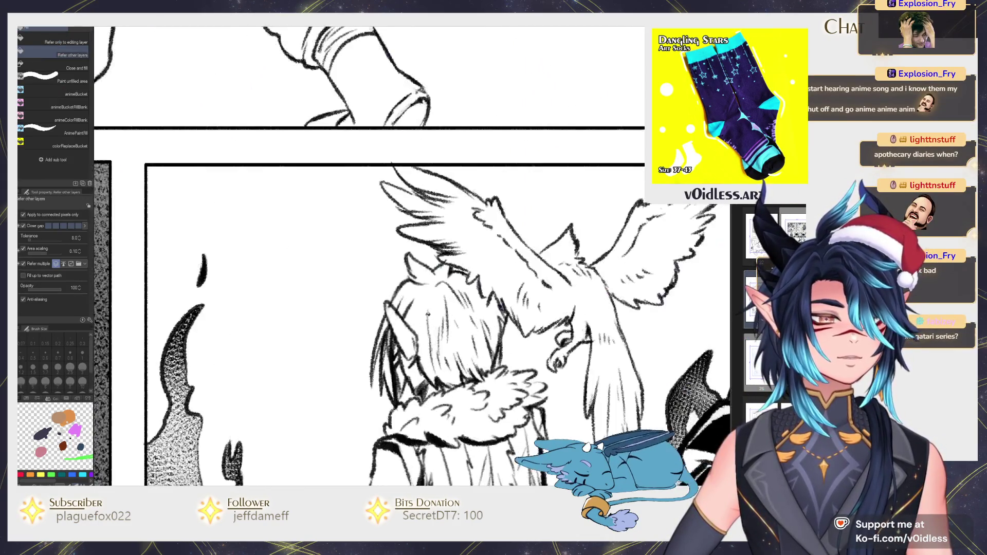
{"action": "left_click_drag", "start_coordinate": [428, 314], "coordinate": [453, 322]}
Step: Darken the hair strands by and left of the ear with pencil lines
{"action": "key", "text": "b"}
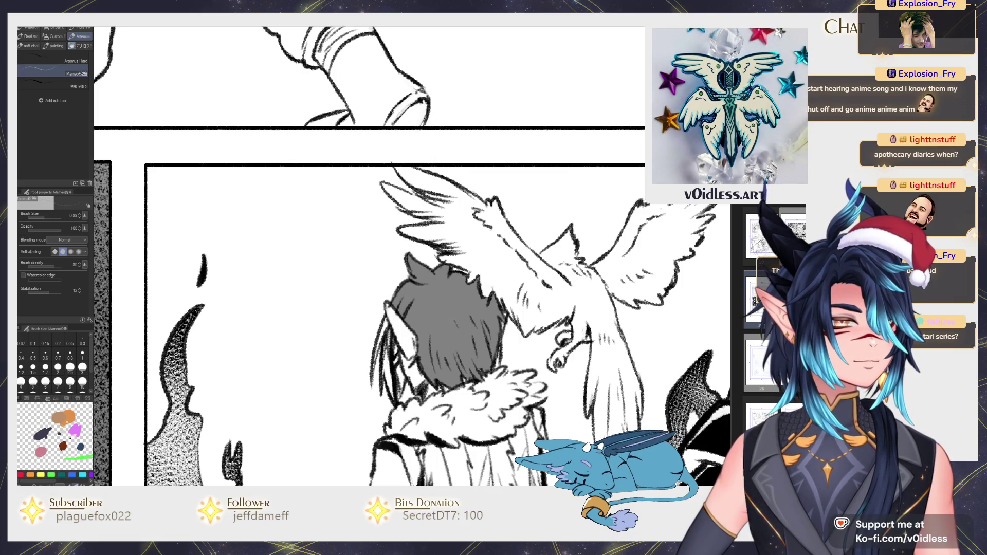
{"action": "left_click_drag", "start_coordinate": [384, 359], "coordinate": [392, 396]}
{"action": "left_click_drag", "start_coordinate": [381, 327], "coordinate": [370, 376]}
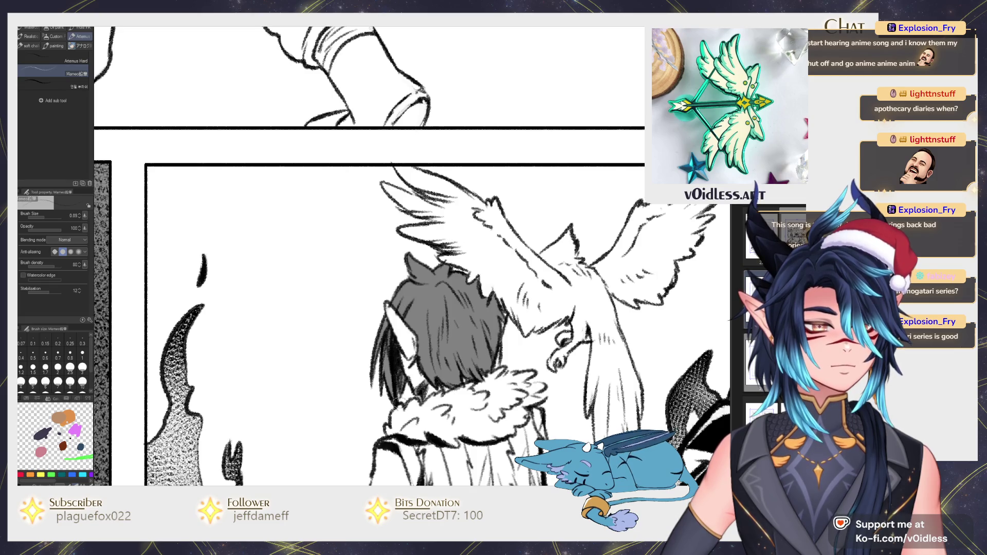
{"action": "key", "text": "ctrl+0"}
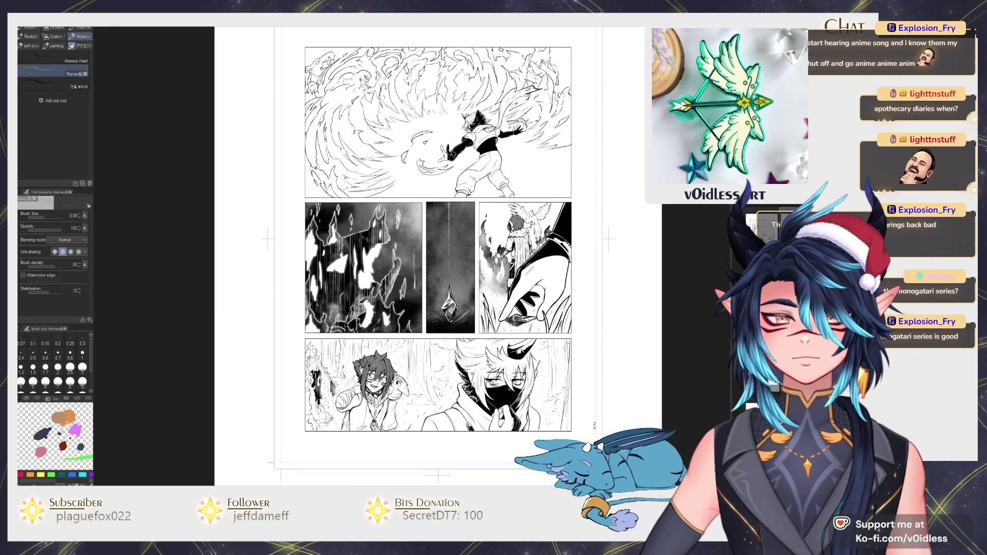
Step: Zoom in on the bottom panel and frame the glasses-wearing character's torso
{"action": "key", "text": "ctrl+plus"}
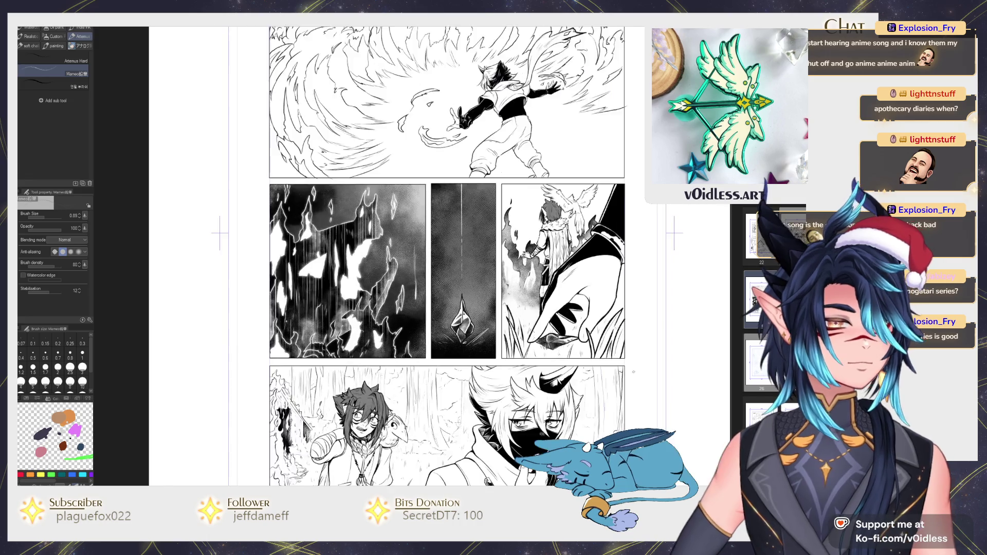
{"action": "key", "text": "g"}
{"action": "key", "text": "g"}
{"action": "left_click_drag", "start_coordinate": [144, 144], "coordinate": [201, 27]}
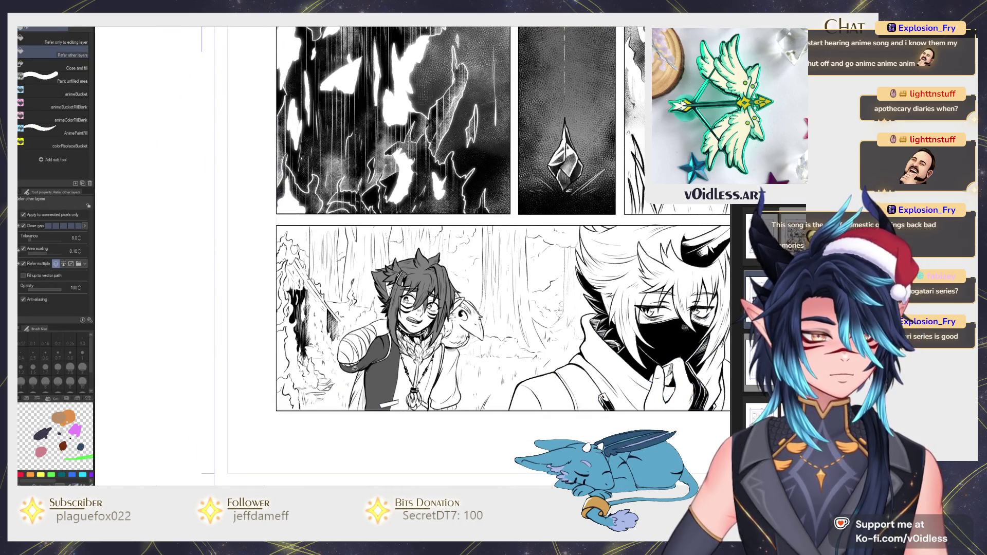
{"action": "key", "text": "g"}
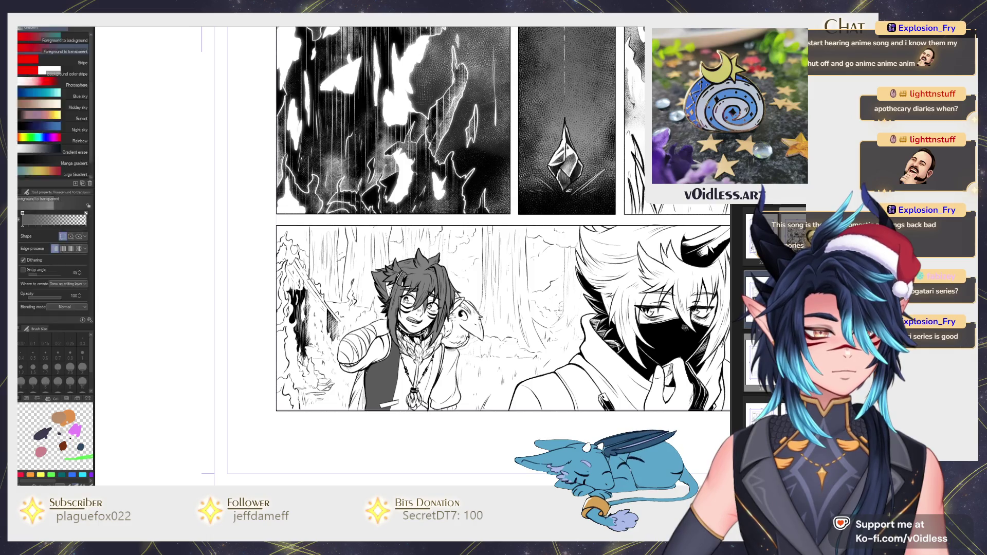
{"action": "key", "text": "p"}
{"action": "key", "text": "ctrl+plus"}
{"action": "key", "text": "ctrl+plus"}
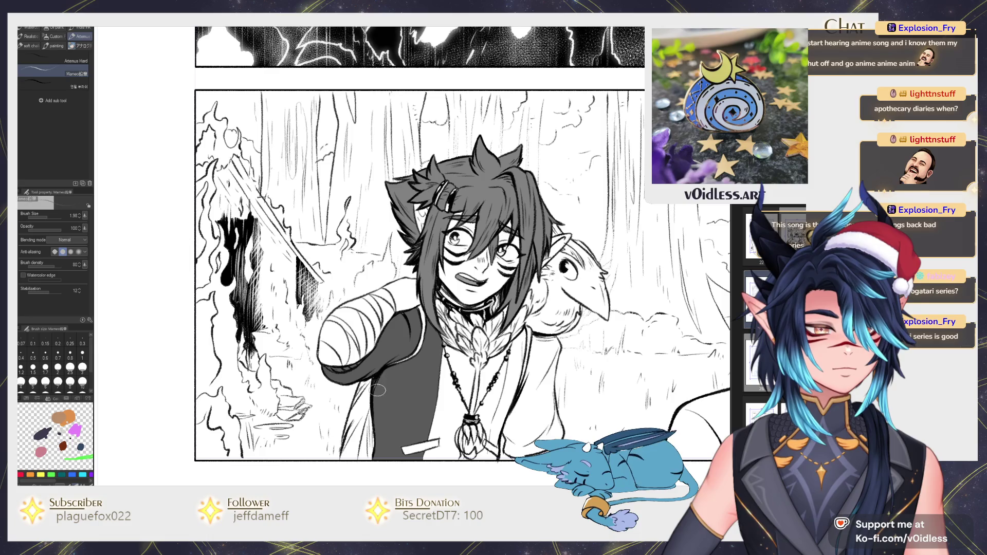
{"action": "key", "text": "g"}
{"action": "key", "text": "g"}
{"action": "left_click_drag", "start_coordinate": [453, 439], "coordinate": [426, 396]}
{"action": "key", "text": "p"}
{"action": "key", "text": "ctrl+plus"}
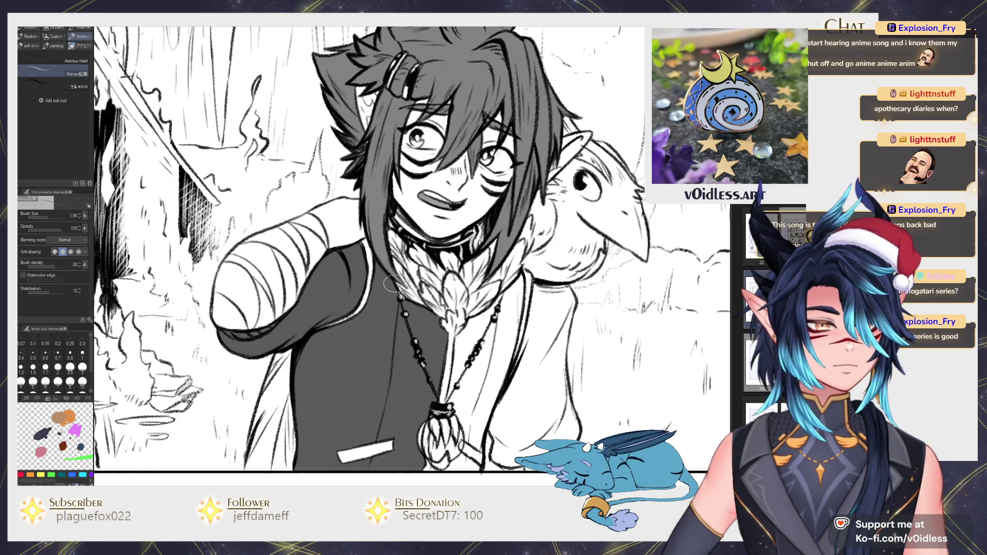
{"action": "left_click_drag", "start_coordinate": [330, 283], "coordinate": [284, 279]}
{"action": "key", "text": "g"}
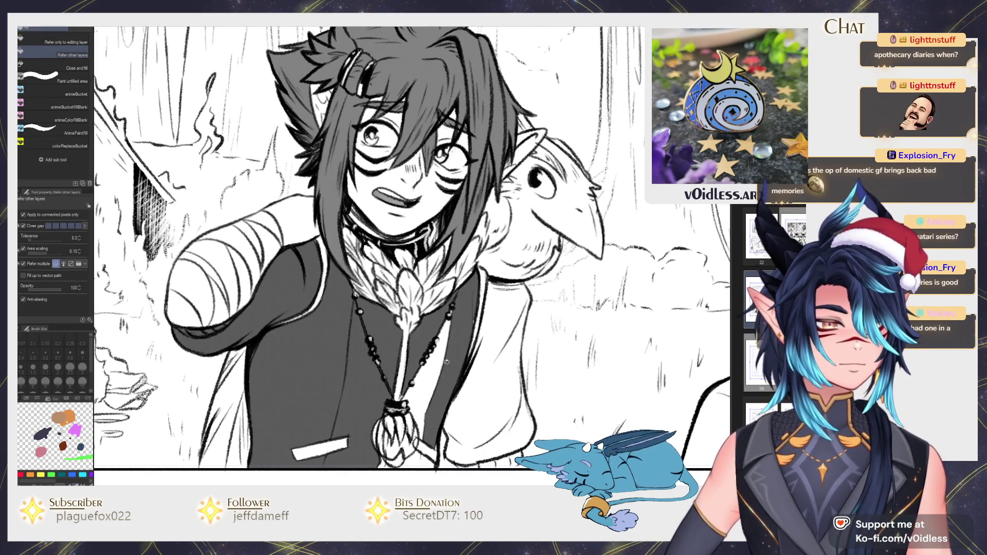
{"action": "key", "text": "p"}
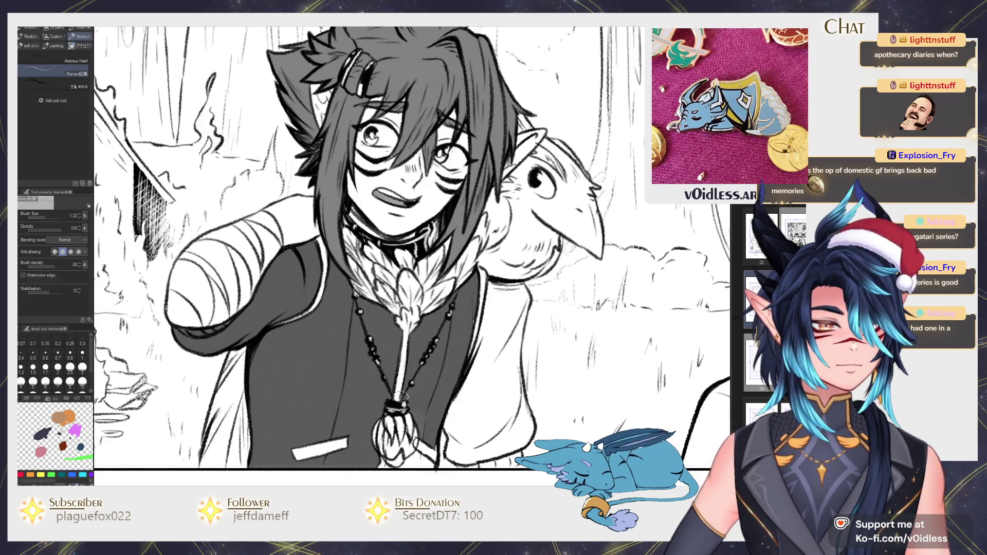
Step: Fill the white sleeve and vest area with grey tone, then zoom back out
{"action": "key", "text": "g"}
{"action": "key", "text": "p"}
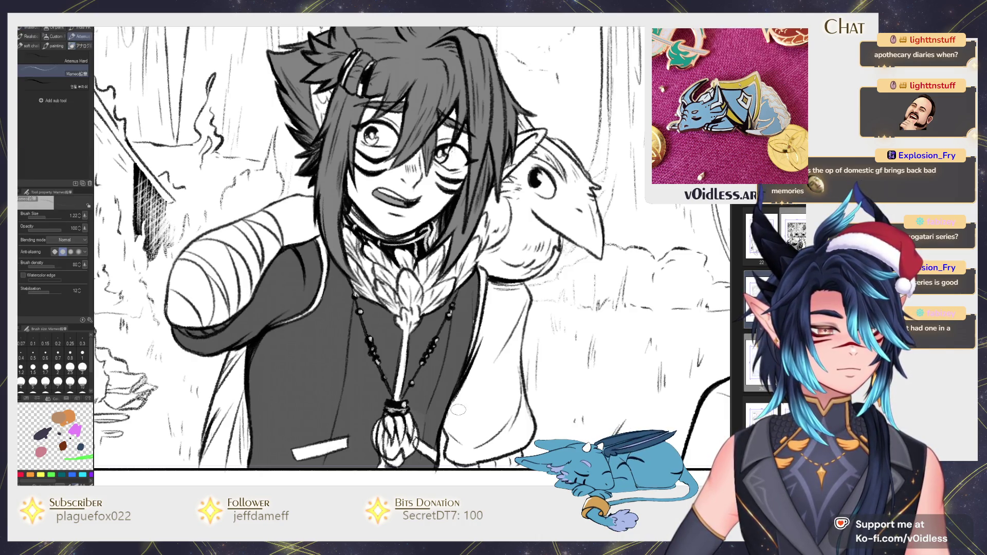
{"action": "key", "text": "g"}
{"action": "left_click", "coordinate": [488, 450]}
{"action": "key", "text": "p"}
{"action": "key", "text": "g"}
{"action": "key", "text": "p"}
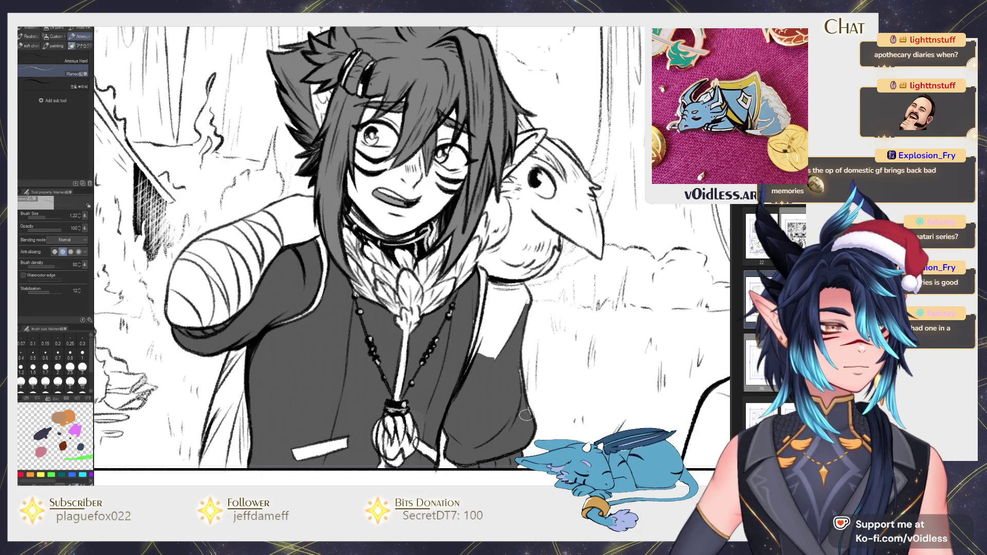
{"action": "key", "text": "g"}
{"action": "key", "text": "p"}
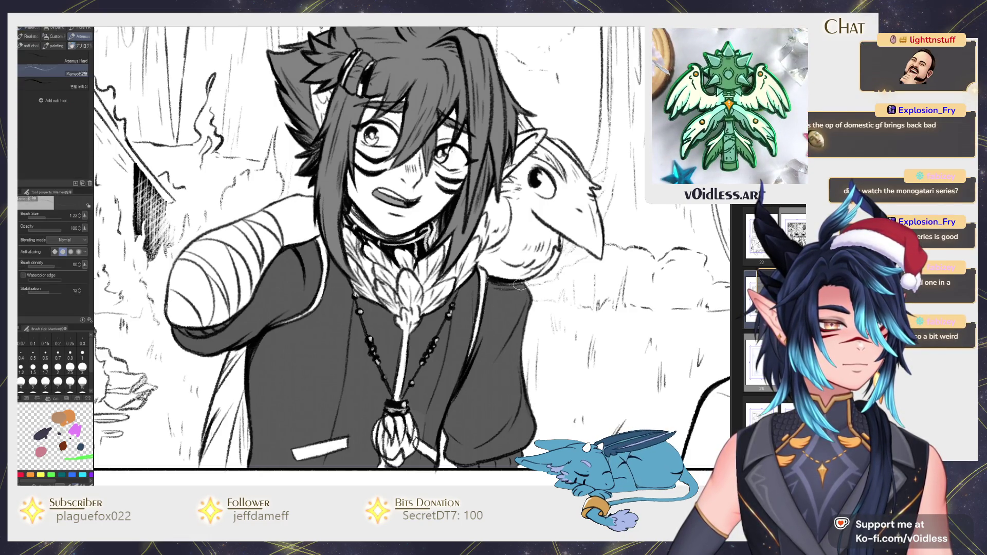
{"action": "scroll", "coordinate": [505, 268], "scroll_direction": "down", "scroll_amount": 2}
{"action": "scroll", "coordinate": [493, 288], "scroll_direction": "down", "scroll_amount": 2}
{"action": "scroll", "coordinate": [478, 314], "scroll_direction": "down", "scroll_amount": 2}
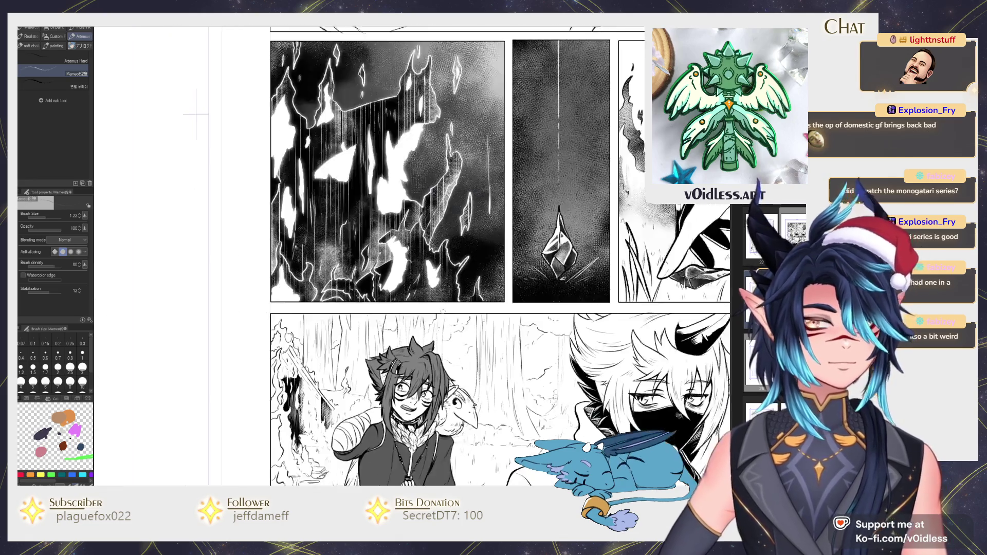
{"action": "scroll", "coordinate": [463, 343], "scroll_direction": "down", "scroll_amount": 2}
{"action": "scroll", "coordinate": [463, 342], "scroll_direction": "up", "scroll_amount": 1}
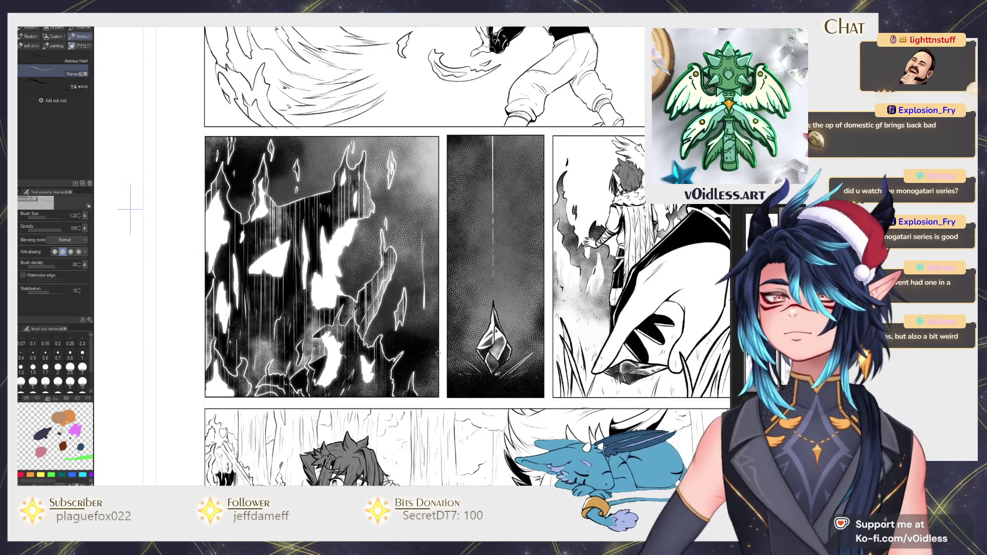
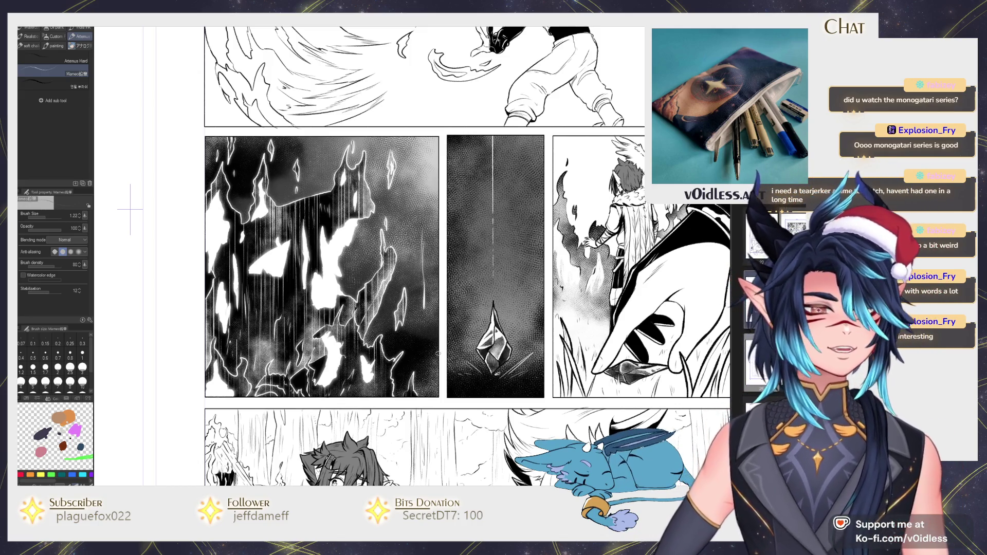
Step: Bring the lower panel into view and pencil grey shading onto the caped character's sleeve
{"action": "left_click_drag", "start_coordinate": [131, 209], "coordinate": [140, 20]}
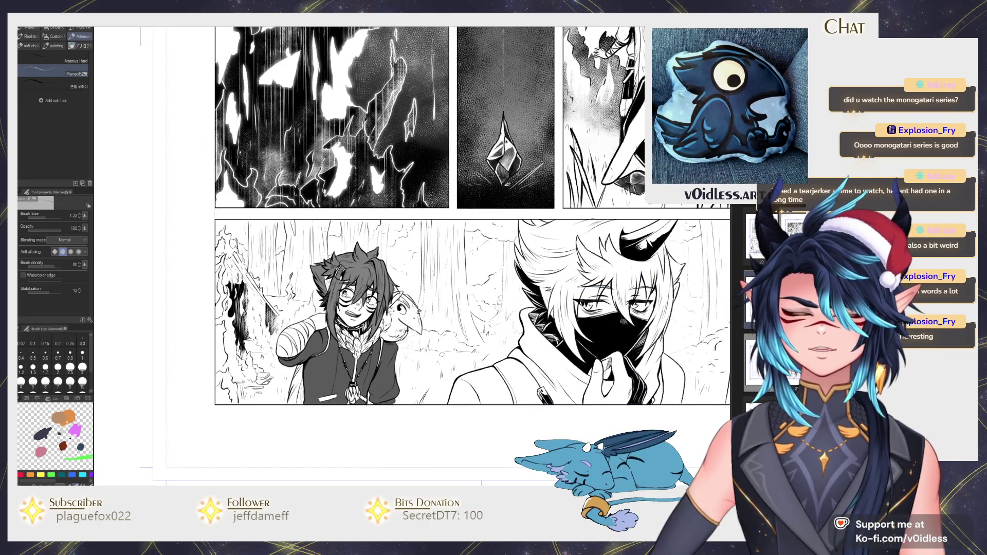
{"action": "left_click_drag", "start_coordinate": [441, 355], "coordinate": [489, 400]}
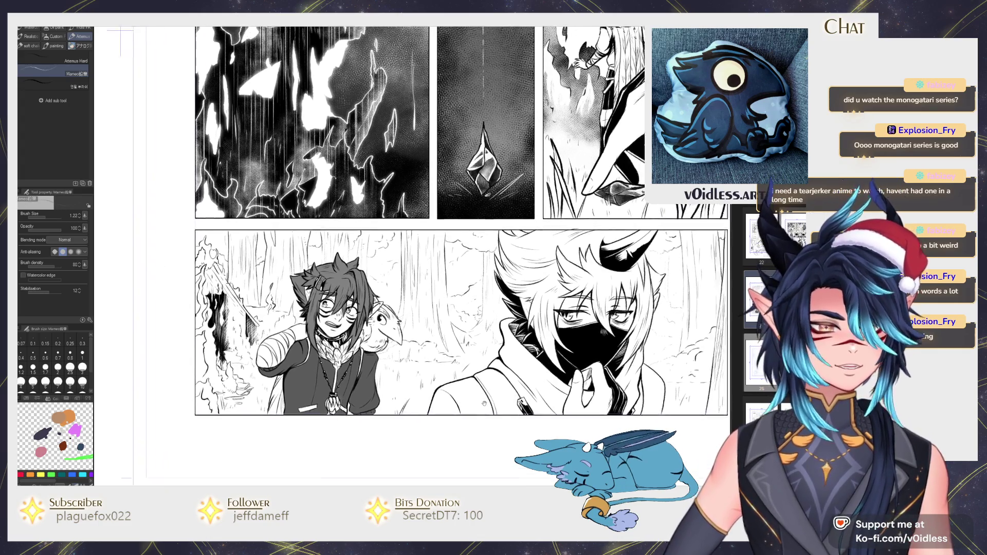
{"action": "scroll", "coordinate": [489, 401], "scroll_direction": "down", "scroll_amount": 3}
{"action": "scroll", "coordinate": [427, 297], "scroll_direction": "up", "scroll_amount": 5}
{"action": "key", "text": "g"}
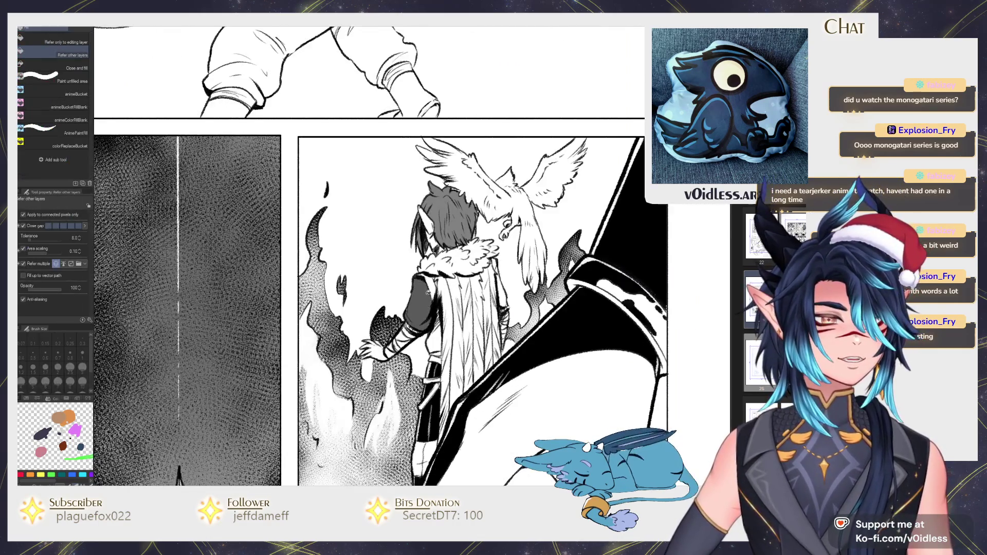
{"action": "scroll", "coordinate": [427, 297], "scroll_direction": "up", "scroll_amount": 3}
{"action": "key", "text": "p"}
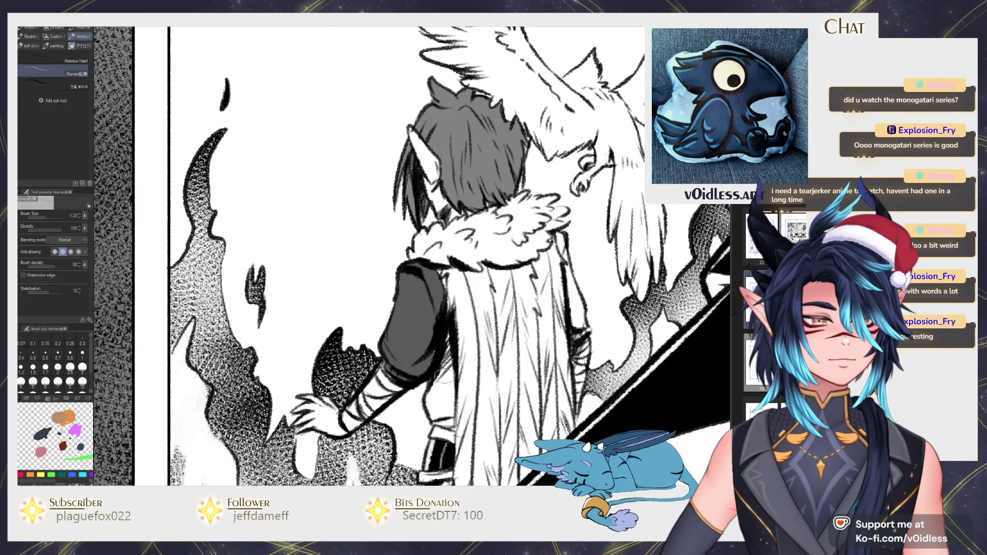
{"action": "left_click_drag", "start_coordinate": [436, 371], "coordinate": [437, 416]}
{"action": "left_click_drag", "start_coordinate": [443, 335], "coordinate": [447, 375]}
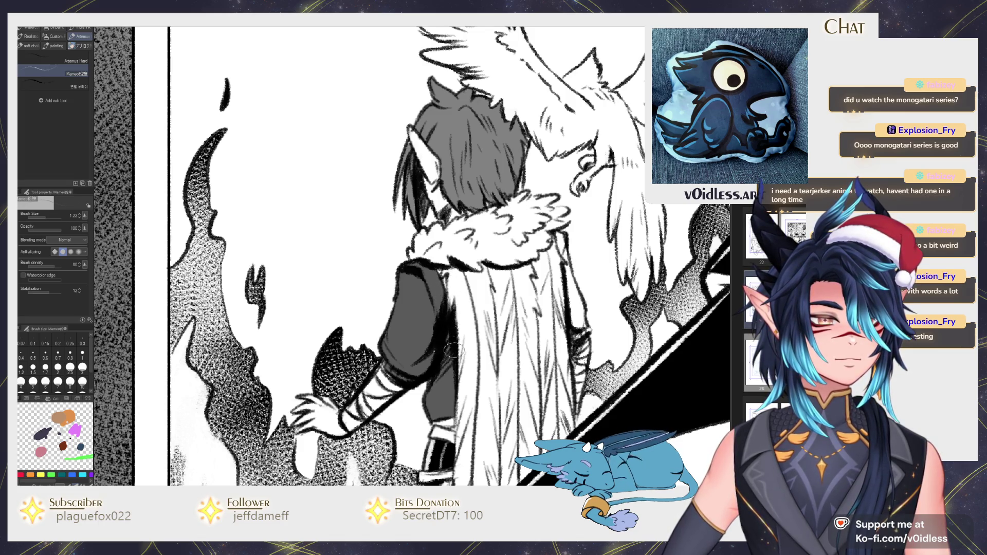
{"action": "left_click_drag", "start_coordinate": [453, 345], "coordinate": [434, 369]}
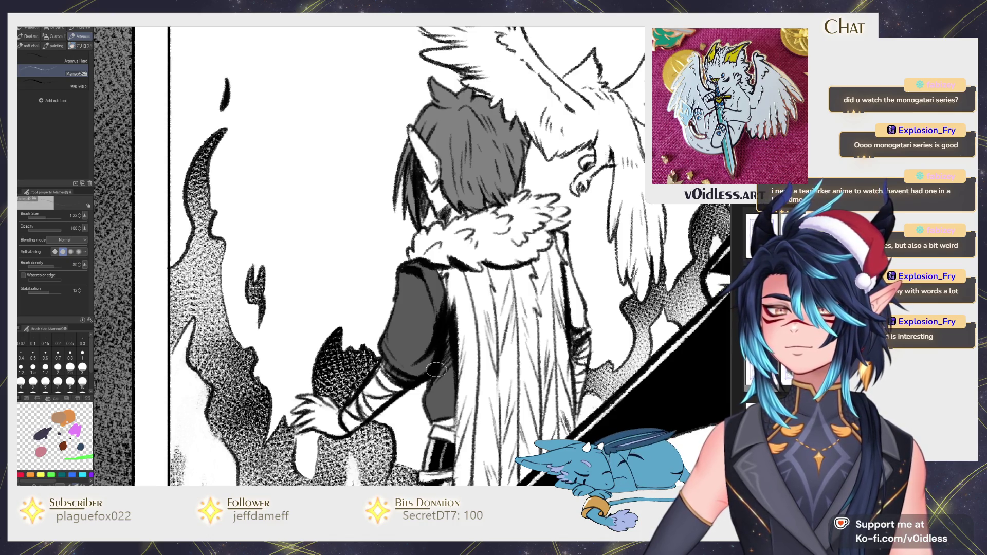
Step: Move across the page to the scarf-wearing figure in the top panel
{"action": "left_click_drag", "start_coordinate": [436, 369], "coordinate": [475, 300]}
{"action": "key", "text": "g"}
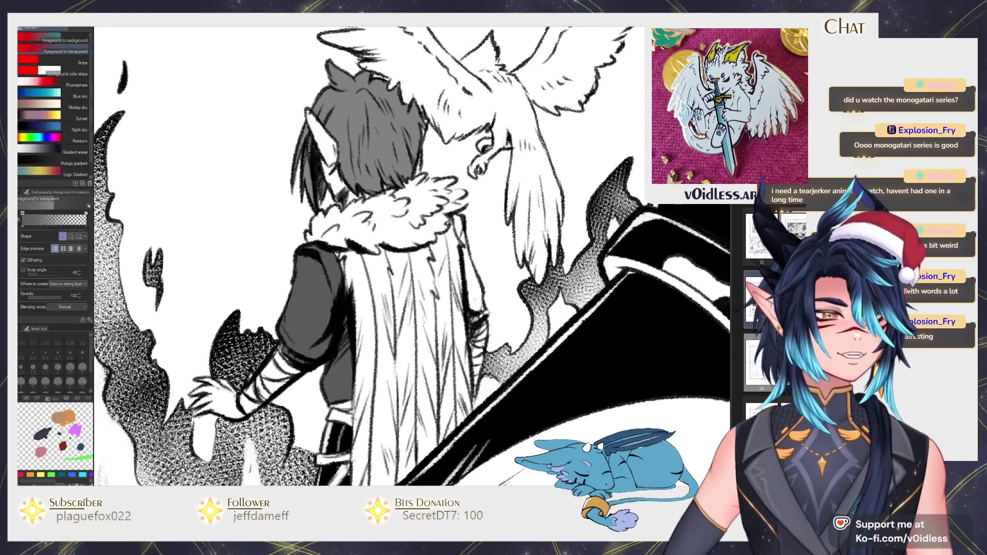
{"action": "key", "text": "b"}
{"action": "key", "text": "ctrl+Tab"}
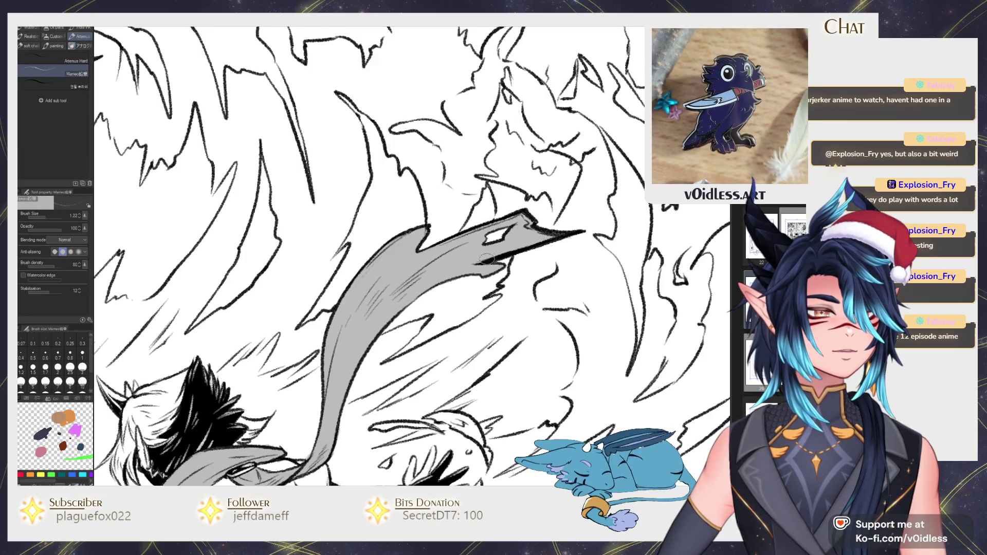
Step: Fill the shirt's lower and upper back with grey using the fill tool
{"action": "scroll", "coordinate": [486, 261], "scroll_direction": "down", "scroll_amount": 3}
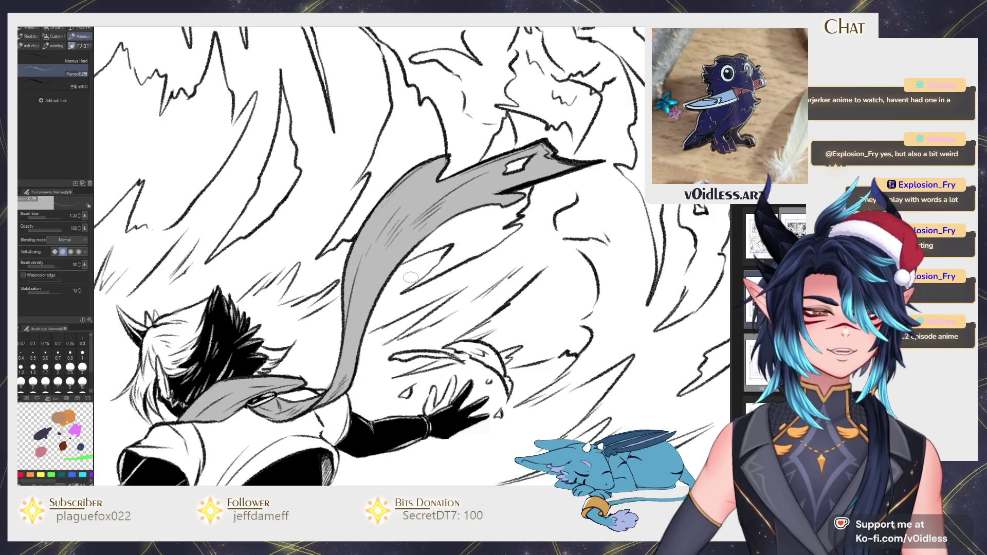
{"action": "scroll", "coordinate": [410, 277], "scroll_direction": "down", "scroll_amount": 5}
{"action": "scroll", "coordinate": [481, 309], "scroll_direction": "up", "scroll_amount": 6}
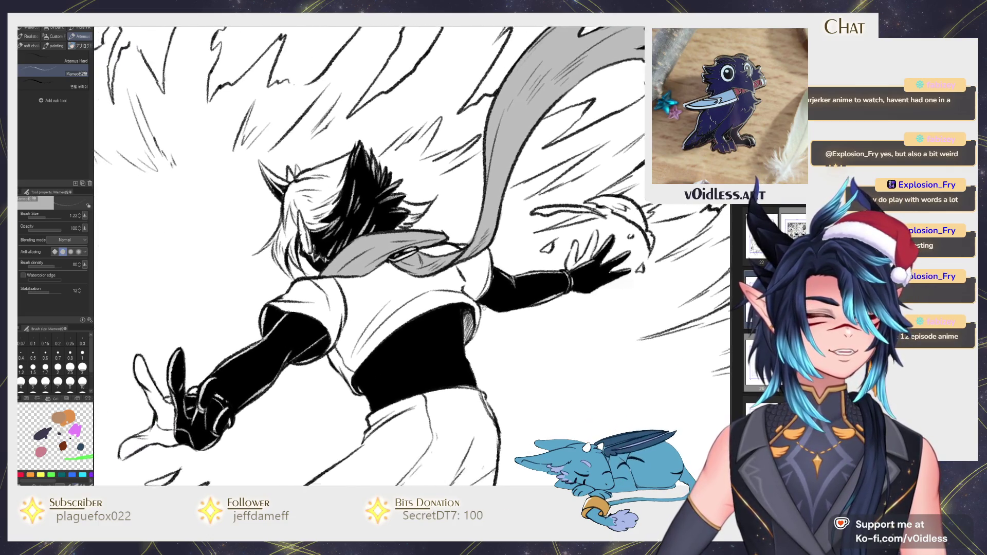
{"action": "key", "text": "g"}
{"action": "left_click", "coordinate": [373, 326]}
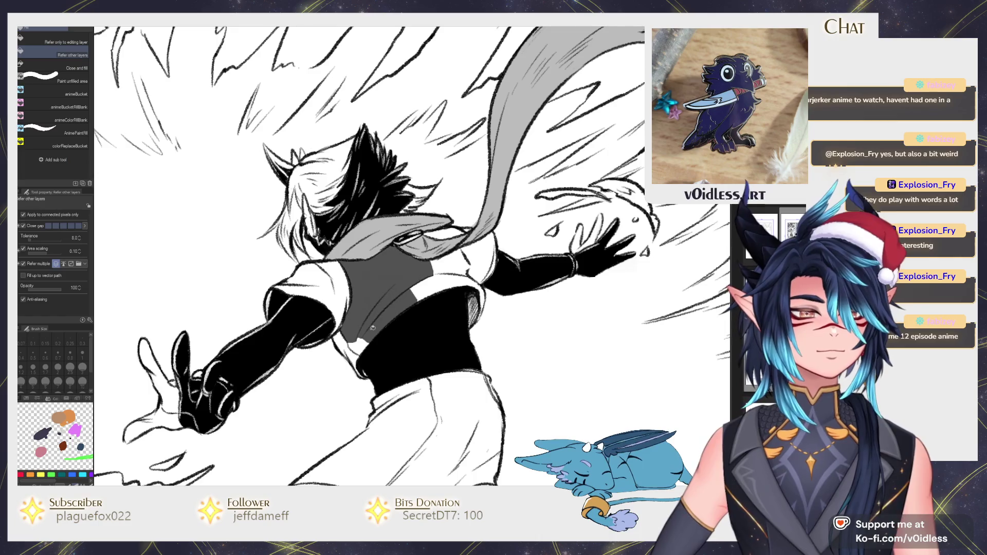
{"action": "left_click", "coordinate": [464, 263]}
Step: Pencil grey into the remaining shirt and sleeve areas and touch them up
{"action": "key", "text": "p"}
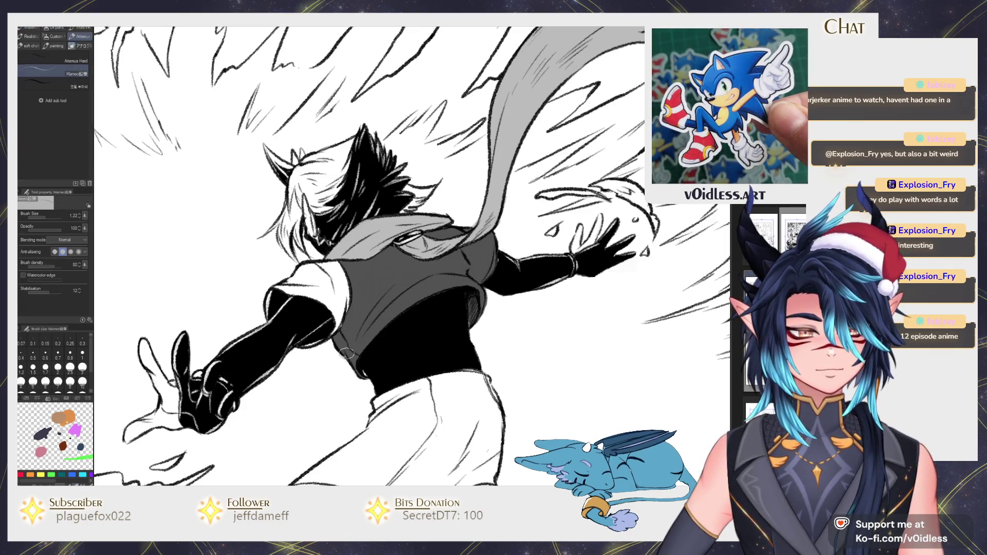
{"action": "left_click_drag", "start_coordinate": [362, 334], "coordinate": [377, 350]}
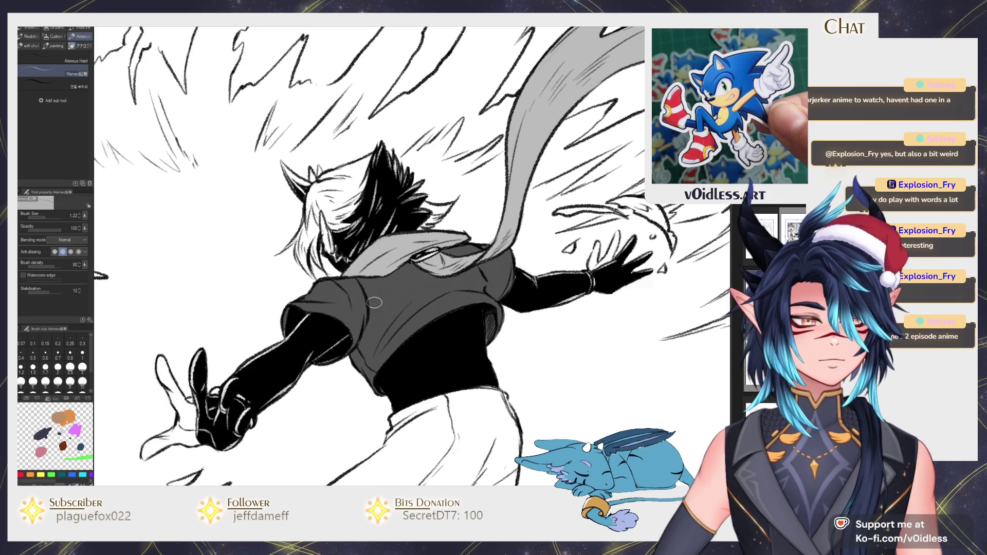
{"action": "left_click_drag", "start_coordinate": [330, 298], "coordinate": [335, 294]}
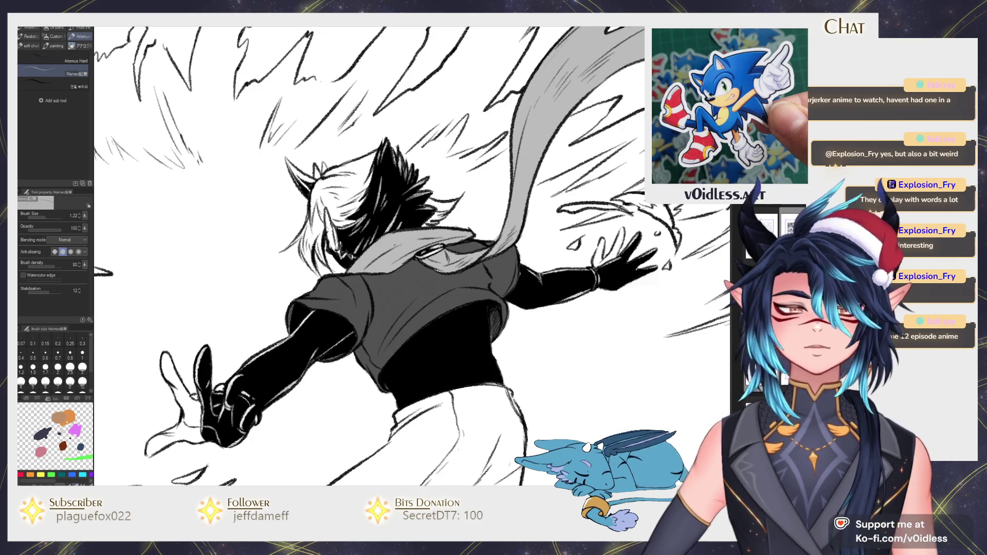
{"action": "key", "text": "g"}
{"action": "left_click_drag", "start_coordinate": [343, 294], "coordinate": [358, 352]}
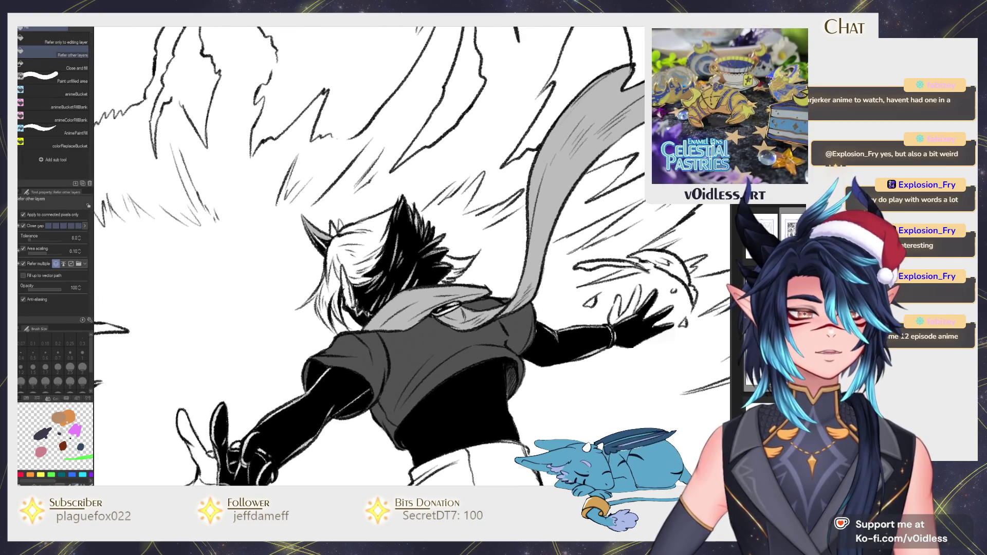
Step: Fill the upper trouser regions with grey for the thigh shadow
{"action": "key", "text": "p"}
{"action": "scroll", "coordinate": [339, 246], "scroll_direction": "up", "scroll_amount": 2}
{"action": "scroll", "coordinate": [325, 248], "scroll_direction": "down", "scroll_amount": 2}
{"action": "scroll", "coordinate": [325, 247], "scroll_direction": "down", "scroll_amount": 1}
{"action": "scroll", "coordinate": [413, 228], "scroll_direction": "up", "scroll_amount": 1}
{"action": "scroll", "coordinate": [413, 228], "scroll_direction": "up", "scroll_amount": 1}
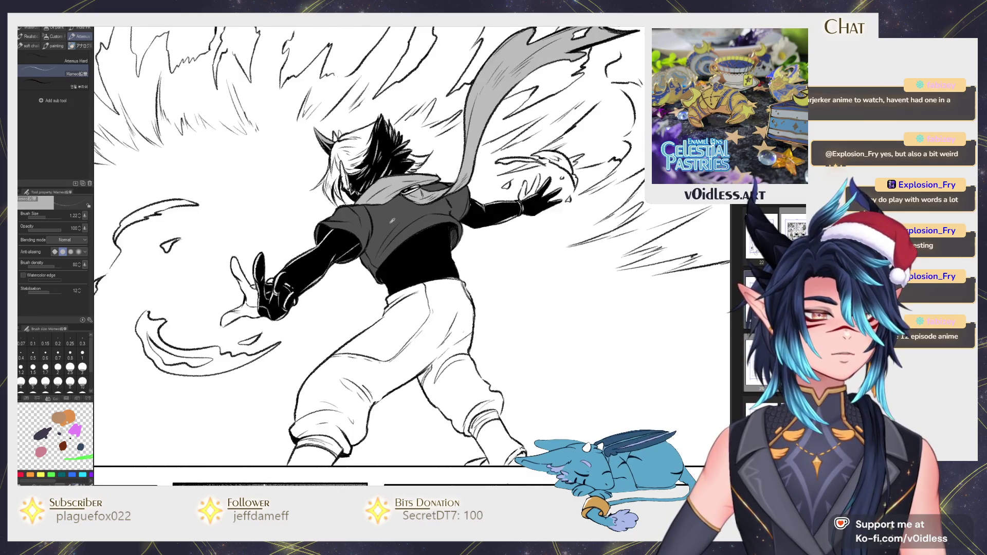
{"action": "scroll", "coordinate": [360, 257], "scroll_direction": "down", "scroll_amount": 1}
{"action": "key", "text": "g"}
{"action": "left_click", "coordinate": [398, 306]}
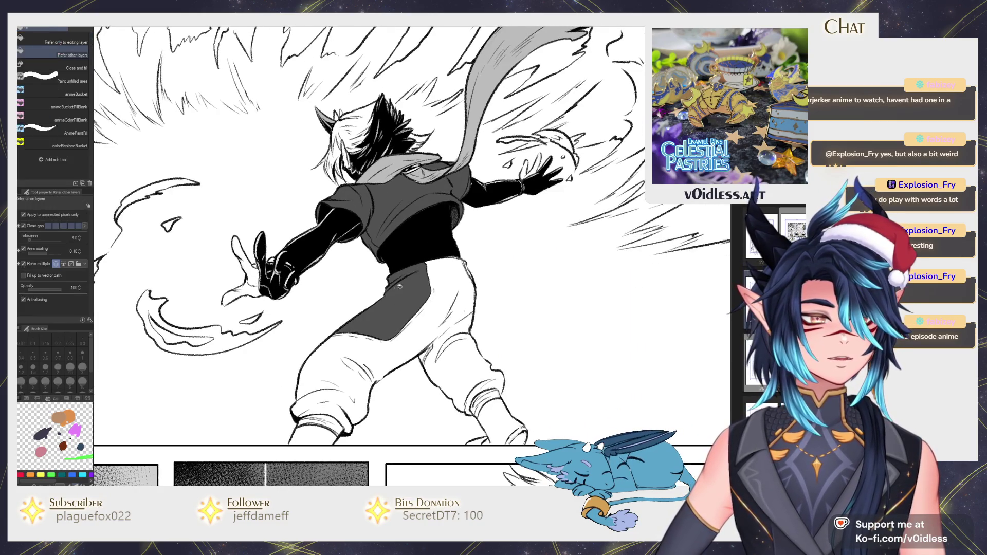
{"action": "key", "text": "p"}
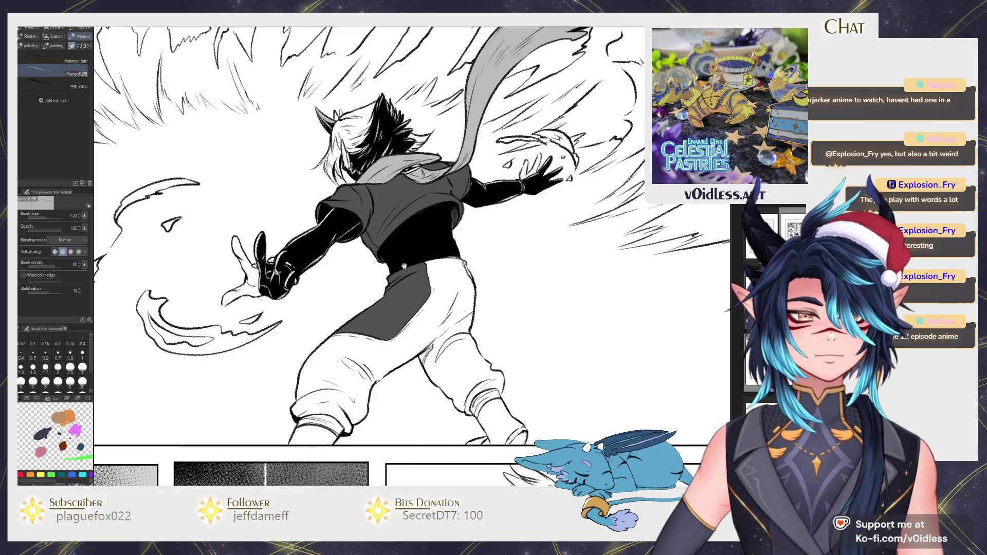
{"action": "key", "text": "g"}
{"action": "left_click", "coordinate": [441, 317]}
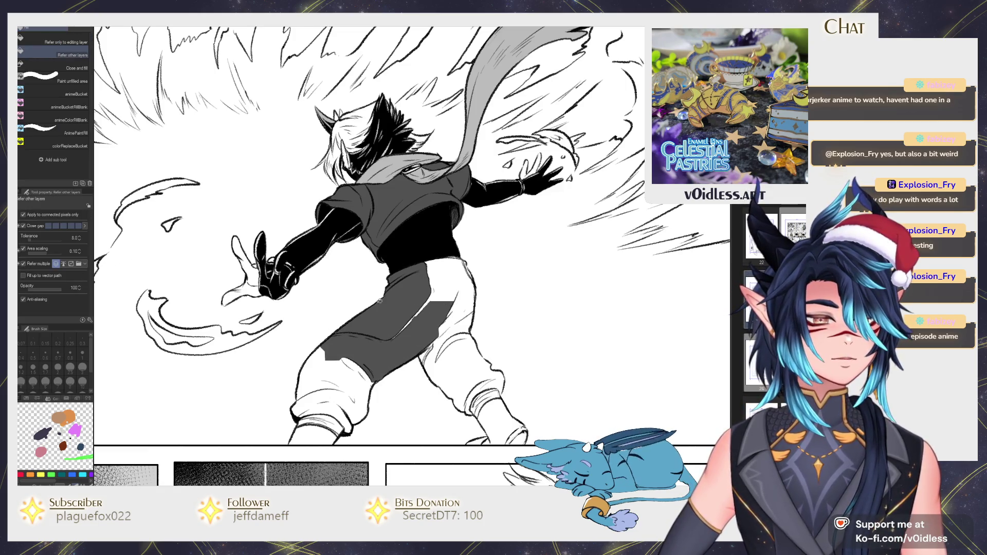
Step: Refill the trousers in lighter grey, including the lower left leg and remaining areas
{"action": "left_click", "coordinate": [391, 334]}
{"action": "left_click", "coordinate": [339, 398]}
{"action": "left_click", "coordinate": [310, 390]}
{"action": "left_click", "coordinate": [455, 282]}
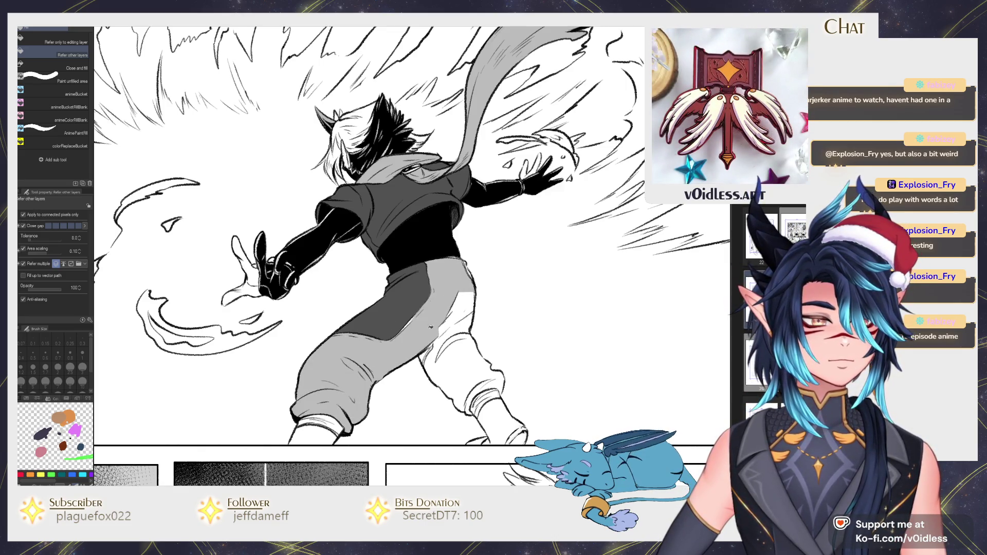
{"action": "key", "text": "p"}
Step: Fill the still-white trouser leg grey and check the finished trousers
{"action": "scroll", "coordinate": [407, 330], "scroll_direction": "up", "scroll_amount": 2}
{"action": "scroll", "coordinate": [394, 321], "scroll_direction": "up", "scroll_amount": 1}
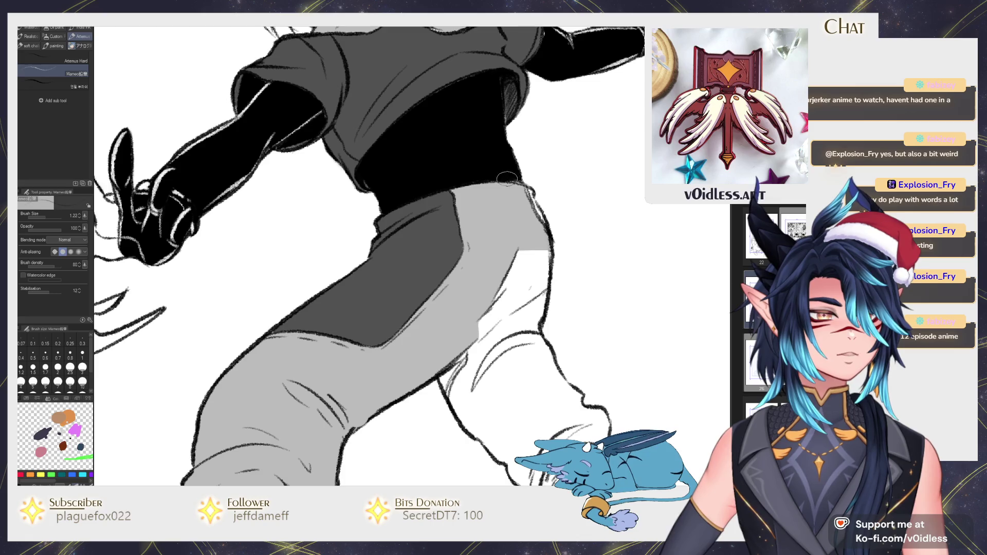
{"action": "key", "text": "g"}
{"action": "left_click", "coordinate": [511, 392]}
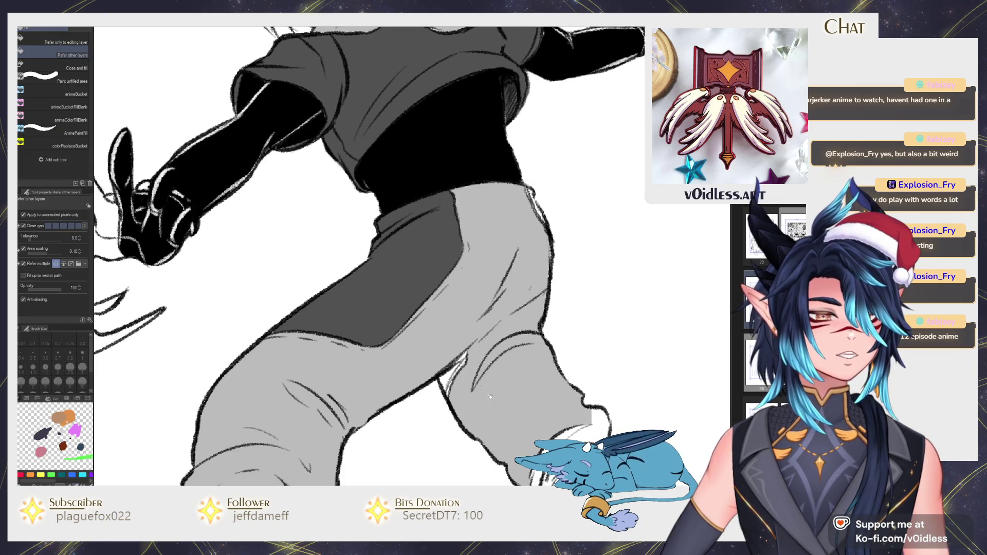
{"action": "scroll", "coordinate": [489, 397], "scroll_direction": "down", "scroll_amount": 3}
{"action": "key", "text": "b"}
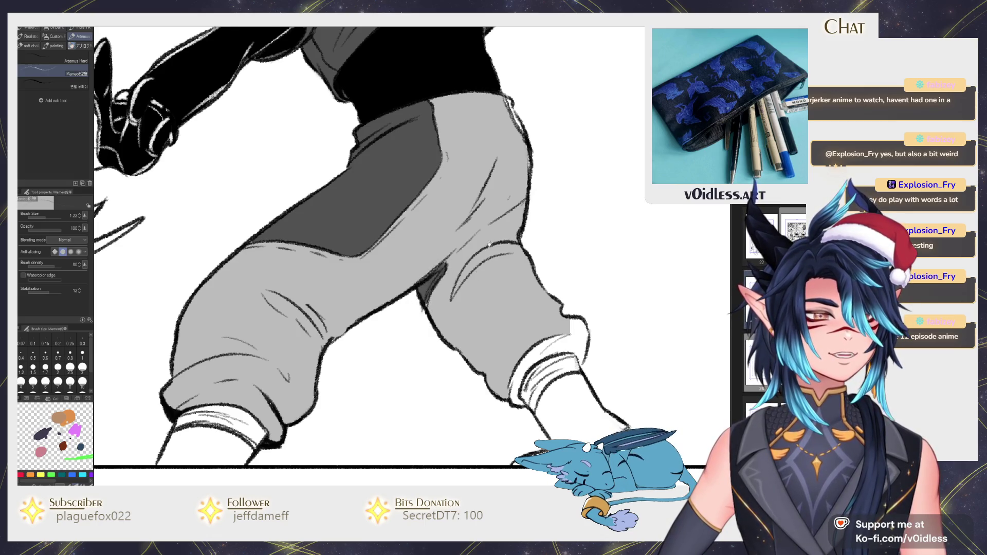
{"action": "scroll", "coordinate": [469, 276], "scroll_direction": "up", "scroll_amount": 3}
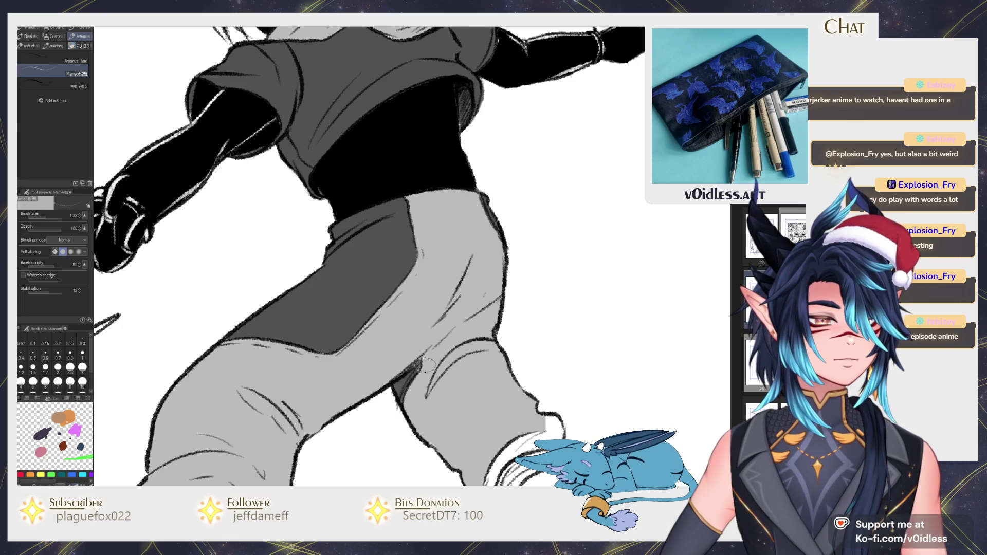
{"action": "scroll", "coordinate": [423, 368], "scroll_direction": "down", "scroll_amount": 2}
{"action": "scroll", "coordinate": [309, 355], "scroll_direction": "down", "scroll_amount": 2}
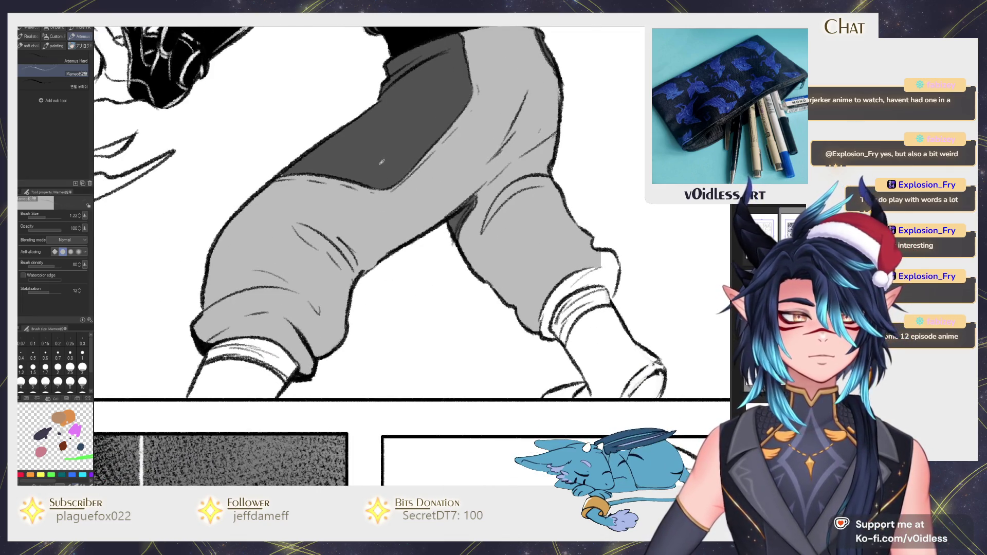
Step: Fill the running character's left and right socks and boots dark grey
{"action": "left_click_drag", "start_coordinate": [183, 304], "coordinate": [209, 284]}
{"action": "key", "text": "g"}
{"action": "left_click", "coordinate": [286, 340]}
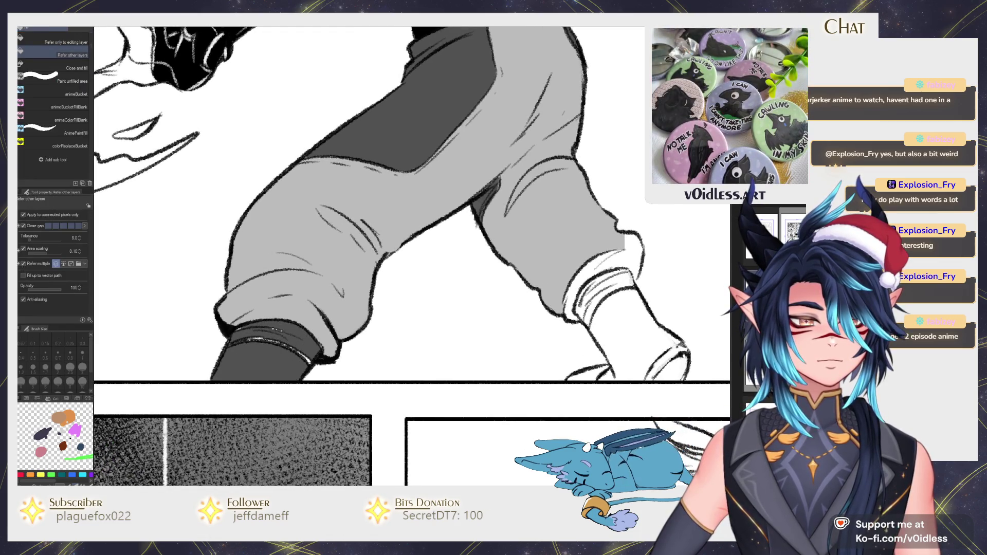
{"action": "key", "text": "p"}
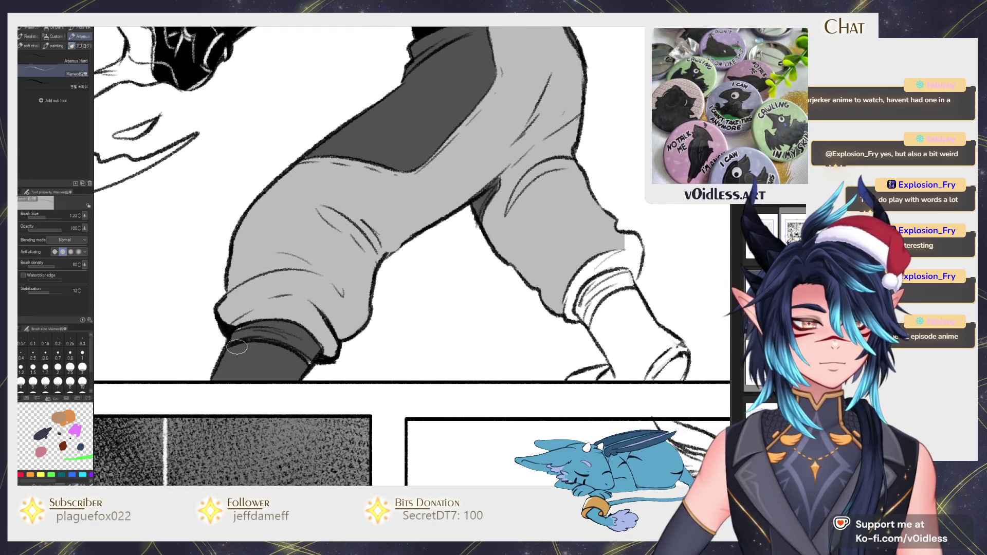
{"action": "key", "text": "g"}
{"action": "left_click", "coordinate": [648, 339]}
{"action": "left_click", "coordinate": [607, 299]}
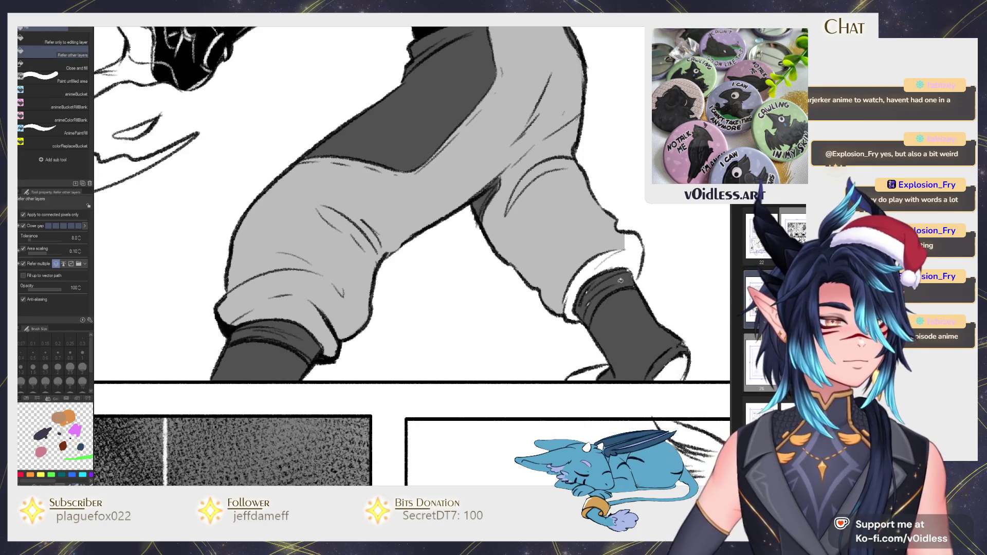
{"action": "left_click_drag", "start_coordinate": [605, 230], "coordinate": [528, 271]}
{"action": "key", "text": "p"}
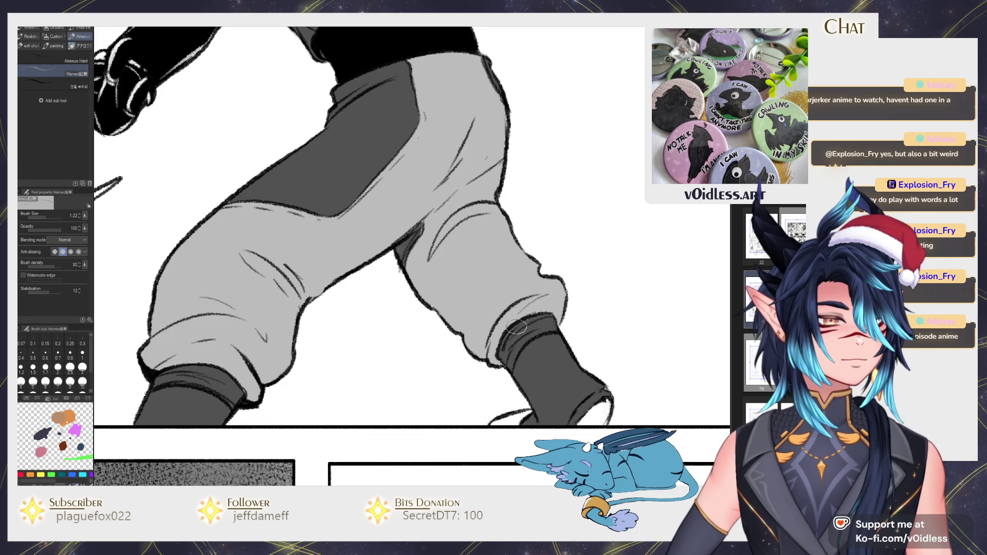
{"action": "left_click_drag", "start_coordinate": [538, 349], "coordinate": [524, 297]}
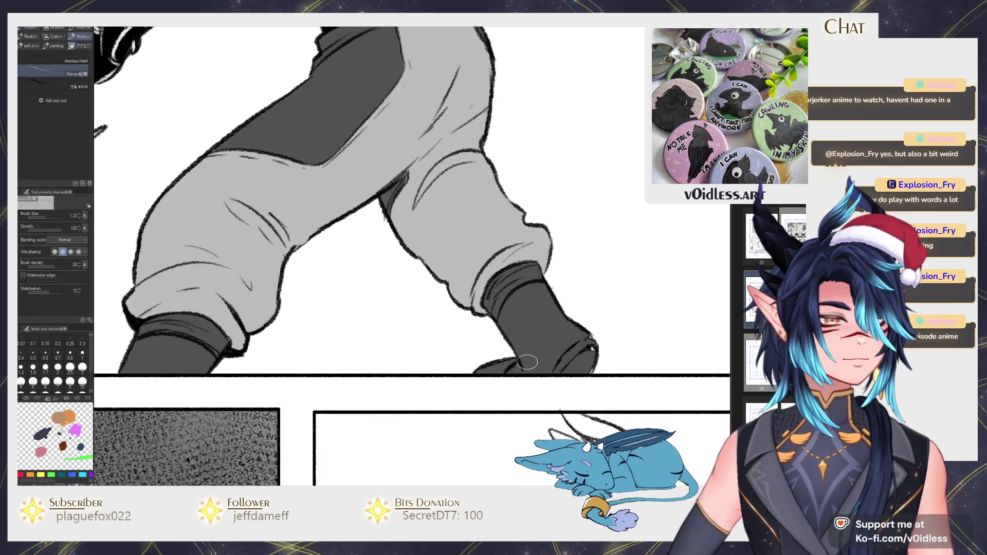
{"action": "scroll", "coordinate": [592, 361], "scroll_direction": "down", "scroll_amount": 6}
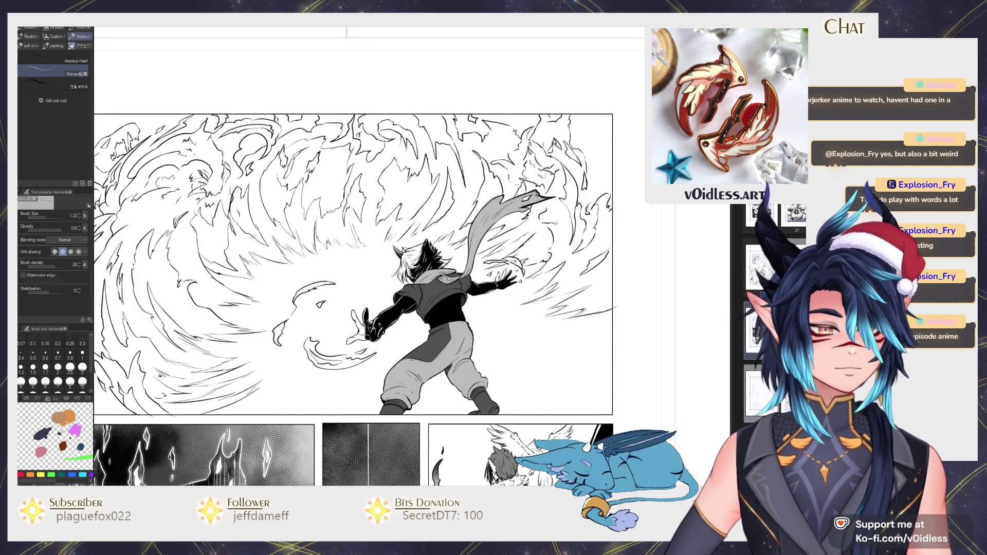
Step: Zoom in on the boot, fix its dark fill with fill and pencil, then zoom out
{"action": "scroll", "coordinate": [255, 396], "scroll_direction": "up", "scroll_amount": 2}
{"action": "key", "text": "g"}
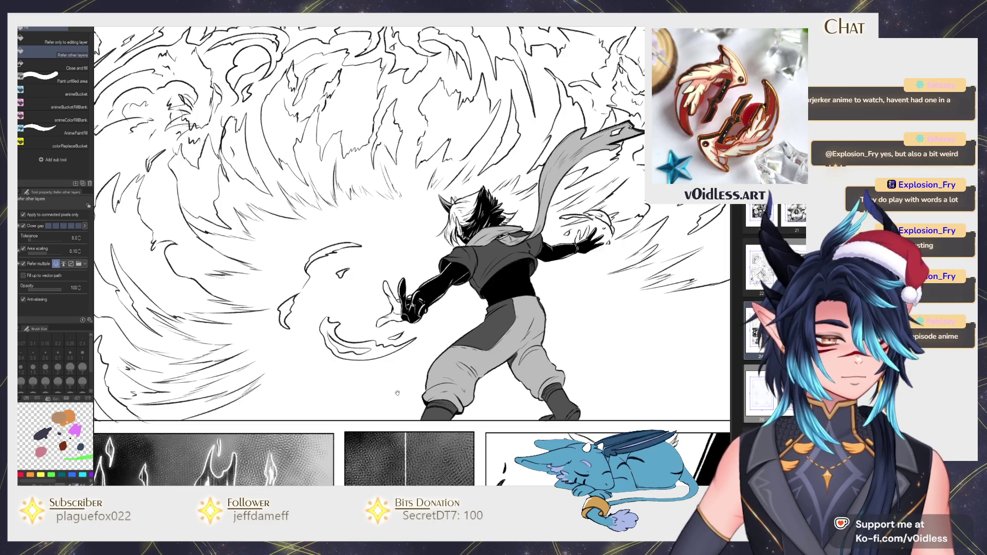
{"action": "scroll", "coordinate": [448, 422], "scroll_direction": "up", "scroll_amount": 3}
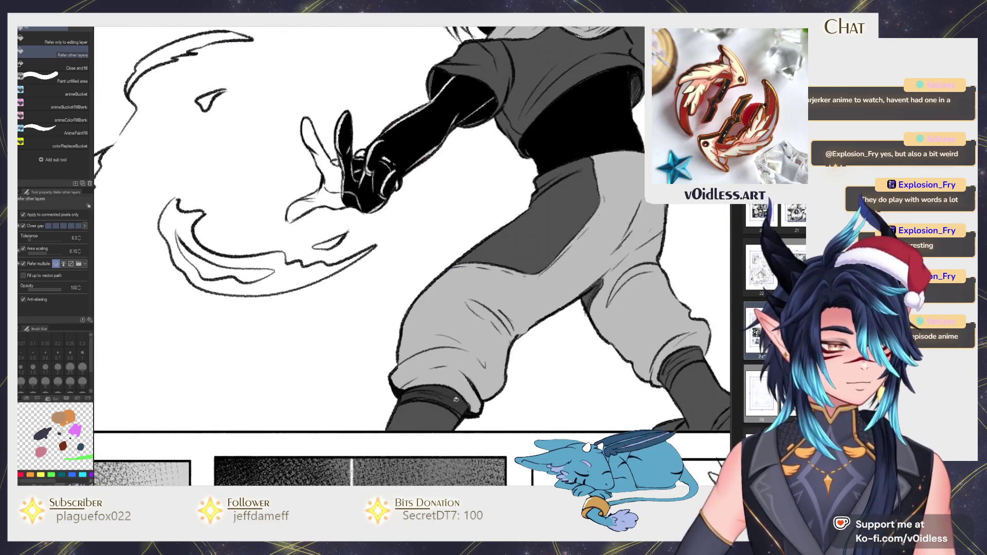
{"action": "key", "text": "p"}
{"action": "left_click_drag", "start_coordinate": [509, 385], "coordinate": [370, 391]}
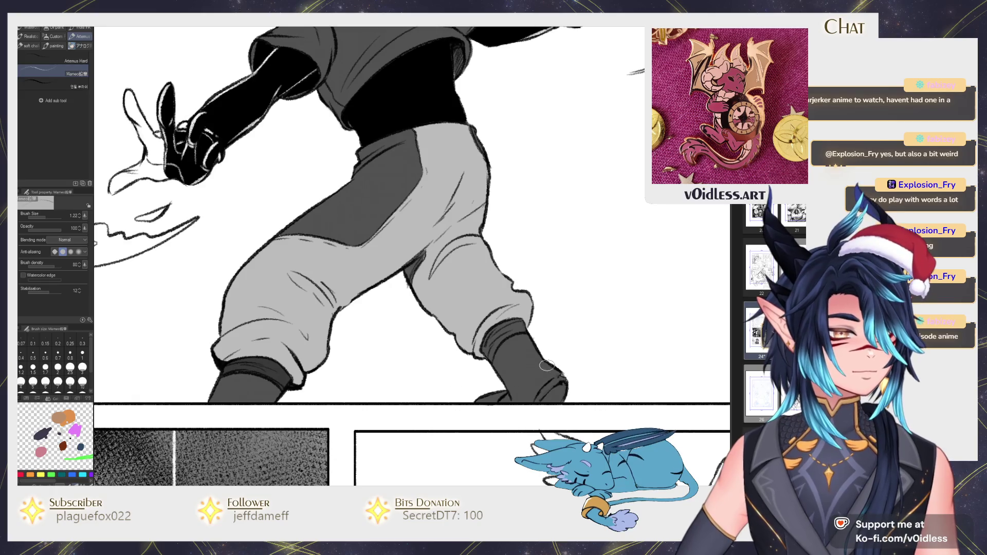
{"action": "key", "text": "g"}
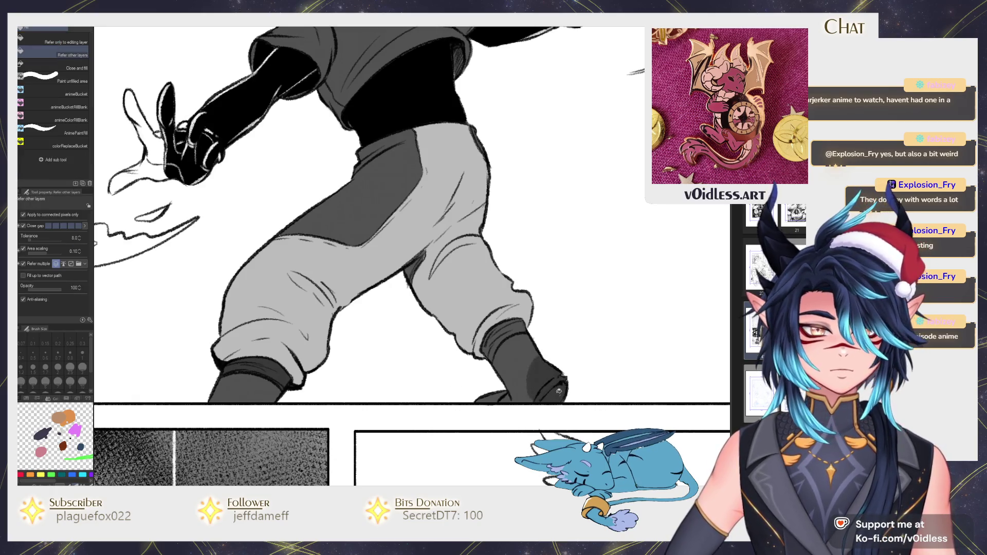
{"action": "key", "text": "p"}
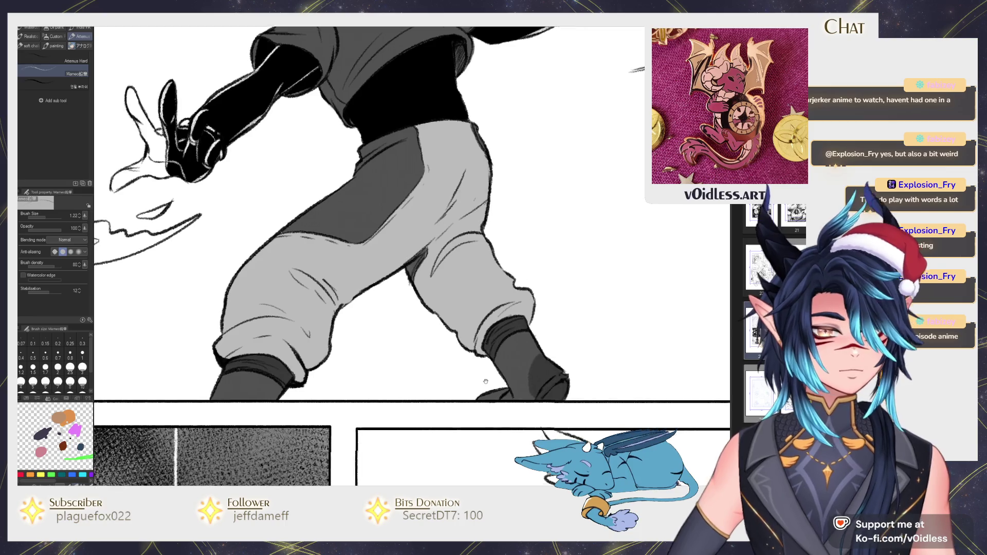
{"action": "scroll", "coordinate": [505, 334], "scroll_direction": "up", "scroll_amount": 2}
{"action": "scroll", "coordinate": [515, 344], "scroll_direction": "up", "scroll_amount": 3}
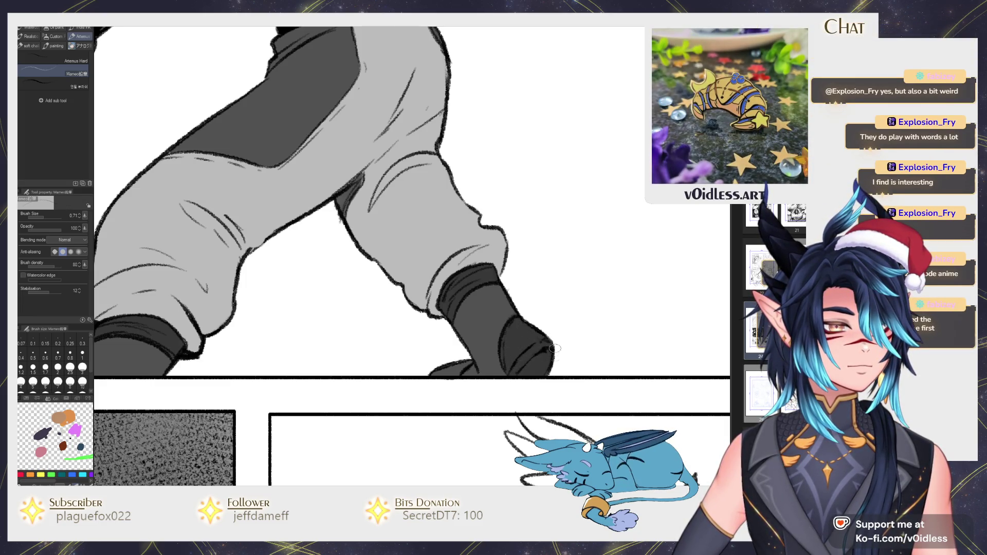
{"action": "scroll", "coordinate": [554, 350], "scroll_direction": "down", "scroll_amount": 3}
{"action": "scroll", "coordinate": [535, 348], "scroll_direction": "down", "scroll_amount": 3}
{"action": "scroll", "coordinate": [514, 344], "scroll_direction": "down", "scroll_amount": 2}
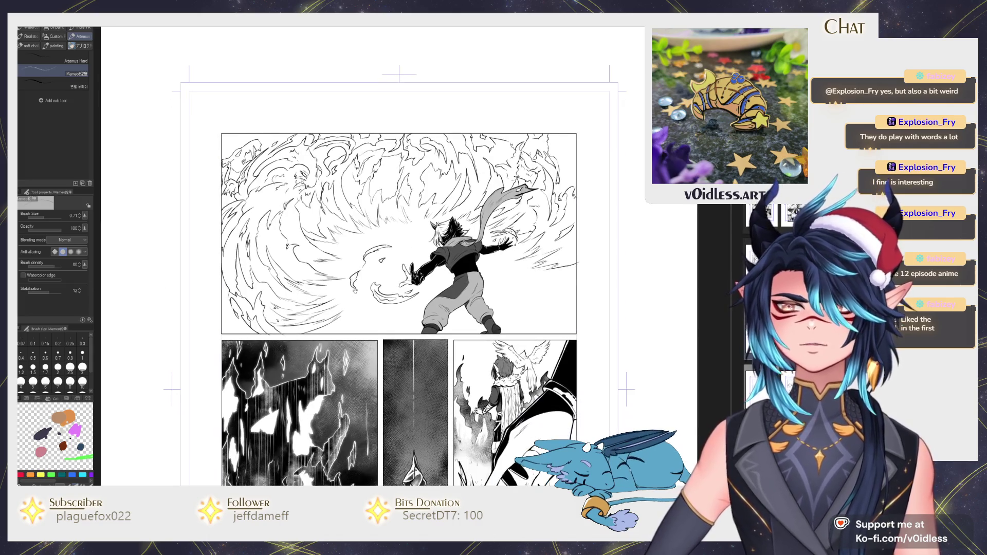
{"action": "scroll", "coordinate": [399, 309], "scroll_direction": "down", "scroll_amount": 1}
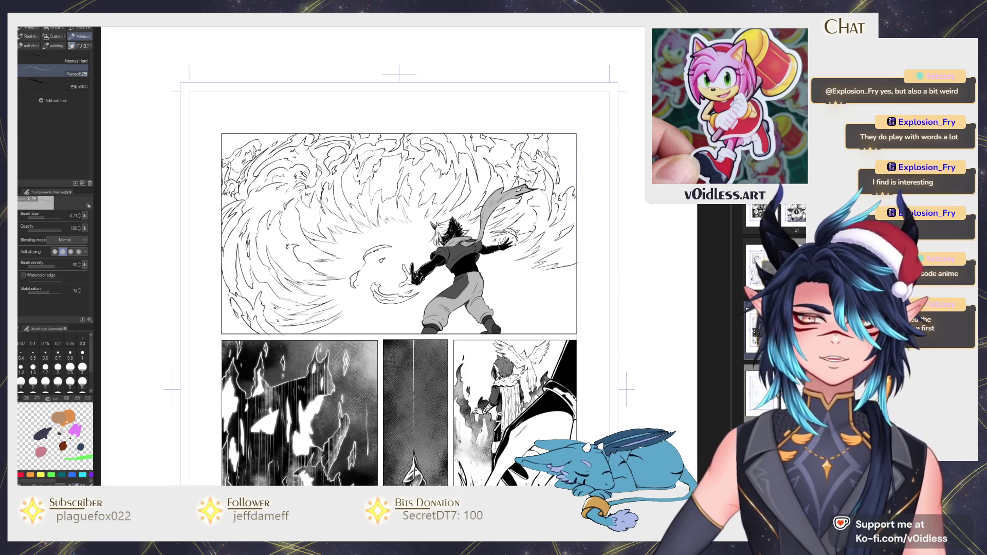
{"action": "scroll", "coordinate": [496, 327], "scroll_direction": "down", "scroll_amount": 2}
{"action": "scroll", "coordinate": [496, 327], "scroll_direction": "down", "scroll_amount": 2}
{"action": "scroll", "coordinate": [496, 327], "scroll_direction": "up", "scroll_amount": 1}
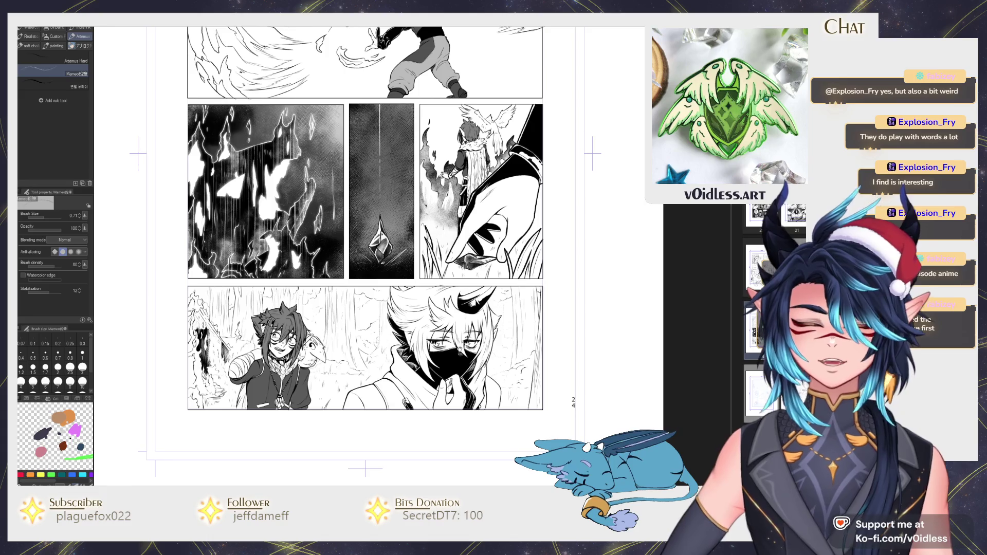
{"action": "scroll", "coordinate": [365, 232], "scroll_direction": "up", "scroll_amount": 1}
{"action": "scroll", "coordinate": [380, 232], "scroll_direction": "down", "scroll_amount": 1}
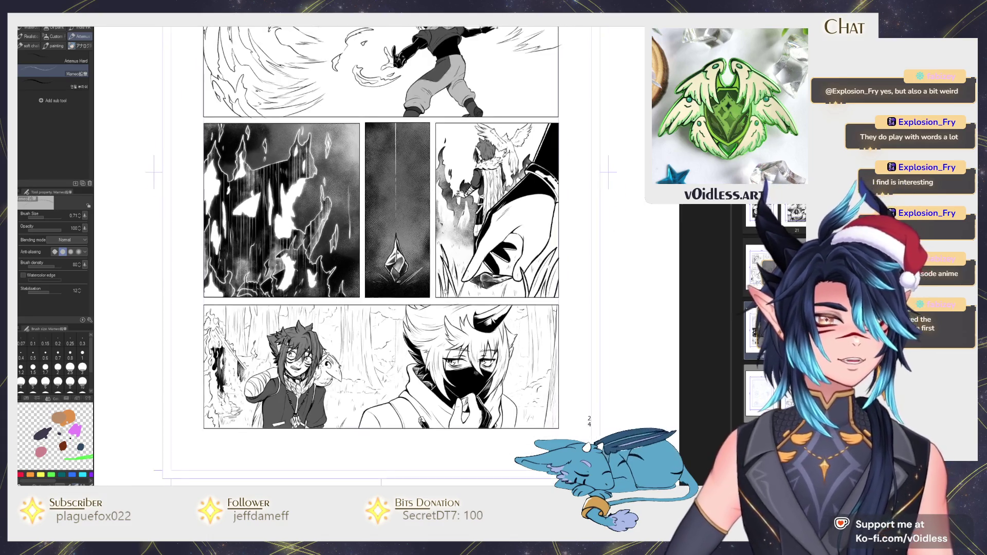
{"action": "scroll", "coordinate": [458, 453], "scroll_direction": "up", "scroll_amount": 3}
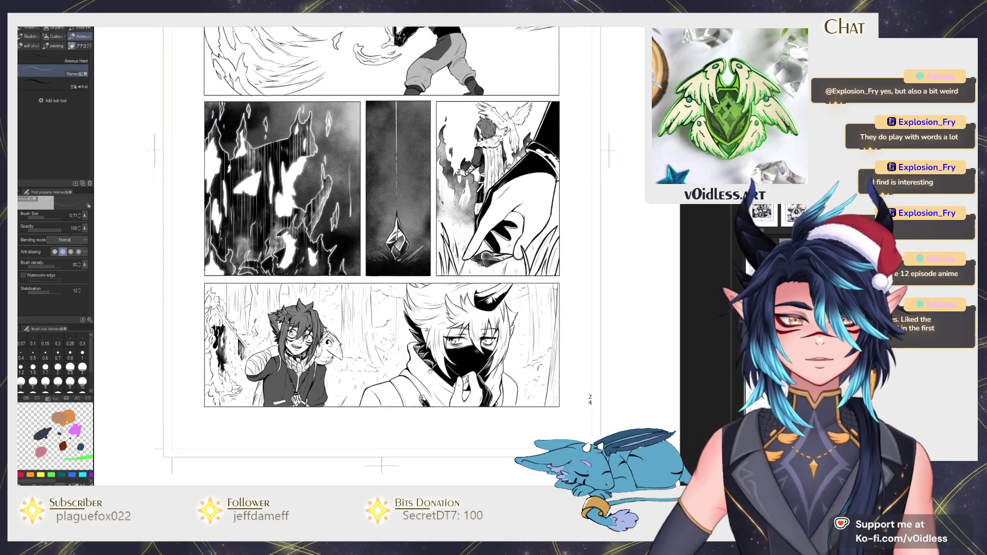
{"action": "key", "text": "g"}
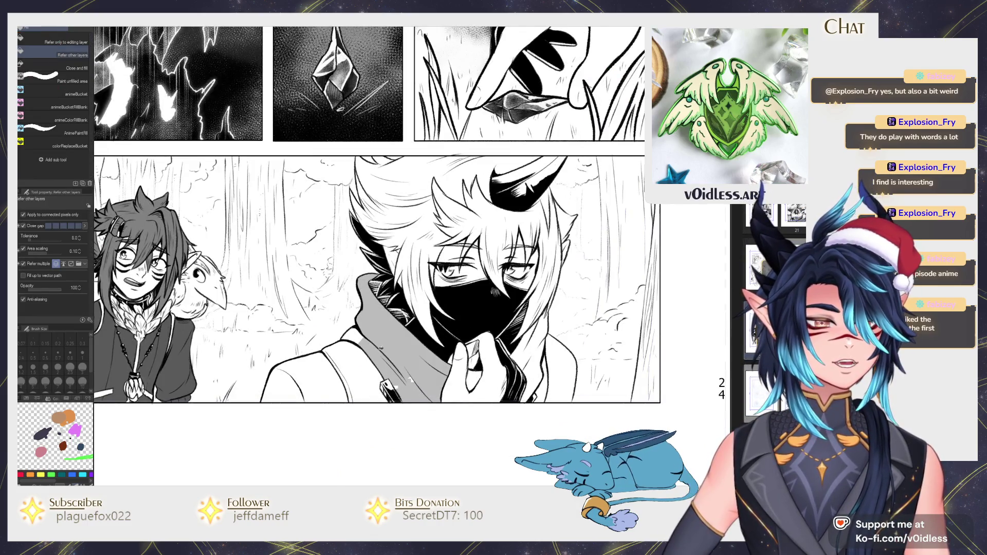
Step: Zoom in on the masked character and fill his jacket beside the collar with grey
{"action": "scroll", "coordinate": [155, 276], "scroll_direction": "left", "scroll_amount": 1}
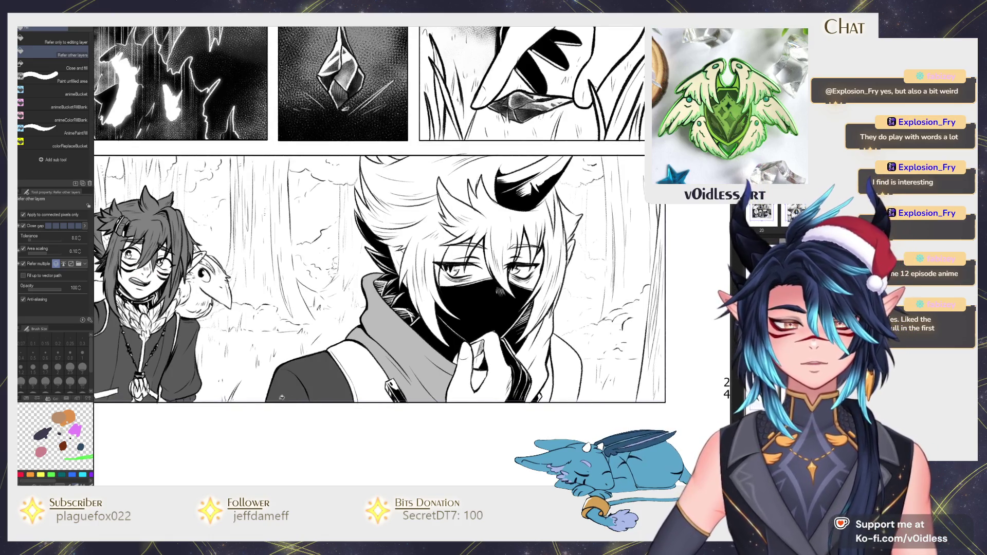
{"action": "key", "text": "b"}
{"action": "scroll", "coordinate": [355, 370], "scroll_direction": "up", "scroll_amount": 3}
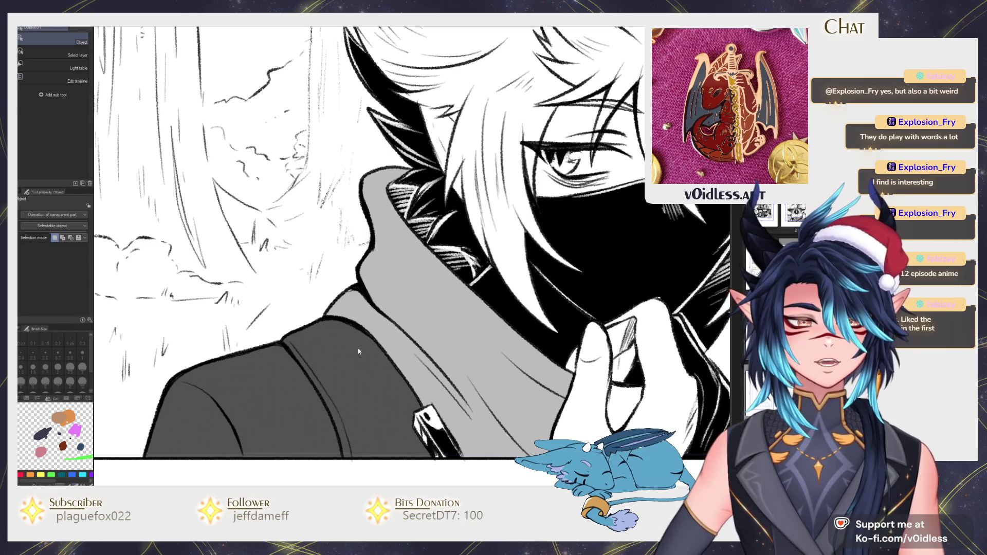
{"action": "key", "text": "p"}
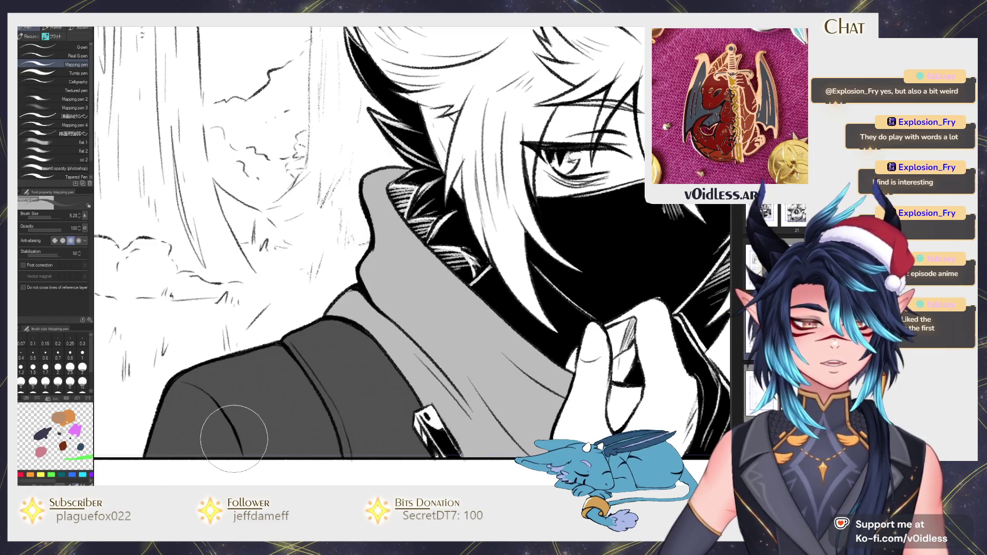
{"action": "scroll", "coordinate": [417, 313], "scroll_direction": "down", "scroll_amount": 3}
{"action": "key", "text": "p"}
{"action": "scroll", "coordinate": [418, 314], "scroll_direction": "up", "scroll_amount": 3}
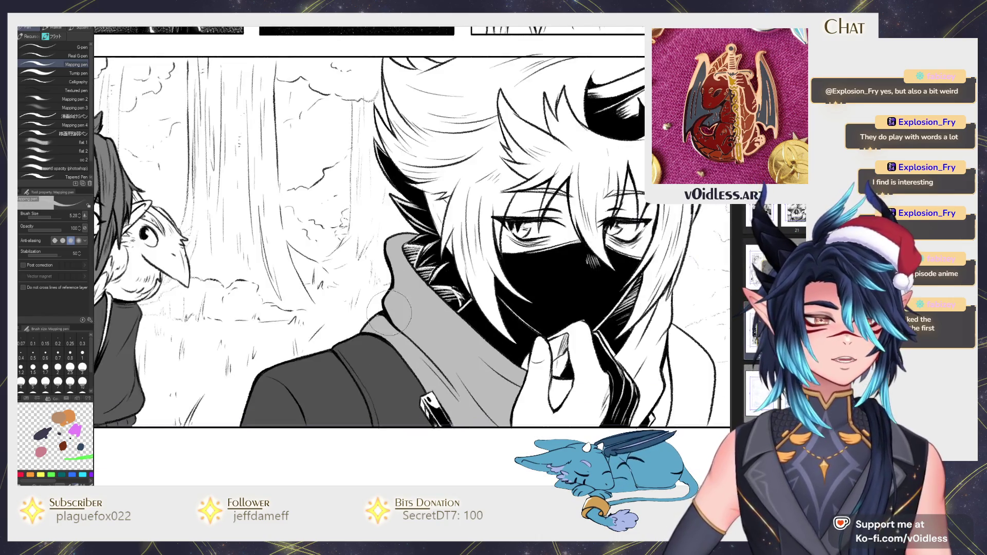
{"action": "scroll", "coordinate": [365, 337], "scroll_direction": "down", "scroll_amount": 2}
{"action": "key", "text": "g"}
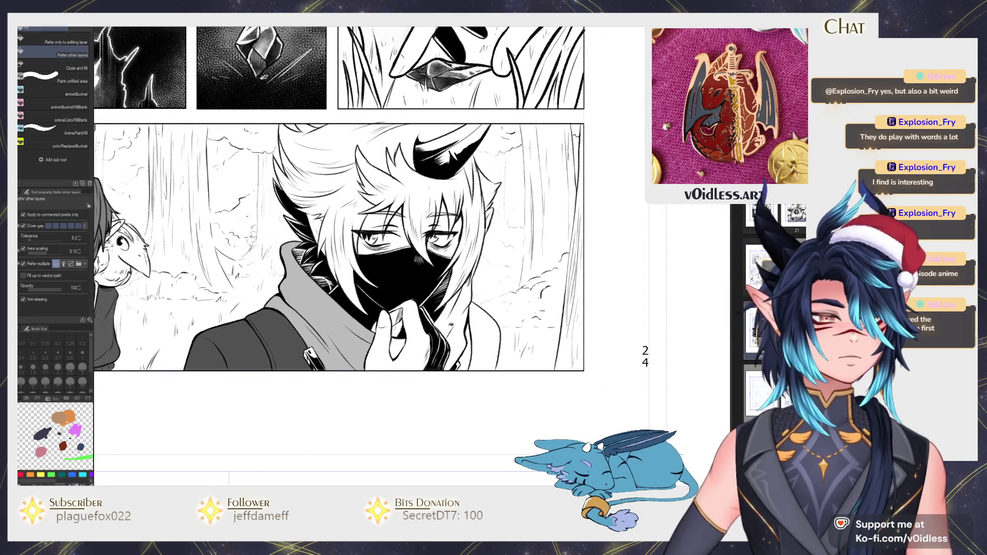
{"action": "scroll", "coordinate": [460, 312], "scroll_direction": "up", "scroll_amount": 2}
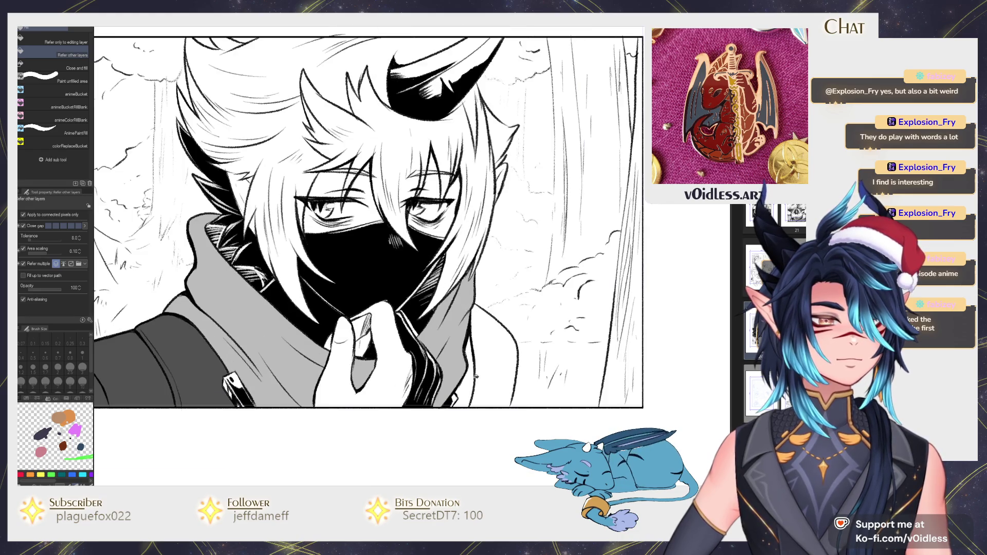
{"action": "left_click_drag", "start_coordinate": [471, 386], "coordinate": [448, 381]}
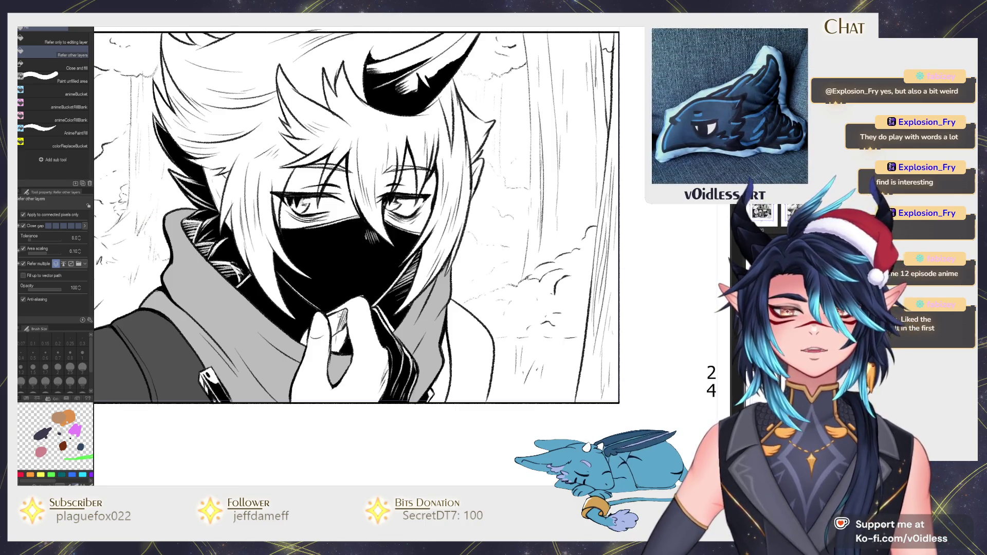
{"action": "scroll", "coordinate": [464, 381], "scroll_direction": "up", "scroll_amount": 2}
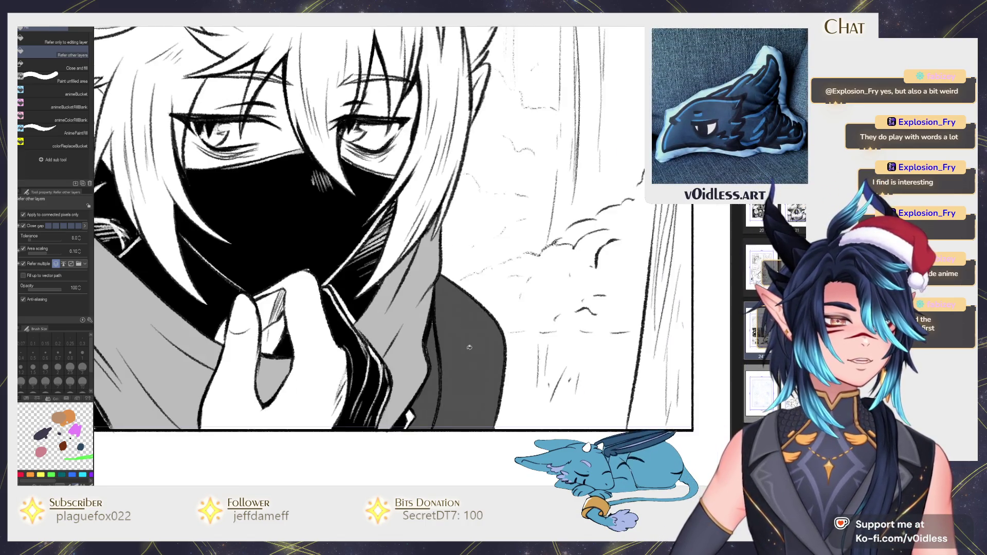
{"action": "key", "text": "p"}
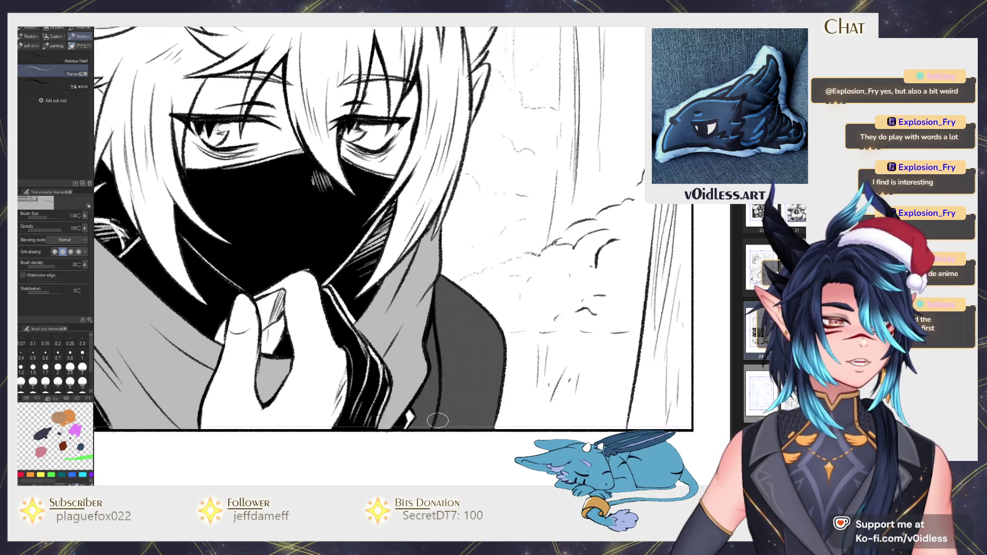
{"action": "scroll", "coordinate": [443, 308], "scroll_direction": "down", "scroll_amount": 2}
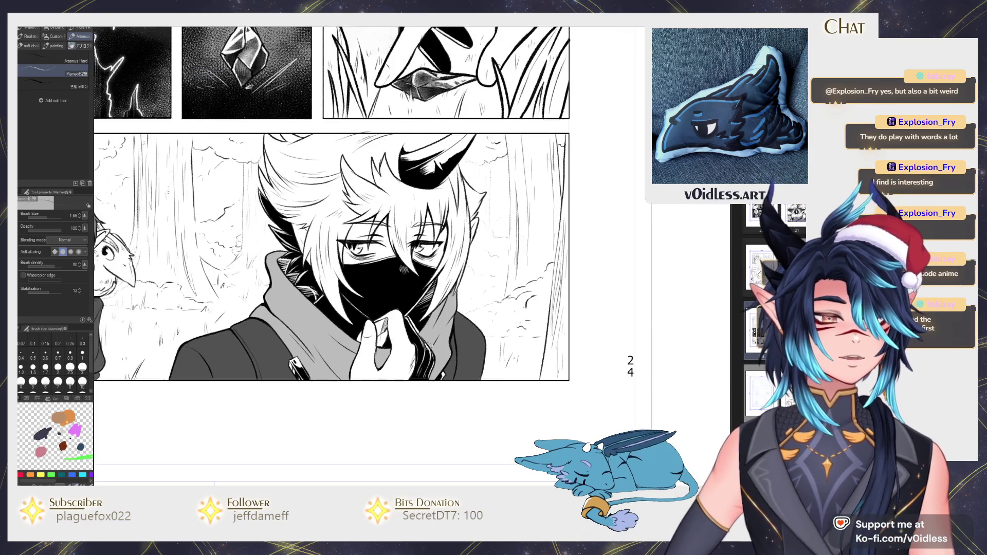
Step: Zoom and pan around the whole page to review the grey-toned panels
{"action": "scroll", "coordinate": [454, 363], "scroll_direction": "down", "scroll_amount": 2}
{"action": "left_click_drag", "start_coordinate": [455, 363], "coordinate": [454, 434]}
{"action": "scroll", "coordinate": [455, 434], "scroll_direction": "down", "scroll_amount": 2}
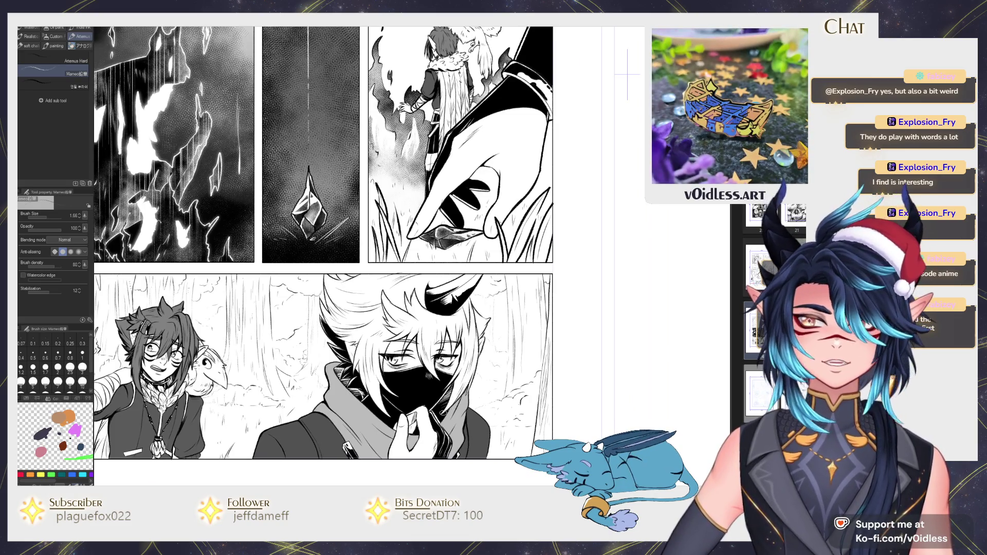
{"action": "scroll", "coordinate": [370, 392], "scroll_direction": "up", "scroll_amount": 1}
{"action": "scroll", "coordinate": [371, 392], "scroll_direction": "up", "scroll_amount": 1}
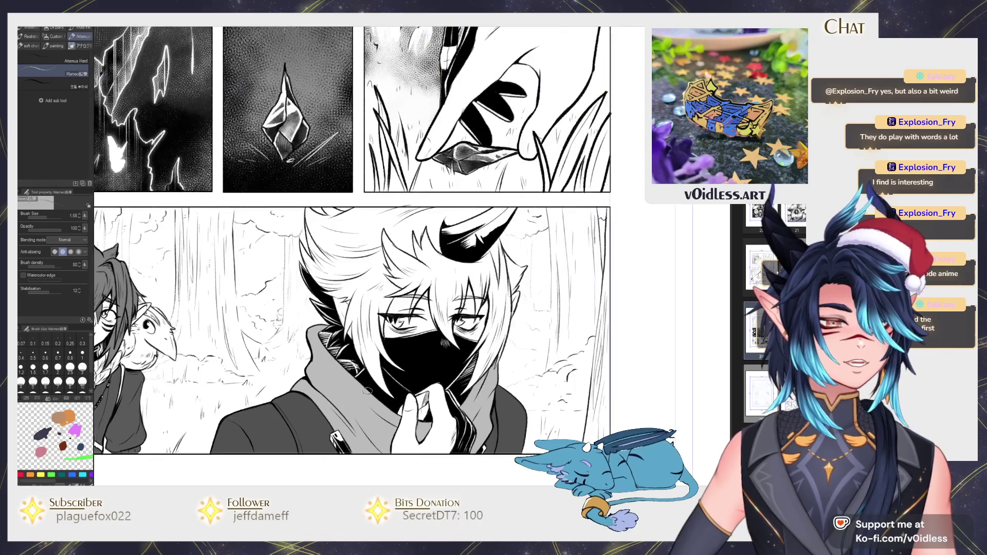
{"action": "scroll", "coordinate": [370, 391], "scroll_direction": "up", "scroll_amount": 2}
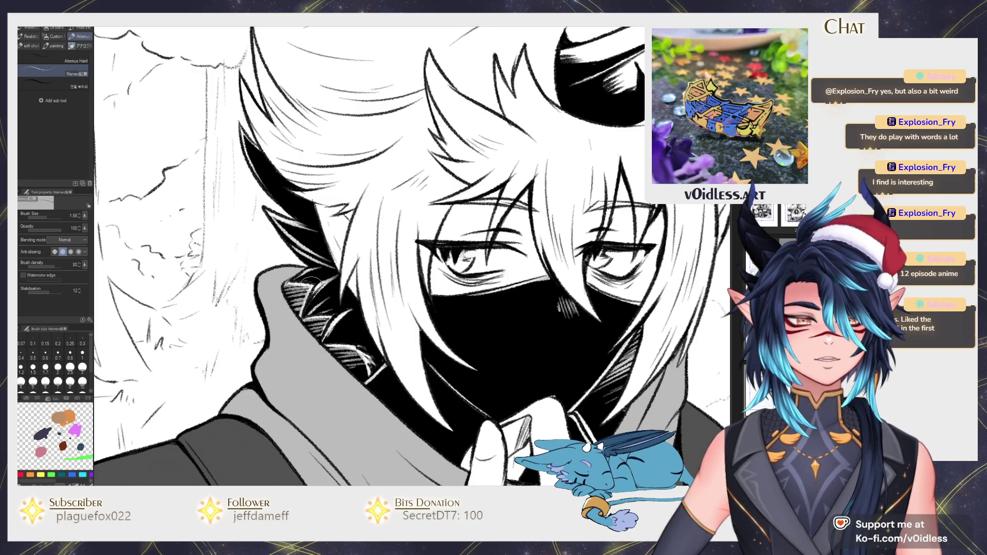
{"action": "scroll", "coordinate": [326, 301], "scroll_direction": "down", "scroll_amount": 4}
{"action": "scroll", "coordinate": [339, 293], "scroll_direction": "up", "scroll_amount": 1}
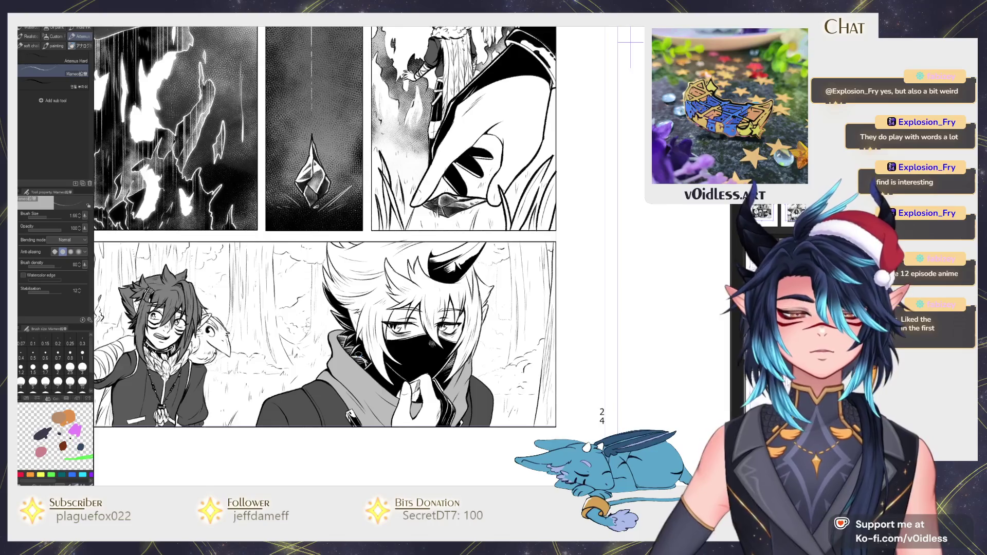
{"action": "scroll", "coordinate": [340, 293], "scroll_direction": "up", "scroll_amount": 4}
{"action": "scroll", "coordinate": [383, 268], "scroll_direction": "down", "scroll_amount": 4}
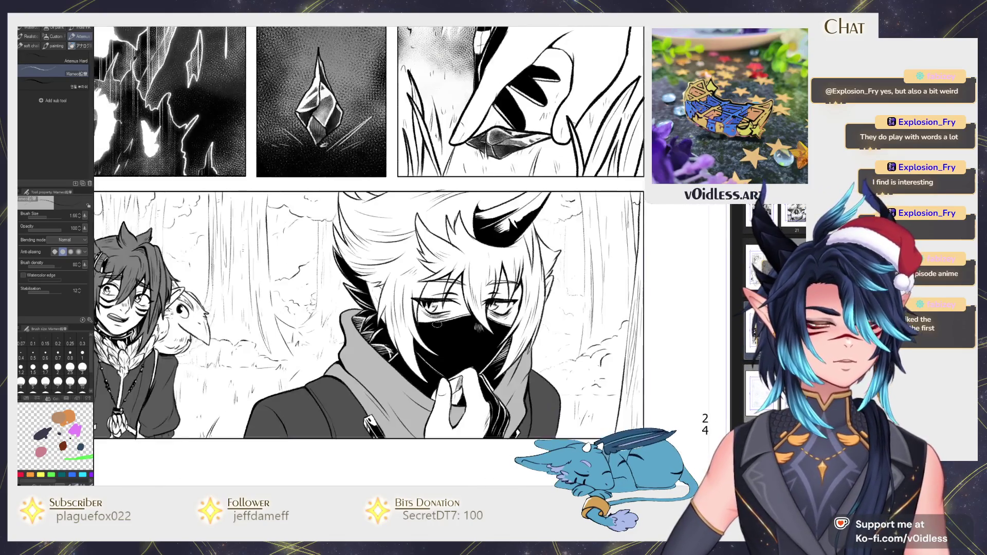
{"action": "scroll", "coordinate": [499, 348], "scroll_direction": "down", "scroll_amount": 2}
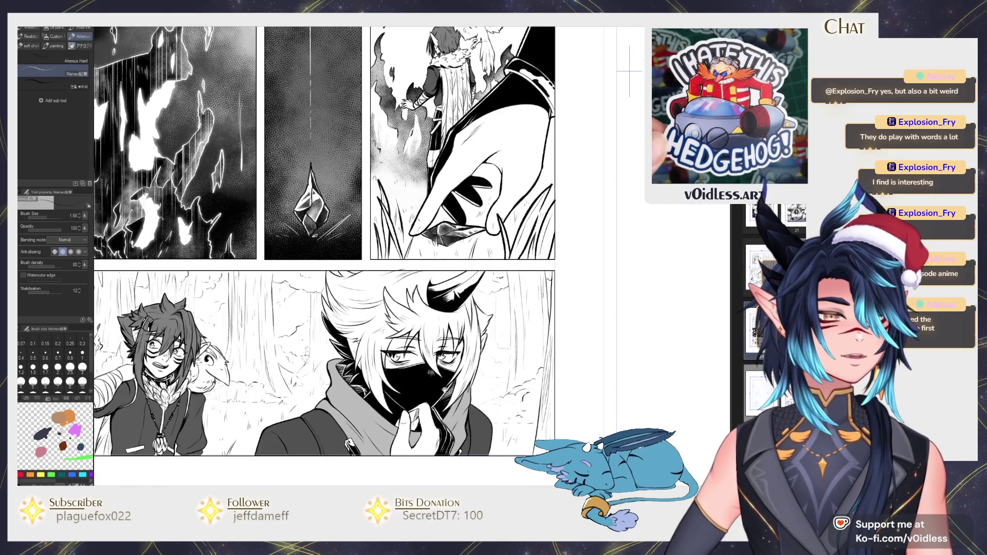
{"action": "scroll", "coordinate": [427, 368], "scroll_direction": "up", "scroll_amount": 1}
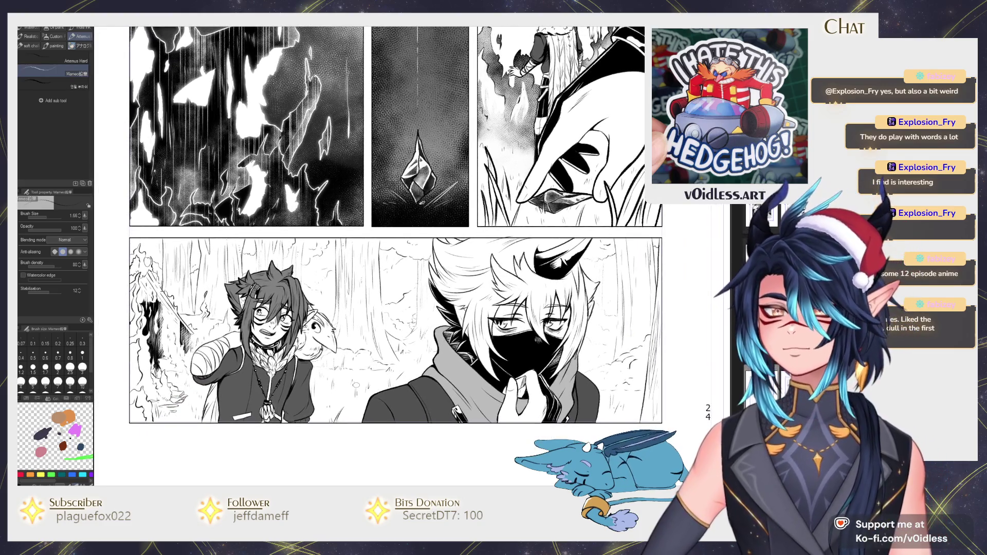
{"action": "scroll", "coordinate": [360, 468], "scroll_direction": "down", "scroll_amount": 2}
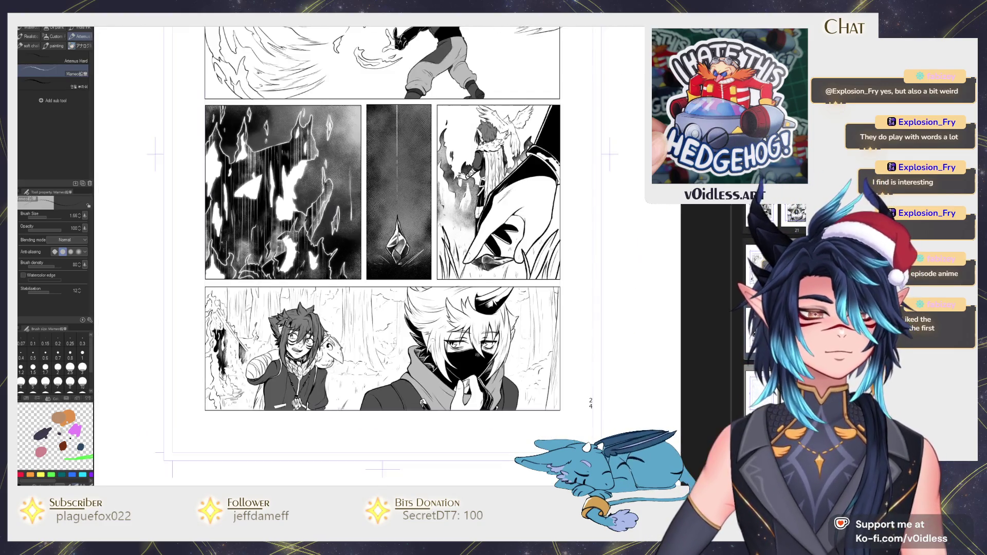
{"action": "mouse_move", "coordinate": [540, 383]}
{"action": "left_mouse_down"}
{"action": "mouse_move", "coordinate": [513, 406]}
{"action": "mouse_move", "coordinate": [507, 351]}
{"action": "left_mouse_up"}
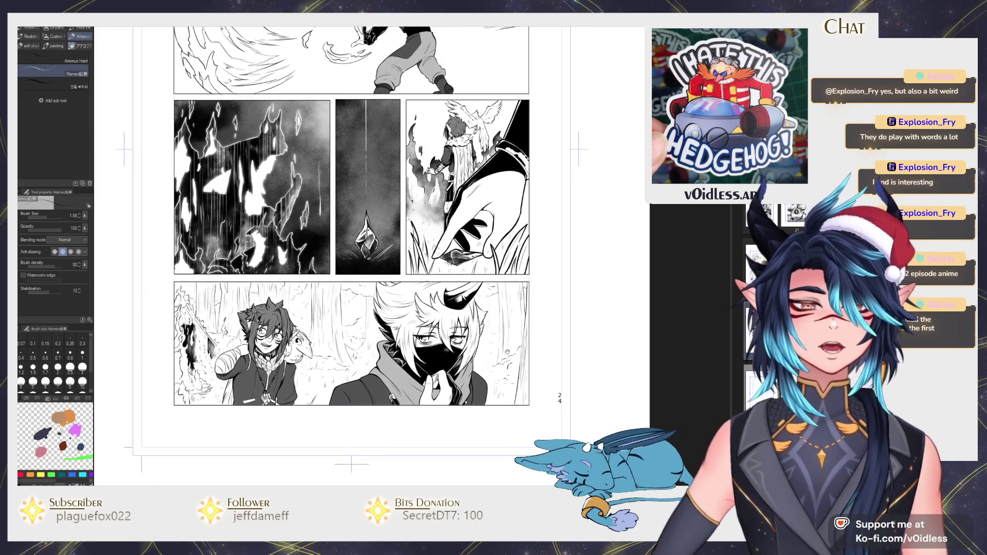
{"action": "scroll", "coordinate": [399, 379], "scroll_direction": "up", "scroll_amount": 3}
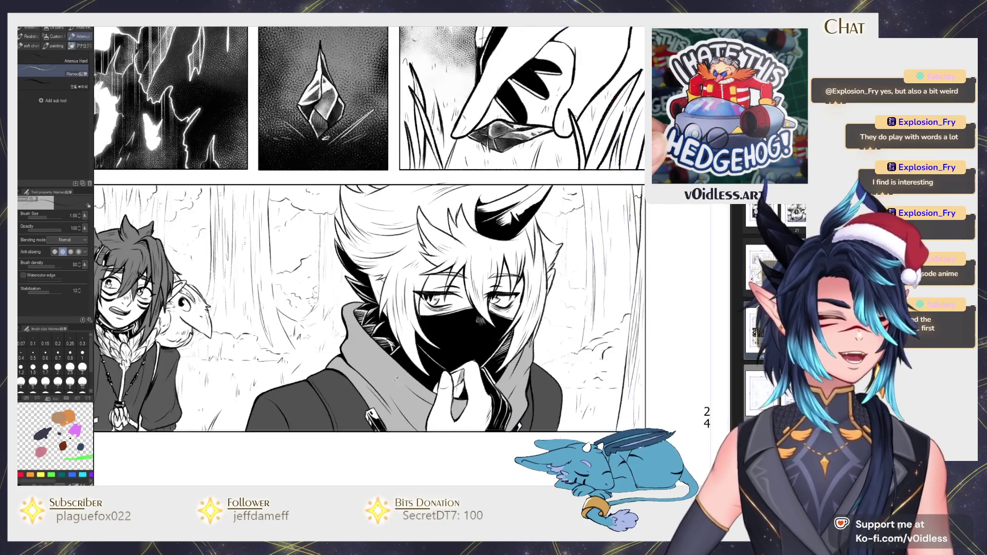
{"action": "scroll", "coordinate": [395, 379], "scroll_direction": "up", "scroll_amount": 2}
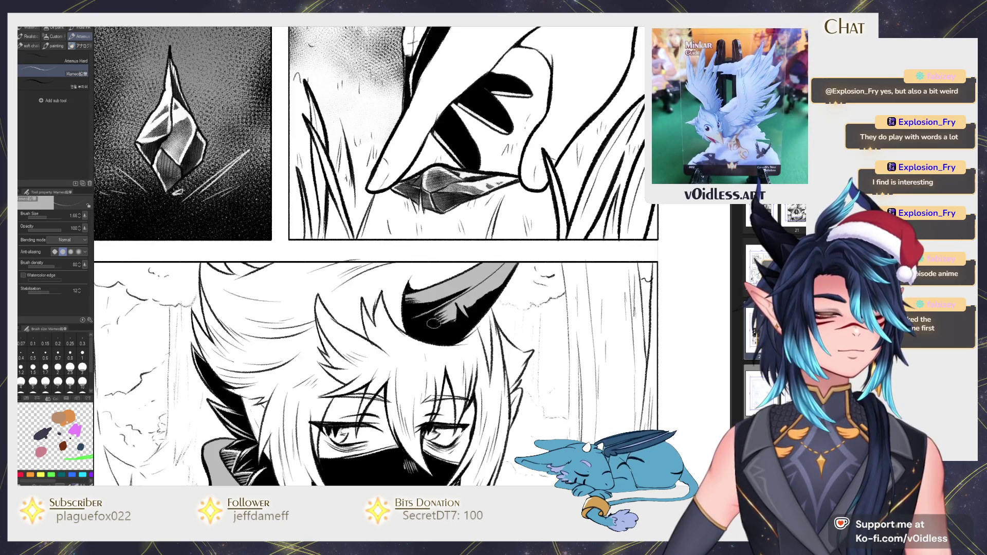
{"action": "scroll", "coordinate": [407, 301], "scroll_direction": "down", "scroll_amount": 3}
{"action": "scroll", "coordinate": [408, 300], "scroll_direction": "down", "scroll_amount": 3}
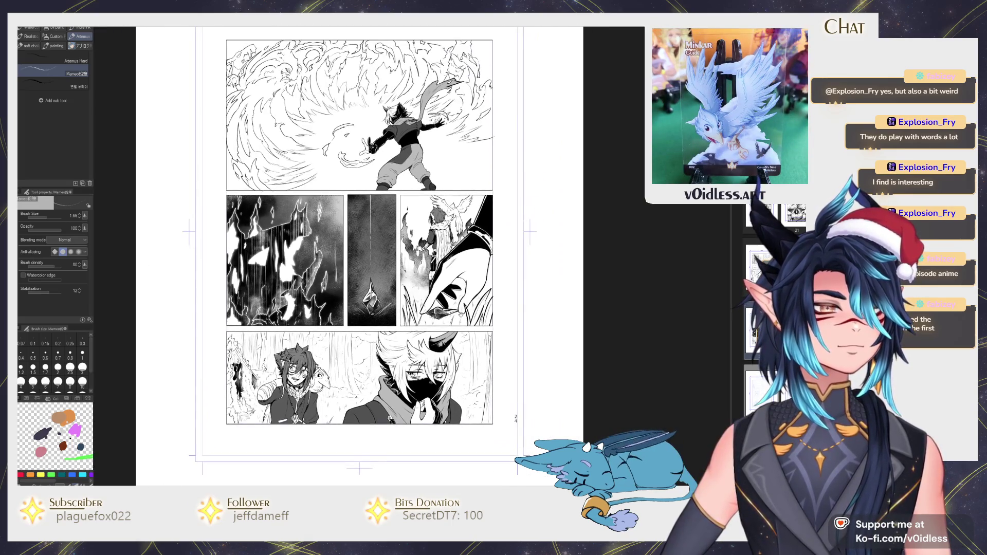
Step: Pan to the top of the page and zoom in on the top-panel figure's head
{"action": "left_click_drag", "start_coordinate": [451, 340], "coordinate": [443, 379]}
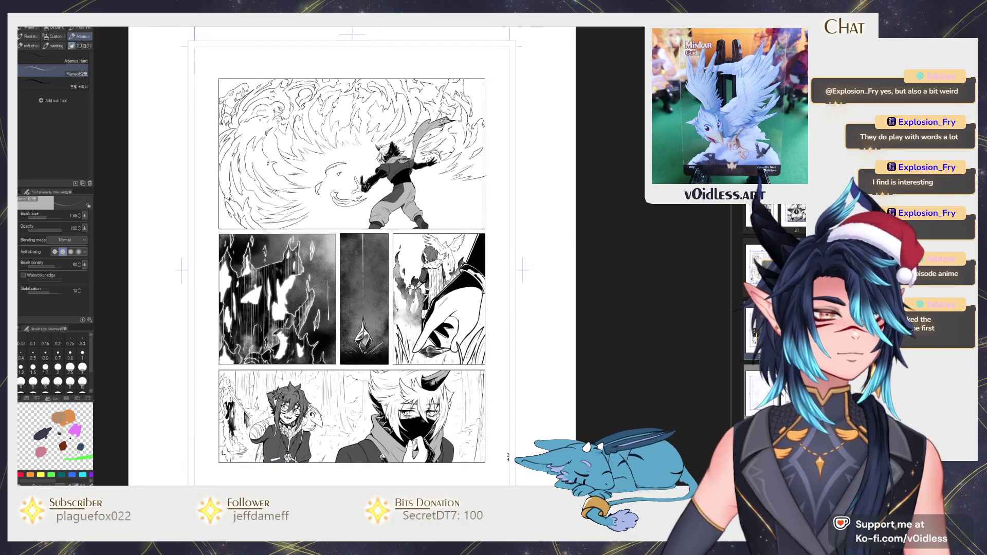
{"action": "scroll", "coordinate": [352, 262], "scroll_direction": "down", "scroll_amount": 1}
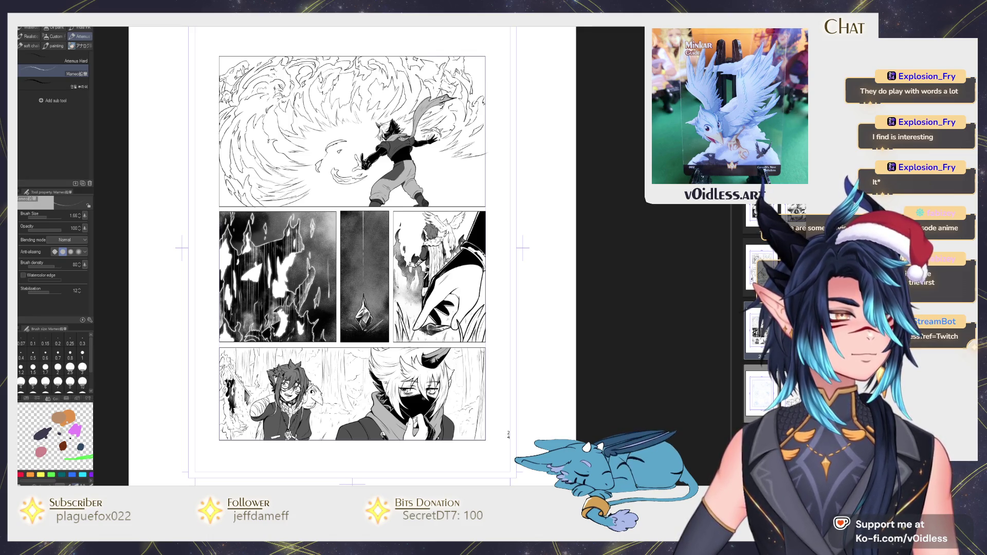
{"action": "scroll", "coordinate": [352, 257], "scroll_direction": "up", "scroll_amount": 1}
{"action": "scroll", "coordinate": [352, 257], "scroll_direction": "up", "scroll_amount": 1}
{"action": "scroll", "coordinate": [335, 247], "scroll_direction": "up", "scroll_amount": 6}
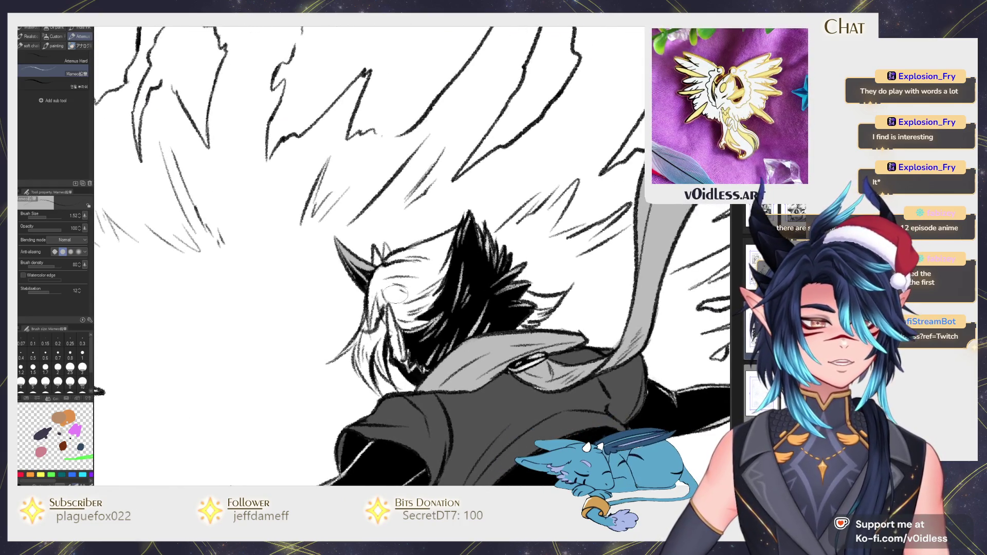
Step: Fill the character's hair black and pencil over the light gaps between strands
{"action": "key", "text": "g"}
{"action": "left_click", "coordinate": [415, 315]}
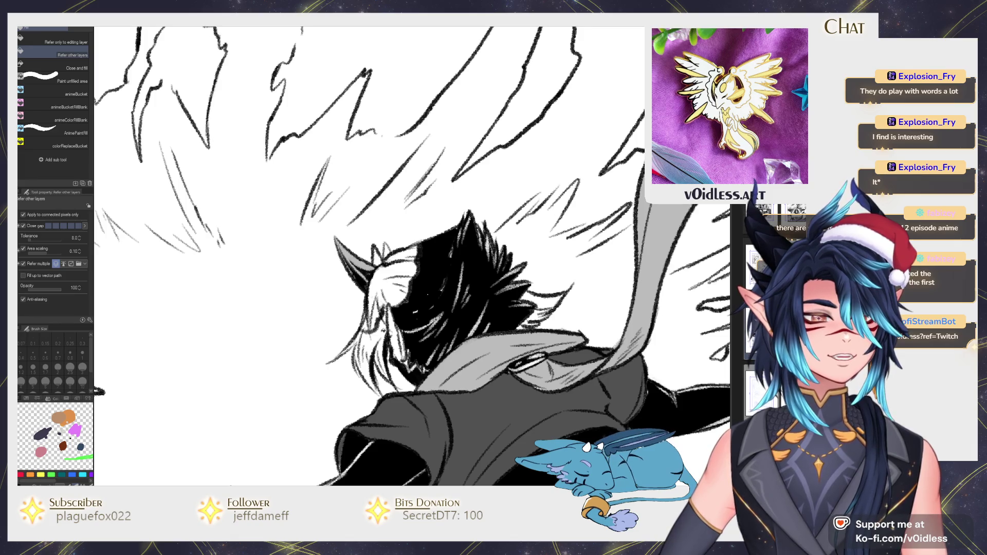
{"action": "left_click", "coordinate": [366, 360]}
{"action": "key", "text": "p"}
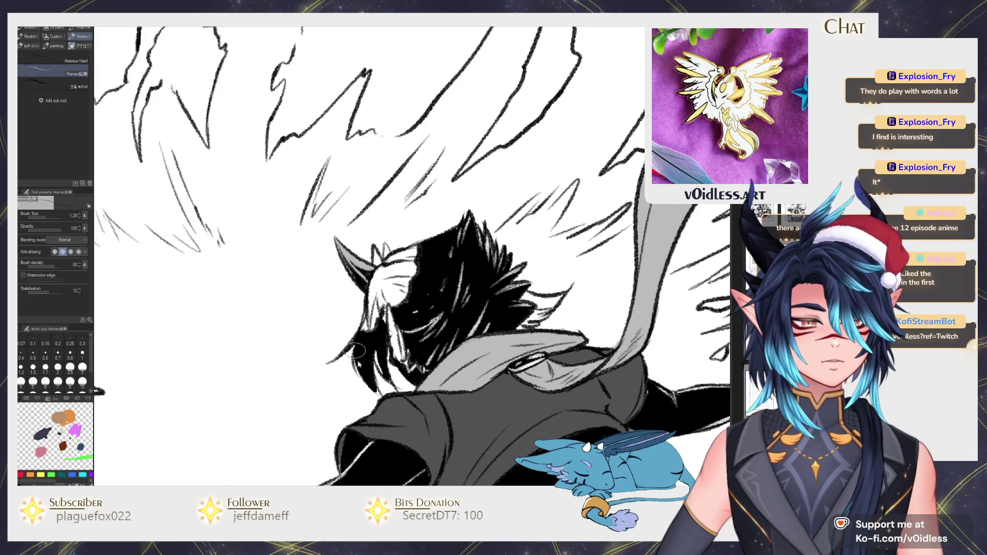
{"action": "left_click_drag", "start_coordinate": [383, 366], "coordinate": [406, 378]}
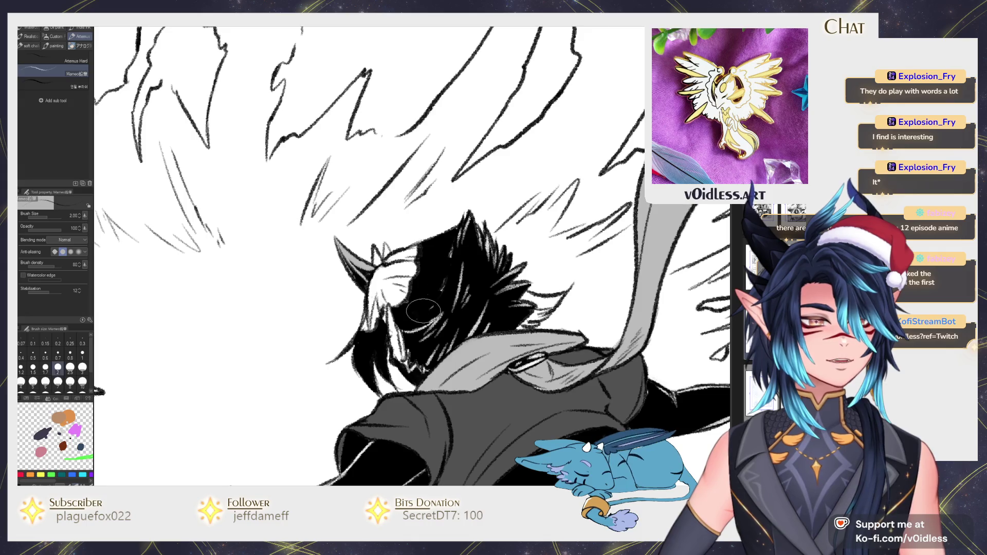
Step: Brush a gauze cloud texture over the black hair with a slightly smaller brush
{"action": "key", "text": "b"}
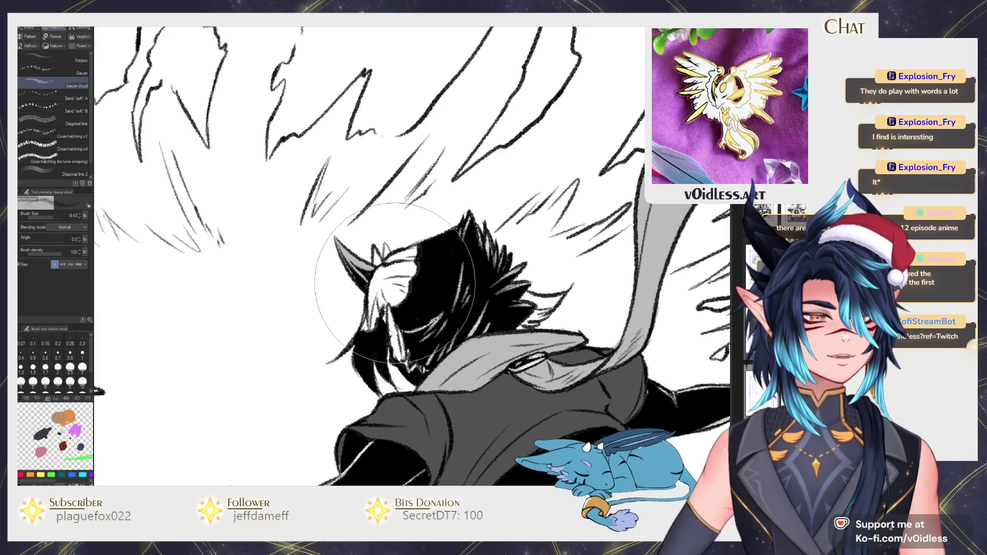
{"action": "key", "text": "ctrl+minus"}
{"action": "mouse_move", "coordinate": [360, 309]}
{"action": "left_mouse_down"}
{"action": "mouse_move", "coordinate": [345, 318]}
{"action": "mouse_move", "coordinate": [407, 228]}
{"action": "left_mouse_up"}
{"action": "key", "text": "bracketleft"}
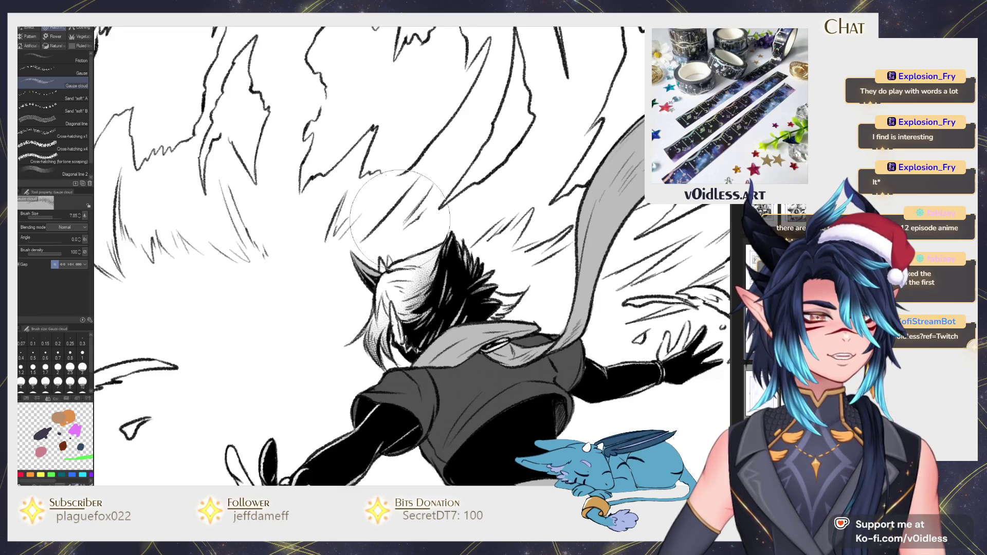
{"action": "scroll", "coordinate": [400, 221], "scroll_direction": "down", "scroll_amount": 5}
{"action": "scroll", "coordinate": [400, 221], "scroll_direction": "down", "scroll_amount": 2}
Step: Pan around the page to view the top panel and middle row
{"action": "key", "text": "p"}
{"action": "scroll", "coordinate": [438, 277], "scroll_direction": "up", "scroll_amount": 2}
{"action": "scroll", "coordinate": [438, 277], "scroll_direction": "up", "scroll_amount": 2}
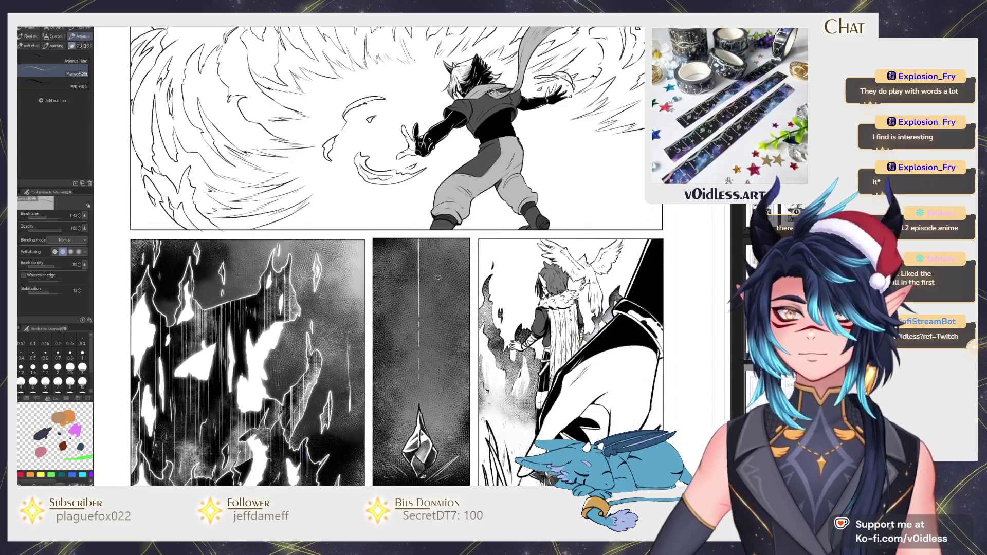
{"action": "scroll", "coordinate": [438, 277], "scroll_direction": "down", "scroll_amount": 1}
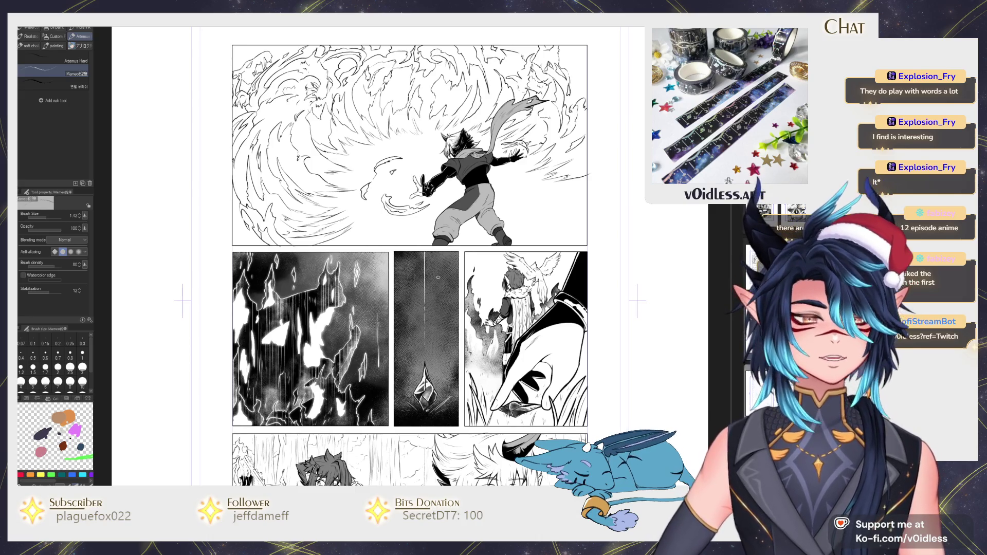
{"action": "left_click_drag", "start_coordinate": [405, 389], "coordinate": [417, 323]}
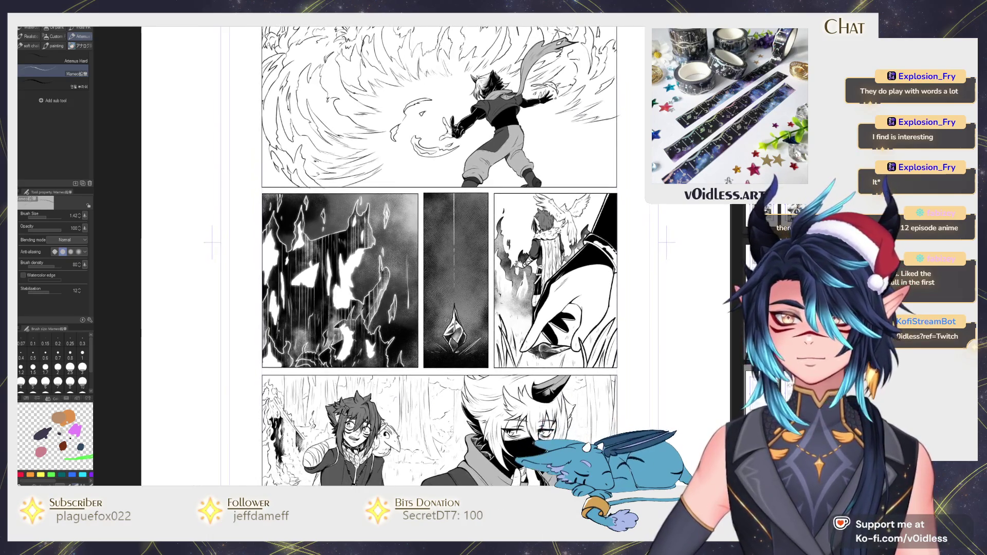
{"action": "left_click_drag", "start_coordinate": [569, 329], "coordinate": [504, 324]}
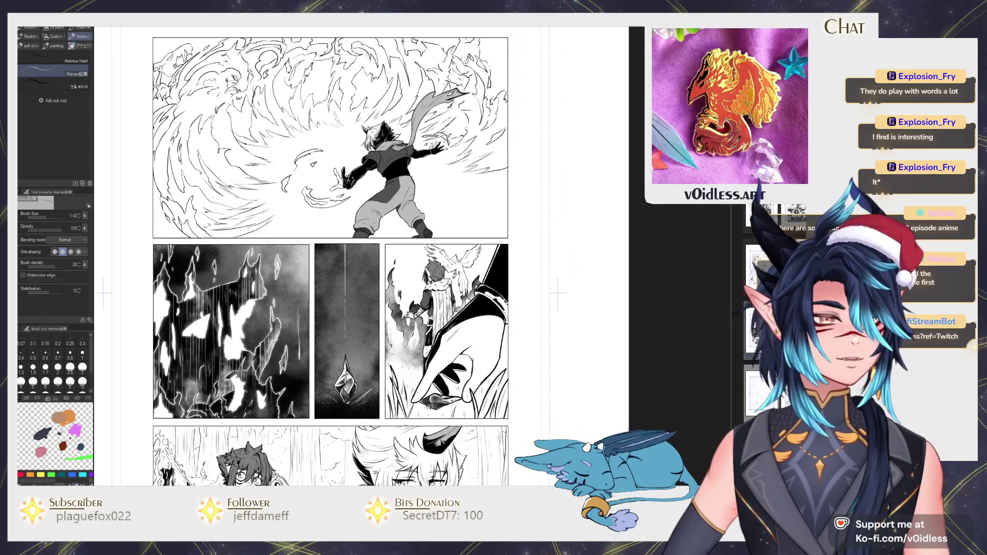
{"action": "scroll", "coordinate": [504, 325], "scroll_direction": "up", "scroll_amount": 3}
Step: Try a black bucket fill on the region near the collar, then undo it
{"action": "key", "text": "g"}
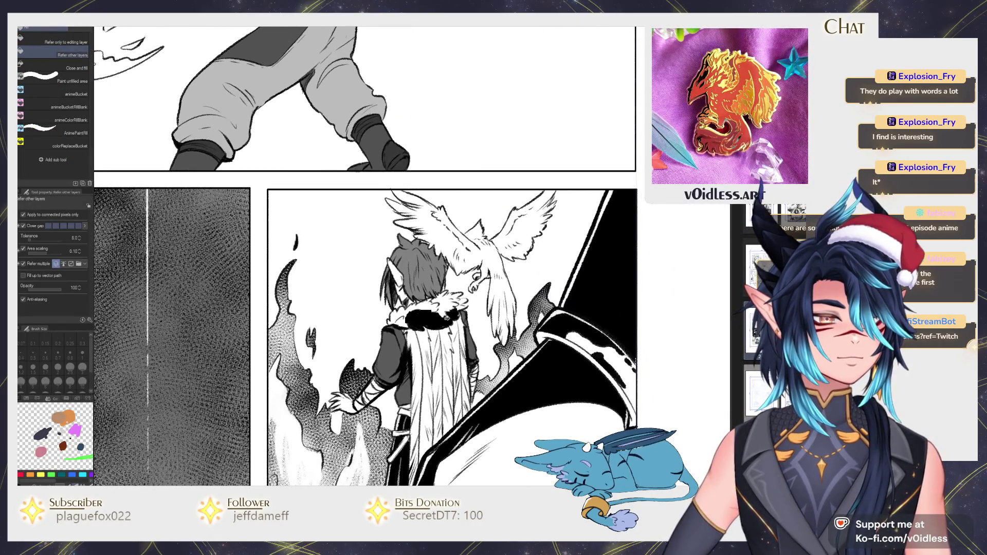
{"action": "key", "text": "p"}
{"action": "key", "text": "g"}
{"action": "left_click", "coordinate": [455, 312]}
{"action": "key", "text": "ctrl+z"}
Step: Add gauze texture across the character's fur collar
{"action": "key", "text": "p"}
{"action": "key", "text": "g"}
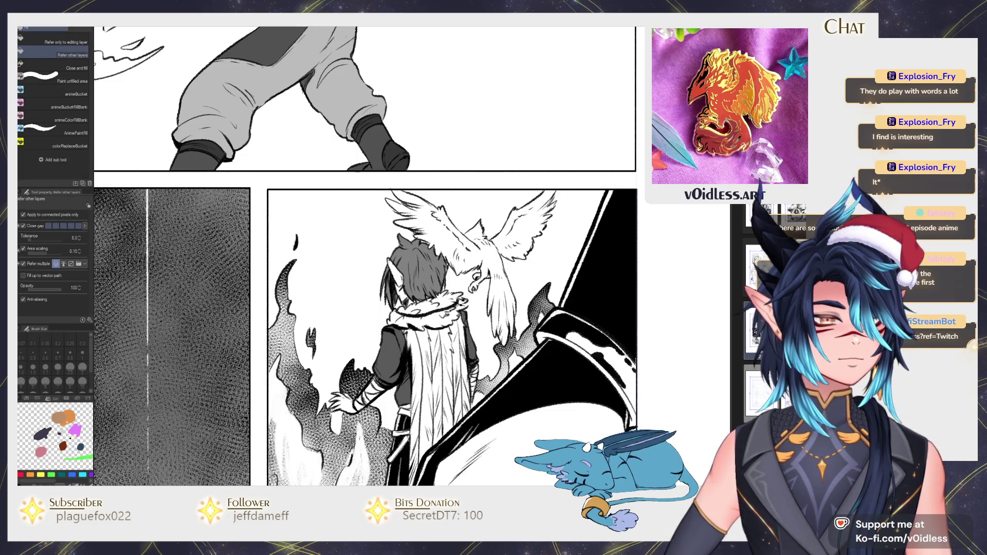
{"action": "key", "text": "b"}
{"action": "key", "text": "b"}
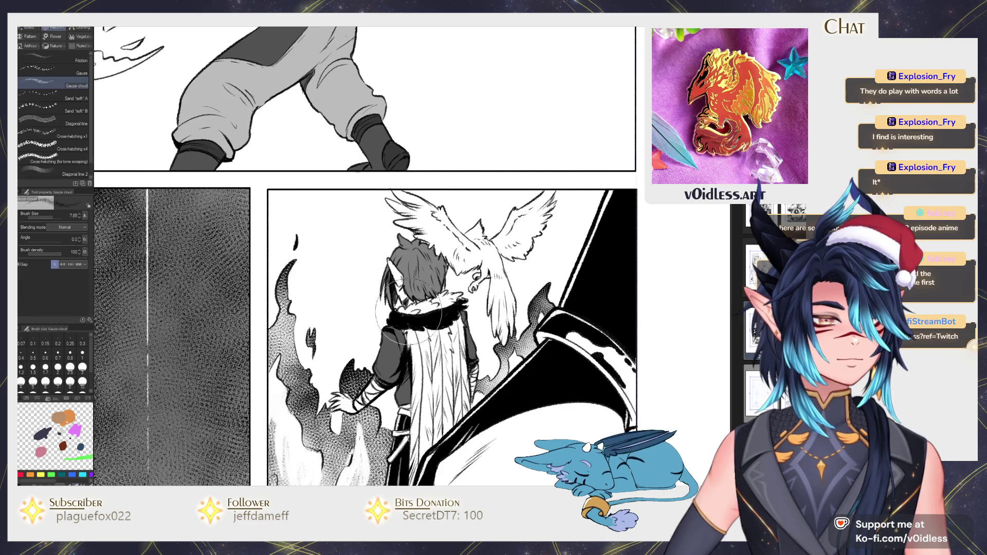
{"action": "left_click_drag", "start_coordinate": [388, 304], "coordinate": [466, 308]}
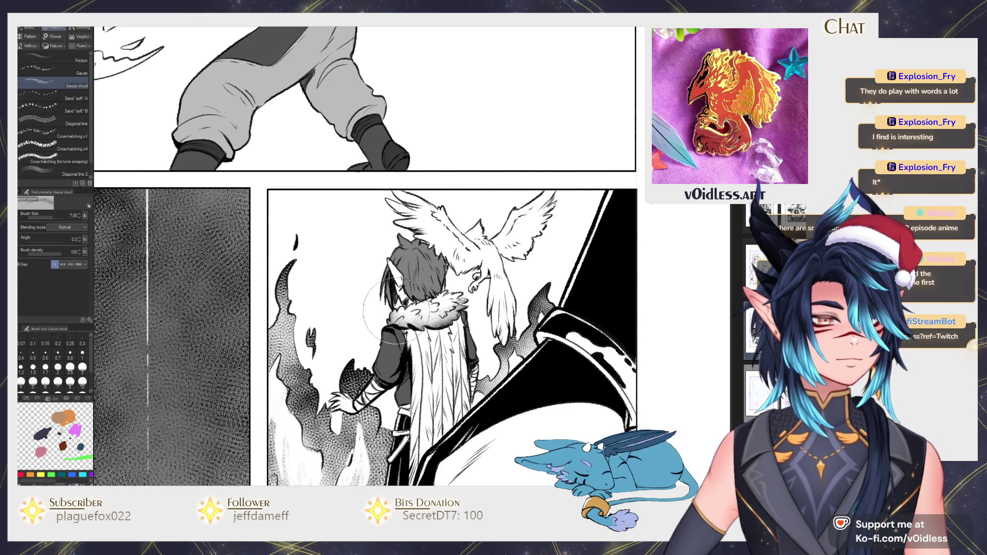
Step: Lighten the character's cloak near the bird's wing with gauze texture
{"action": "key", "text": "p"}
{"action": "left_click_drag", "start_coordinate": [414, 393], "coordinate": [412, 337]}
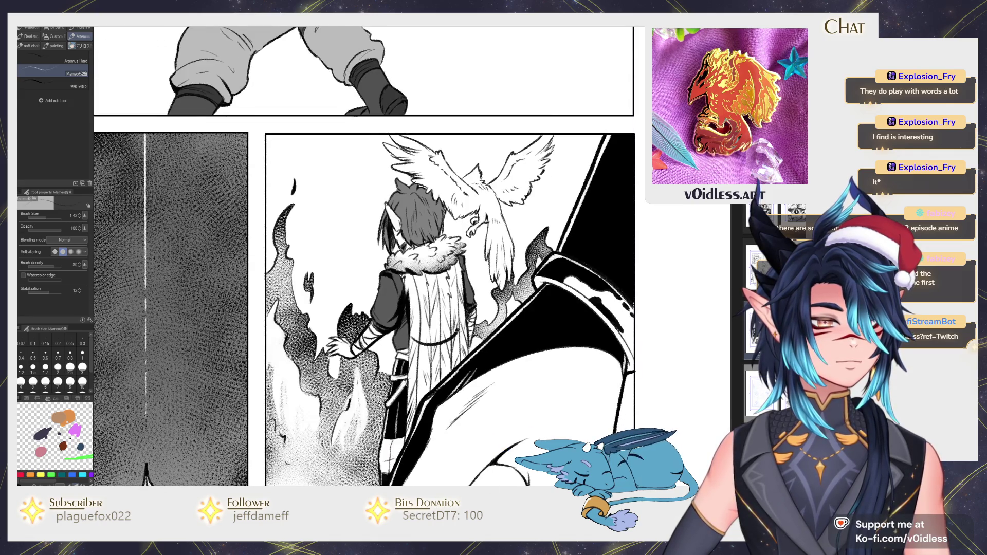
{"action": "key", "text": "g"}
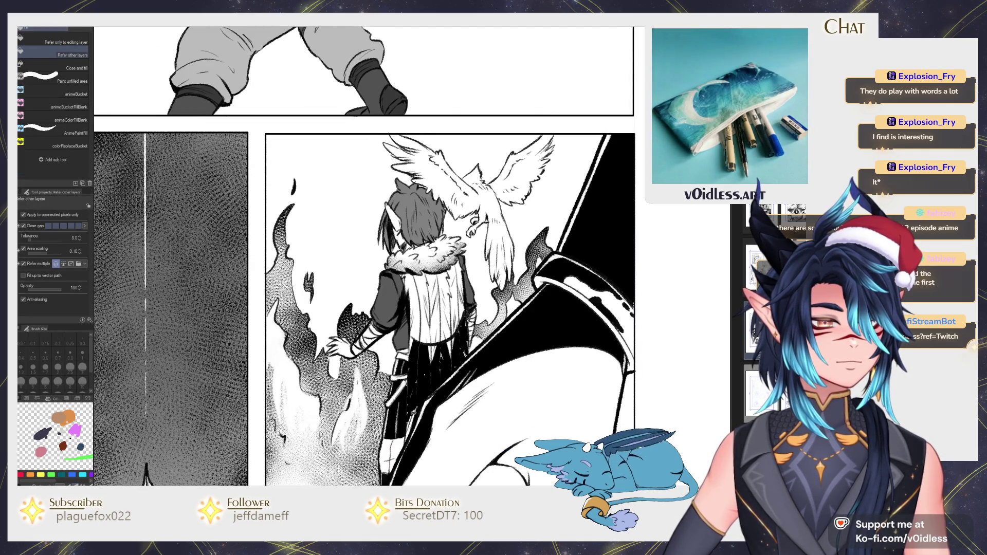
{"action": "key", "text": "p"}
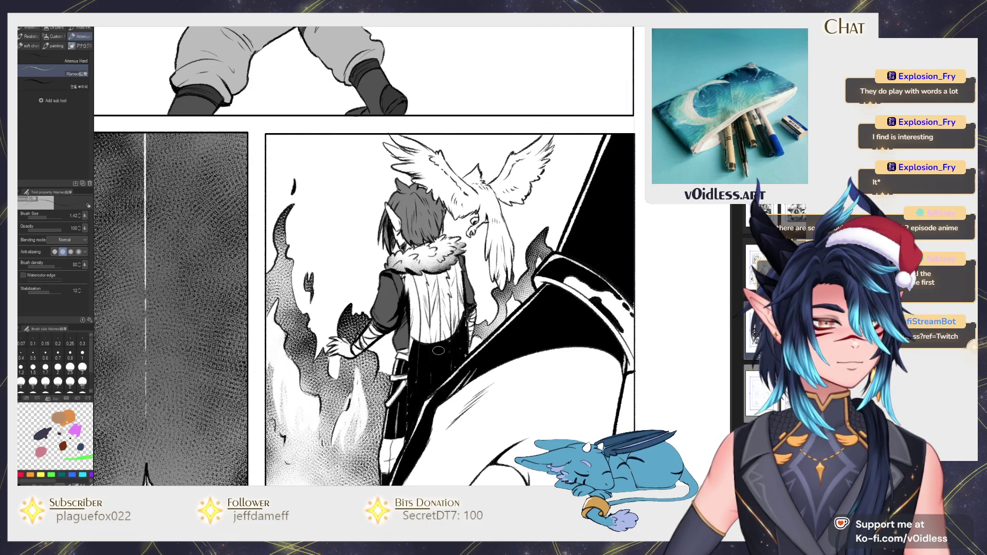
{"action": "key", "text": "b"}
{"action": "left_click_drag", "start_coordinate": [411, 329], "coordinate": [435, 391]}
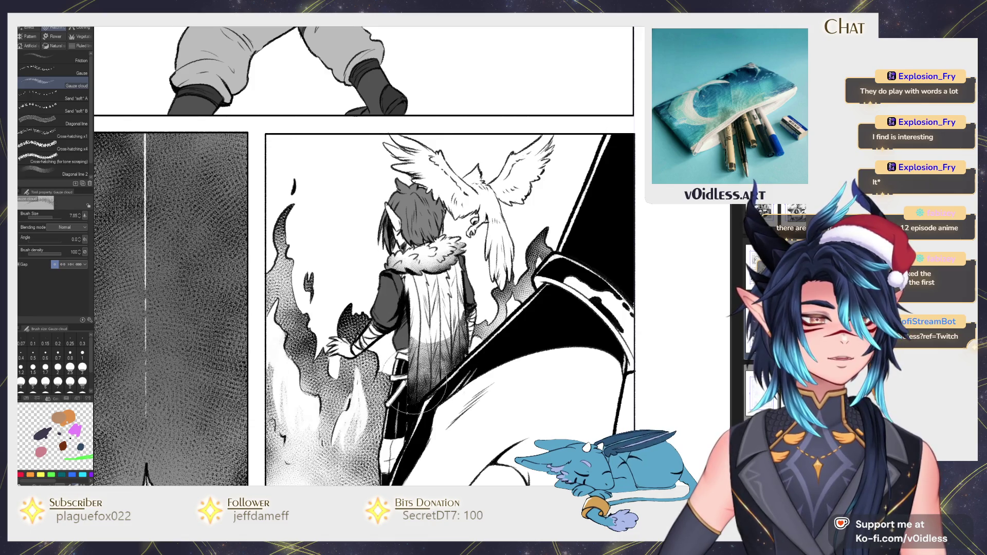
{"action": "left_click_drag", "start_coordinate": [411, 319], "coordinate": [463, 380]}
{"action": "mouse_move", "coordinate": [452, 314]}
{"action": "left_mouse_down"}
{"action": "mouse_move", "coordinate": [462, 365]}
{"action": "mouse_move", "coordinate": [426, 483]}
{"action": "mouse_move", "coordinate": [493, 370]}
{"action": "mouse_move", "coordinate": [445, 360]}
{"action": "mouse_move", "coordinate": [457, 366]}
{"action": "mouse_move", "coordinate": [455, 442]}
{"action": "left_mouse_up"}
{"action": "scroll", "coordinate": [472, 372], "scroll_direction": "up", "scroll_amount": 2}
Step: Ink the bird's lower wing black, then lighten it with gauze
{"action": "key", "text": "p"}
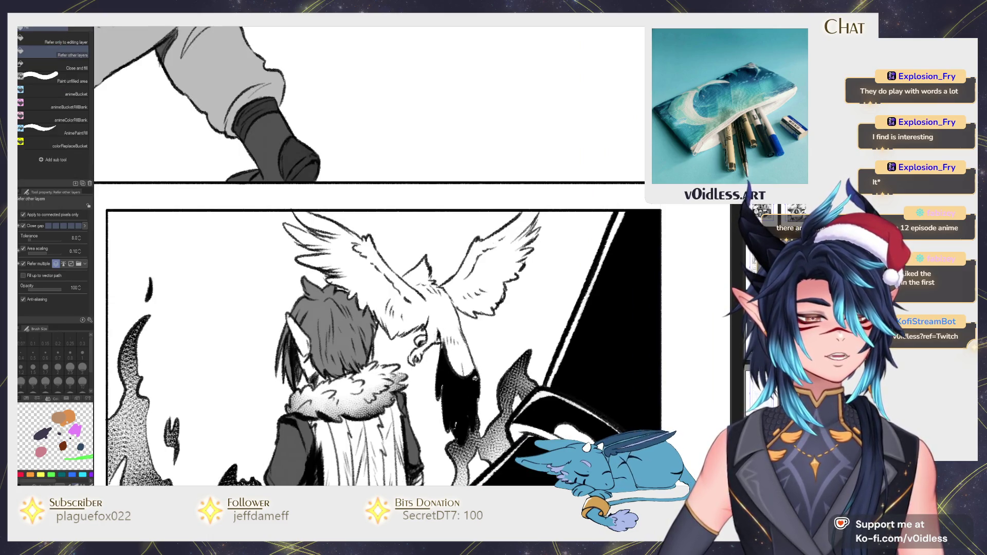
{"action": "left_click_drag", "start_coordinate": [471, 371], "coordinate": [473, 429]}
{"action": "key", "text": "b"}
{"action": "mouse_move", "coordinate": [453, 344]}
{"action": "left_mouse_down"}
{"action": "mouse_move", "coordinate": [463, 443]}
{"action": "mouse_move", "coordinate": [489, 432]}
{"action": "left_mouse_up"}
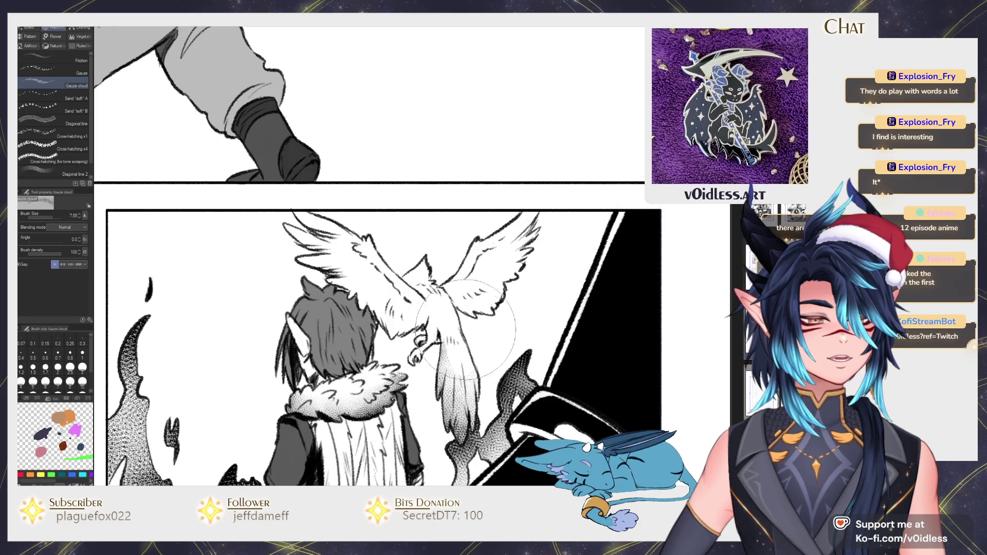
Step: Ink the bird's eye black, then bucket-fill the upper wing and the hair gap black
{"action": "key", "text": "p"}
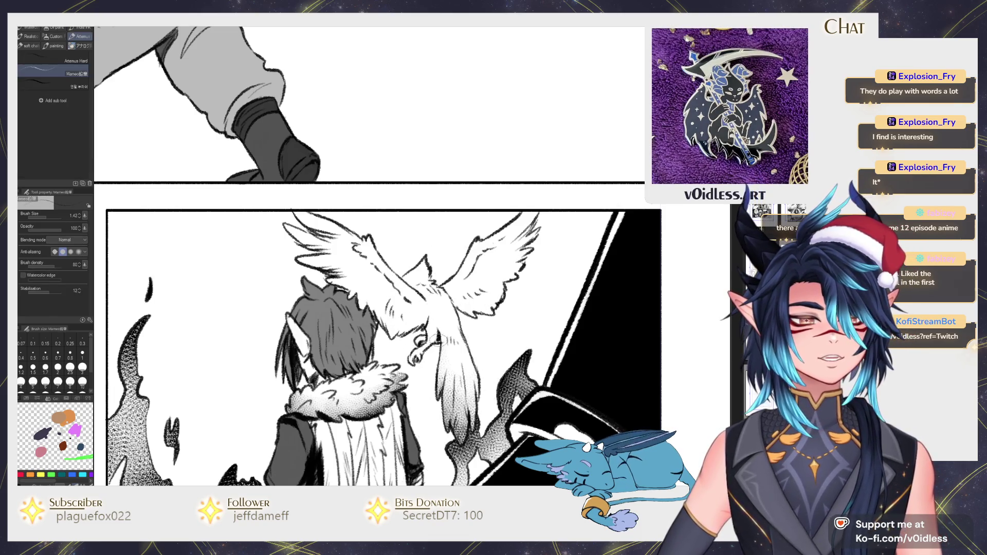
{"action": "left_click_drag", "start_coordinate": [417, 337], "coordinate": [422, 342]}
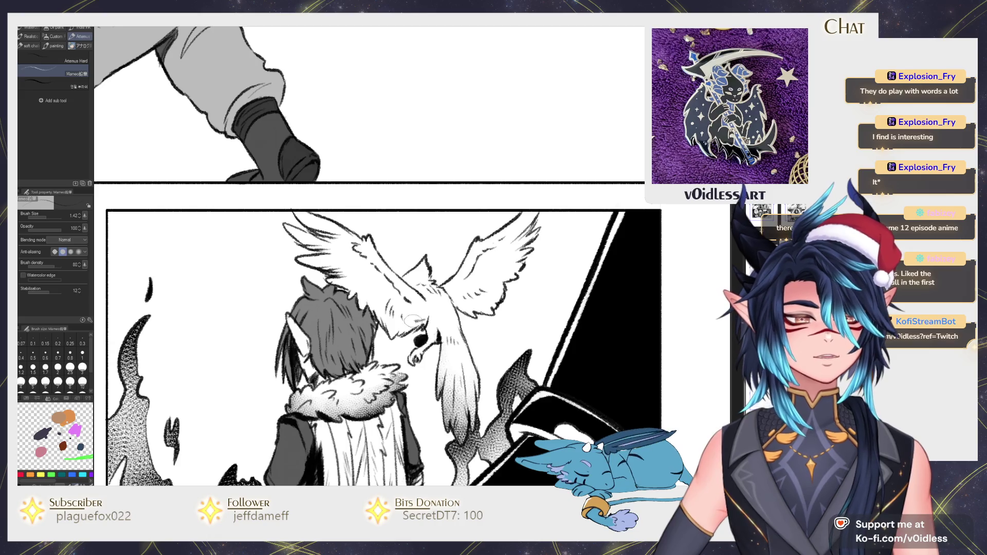
{"action": "key", "text": "g"}
{"action": "left_click", "coordinate": [349, 237]}
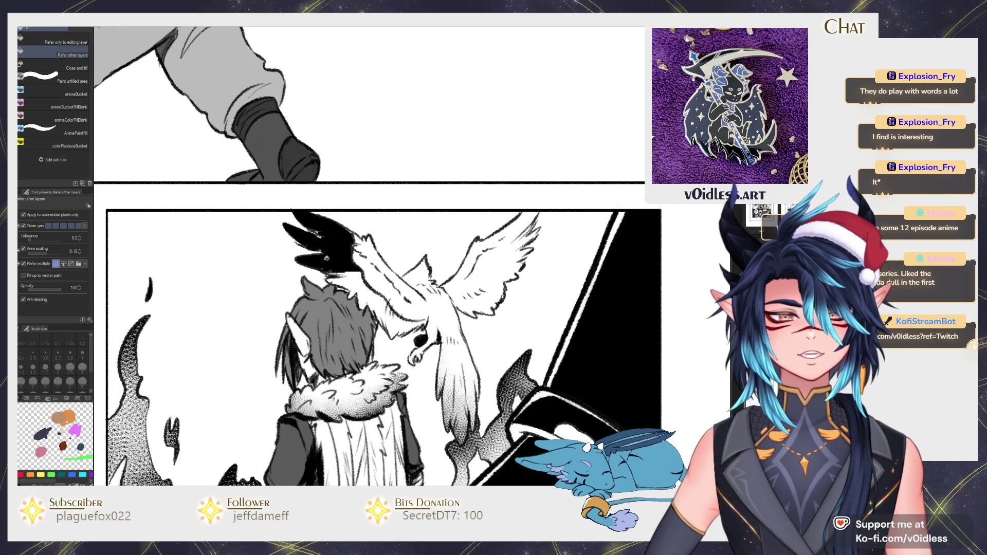
{"action": "left_click", "coordinate": [370, 299]}
{"action": "left_click", "coordinate": [406, 322]}
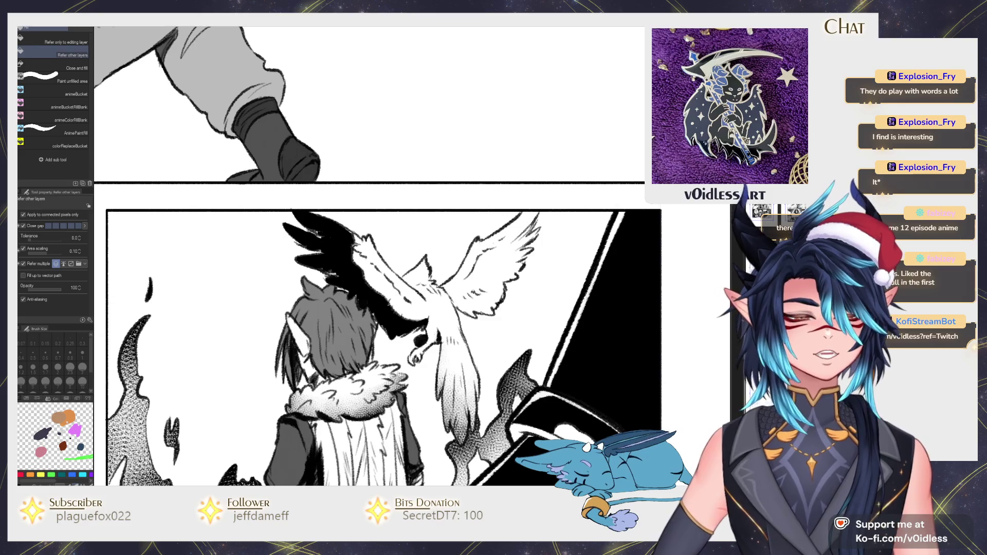
Step: Fill the bird's right wing black and paint gauze over it and the head
{"action": "key", "text": "p"}
{"action": "key", "text": "g"}
{"action": "left_click", "coordinate": [474, 294]}
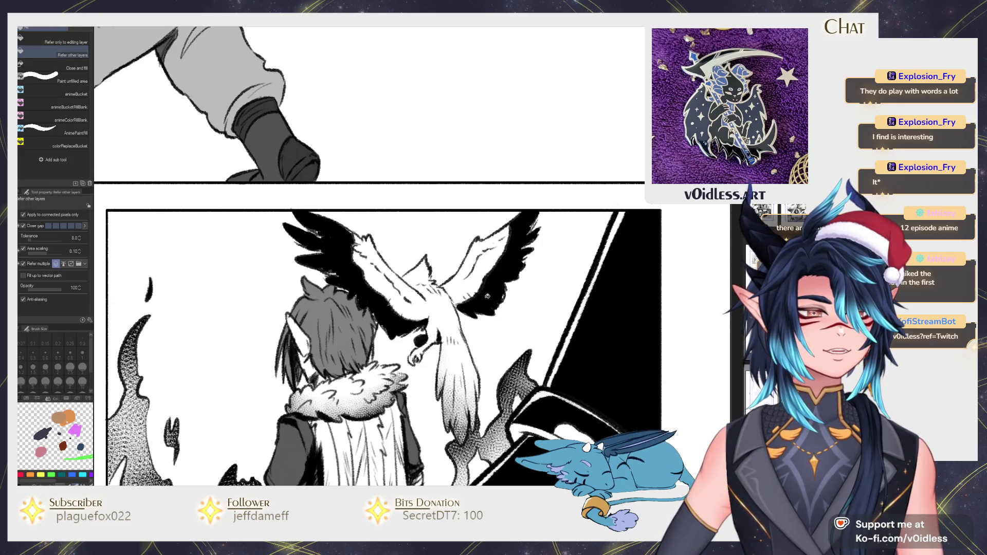
{"action": "key", "text": "p"}
{"action": "key", "text": "b"}
{"action": "mouse_move", "coordinate": [474, 294]}
{"action": "left_mouse_down"}
{"action": "mouse_move", "coordinate": [482, 290]}
{"action": "mouse_move", "coordinate": [404, 302]}
{"action": "mouse_move", "coordinate": [393, 286]}
{"action": "left_mouse_up"}
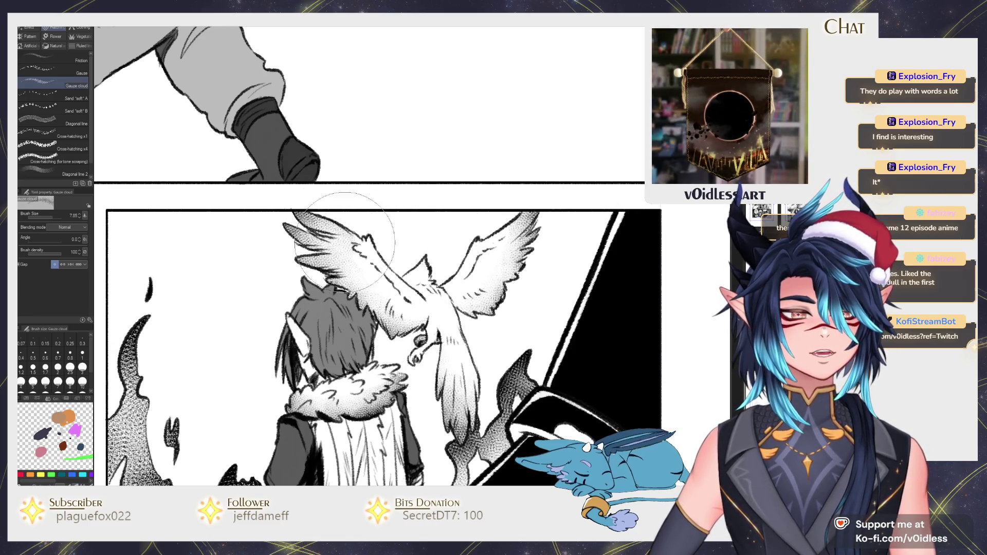
{"action": "key", "text": "p"}
{"action": "key", "text": "p"}
{"action": "key", "text": "p"}
{"action": "key", "text": "b"}
{"action": "left_click_drag", "start_coordinate": [427, 280], "coordinate": [422, 273]}
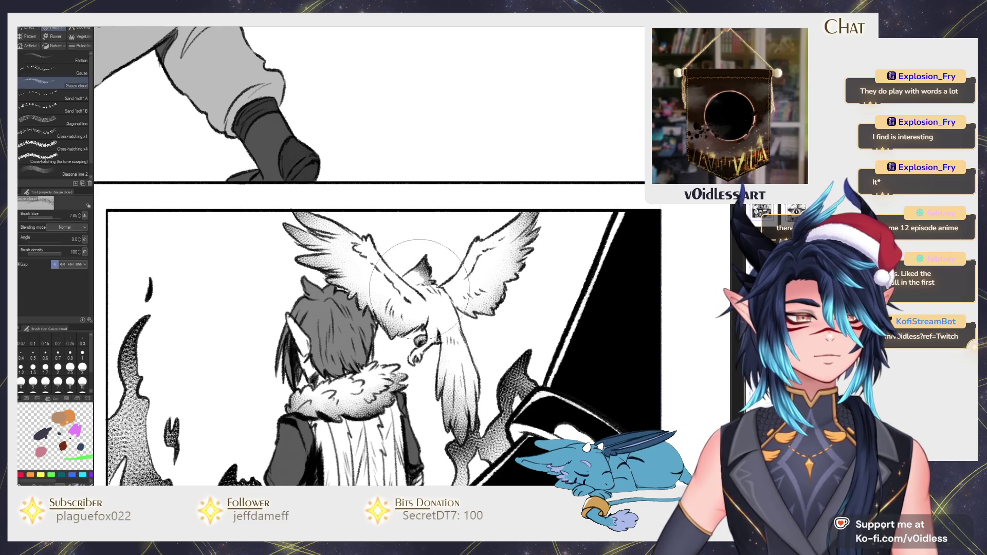
Step: Zoom out to the full page, pan across the panels, then zoom back toward the bottom character
{"action": "key", "text": "p"}
{"action": "scroll", "coordinate": [442, 272], "scroll_direction": "down", "scroll_amount": 1}
{"action": "scroll", "coordinate": [452, 275], "scroll_direction": "down", "scroll_amount": 1}
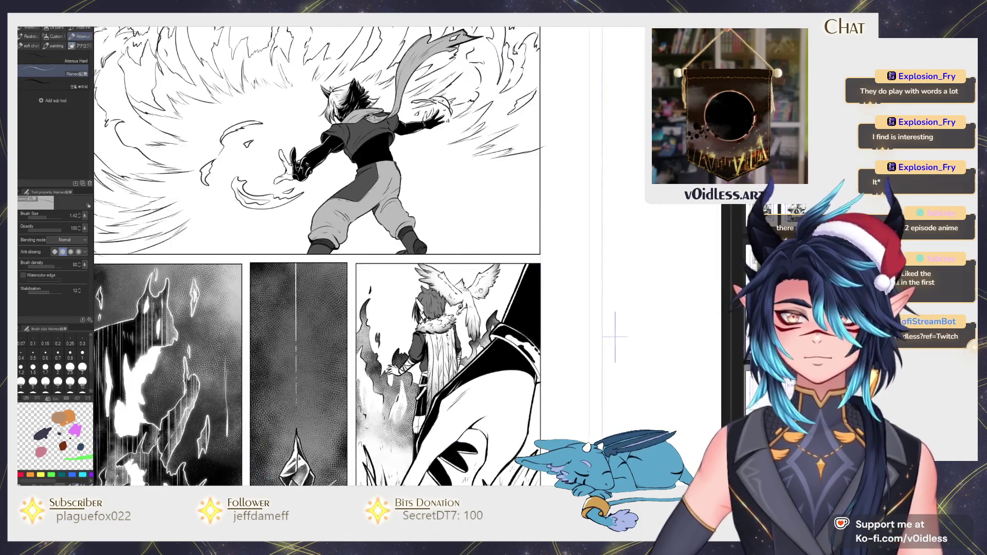
{"action": "scroll", "coordinate": [469, 280], "scroll_direction": "down", "scroll_amount": 1}
{"action": "left_click_drag", "start_coordinate": [470, 280], "coordinate": [533, 315]}
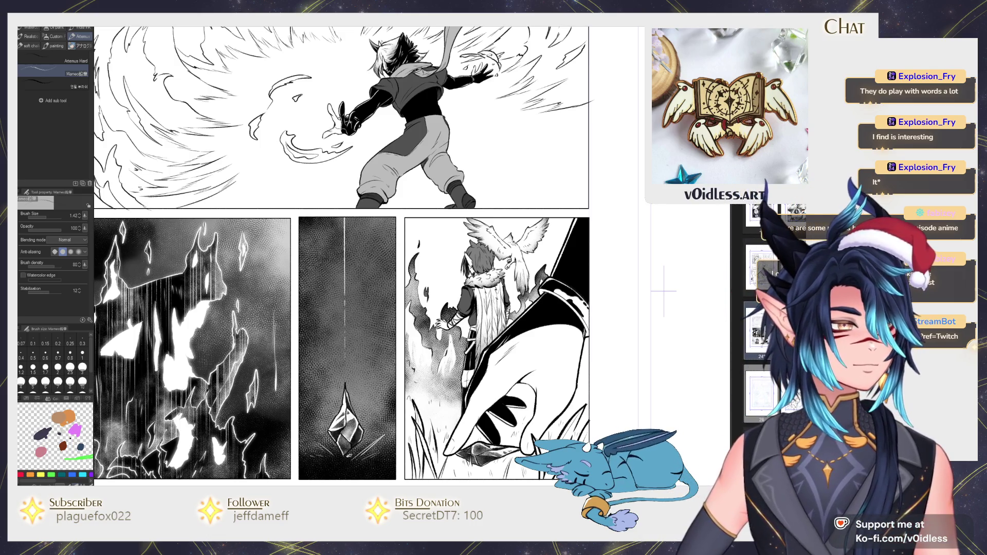
{"action": "left_click_drag", "start_coordinate": [664, 292], "coordinate": [695, 264]}
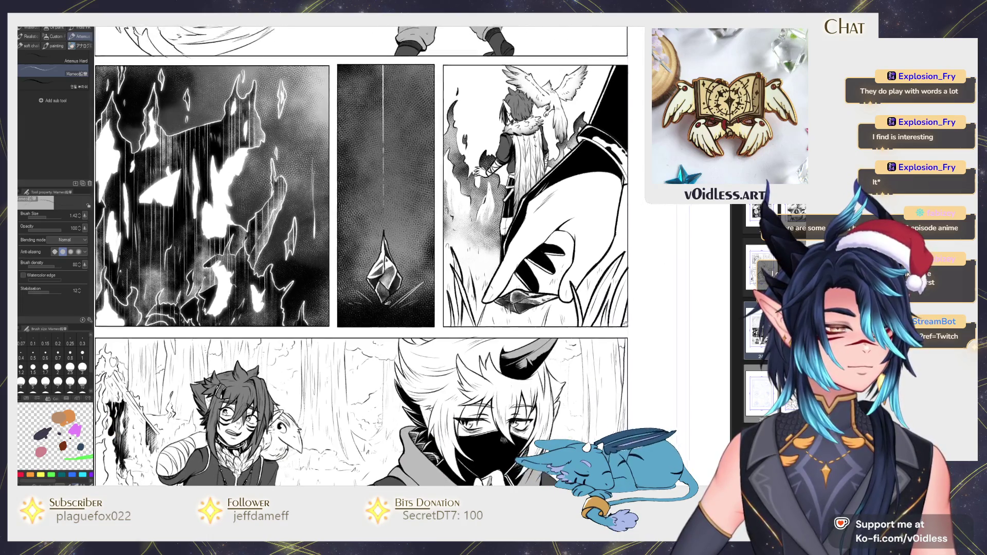
{"action": "scroll", "coordinate": [500, 344], "scroll_direction": "up", "scroll_amount": 2}
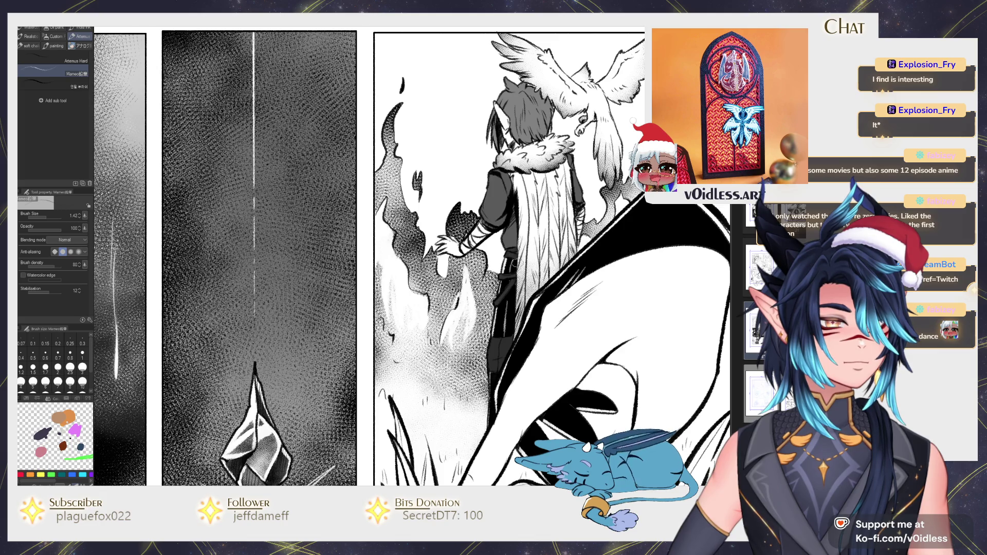
{"action": "scroll", "coordinate": [360, 257], "scroll_direction": "down", "scroll_amount": 3}
{"action": "left_click_drag", "start_coordinate": [309, 206], "coordinate": [136, 137]}
{"action": "scroll", "coordinate": [360, 257], "scroll_direction": "down", "scroll_amount": 3}
{"action": "scroll", "coordinate": [343, 396], "scroll_direction": "up", "scroll_amount": 4}
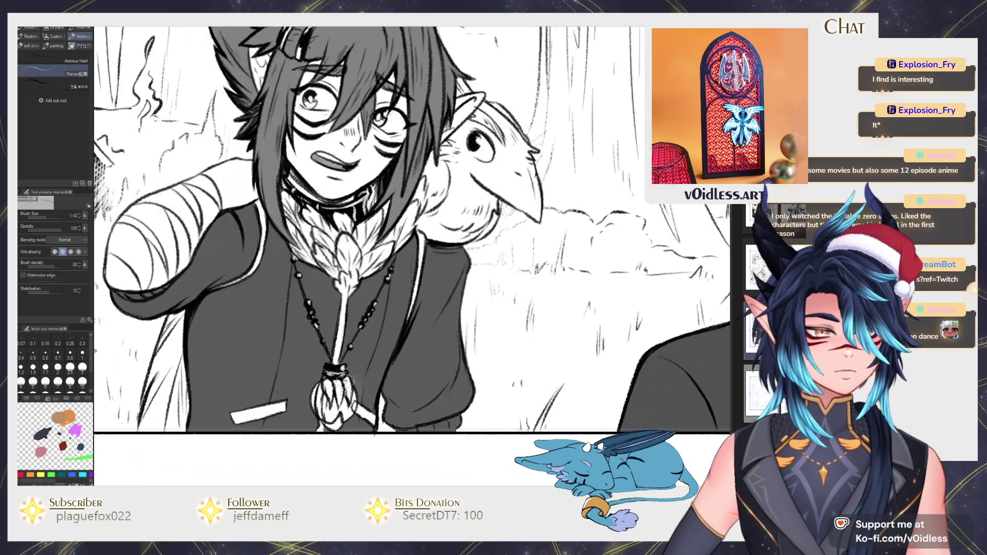
Step: Centre the face and necklace, and shrink the gauze brush to size 6.36
{"action": "left_click_drag", "start_coordinate": [398, 342], "coordinate": [453, 331]}
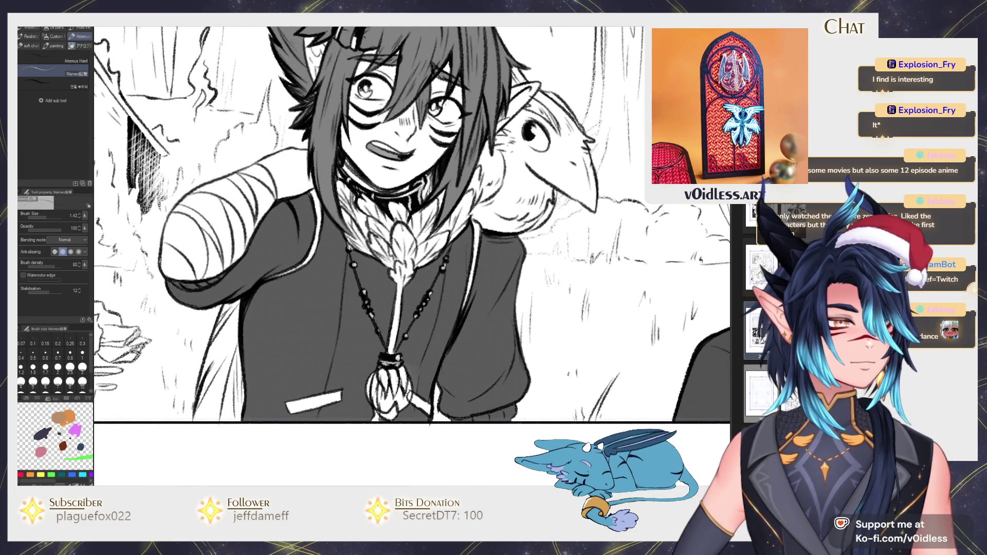
{"action": "key", "text": "g"}
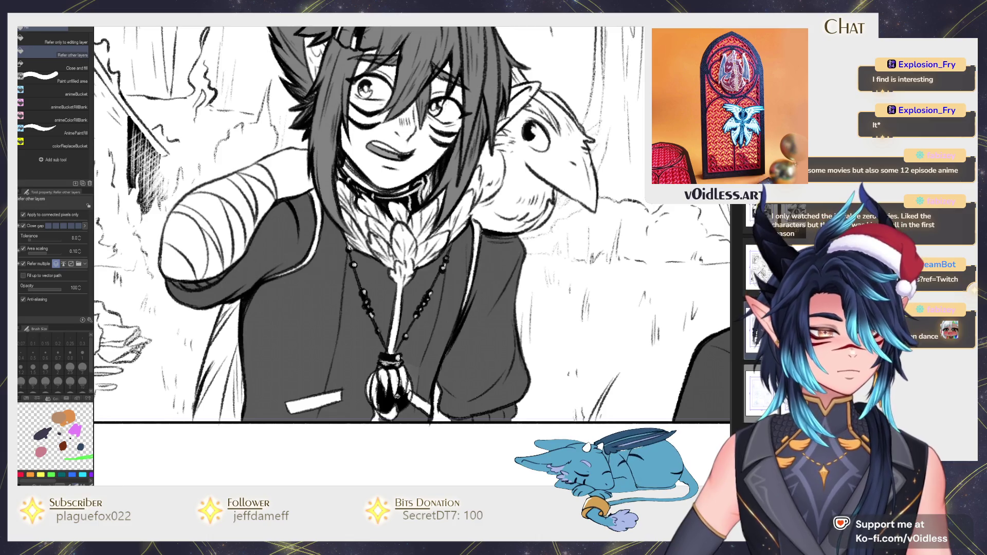
{"action": "key", "text": "b"}
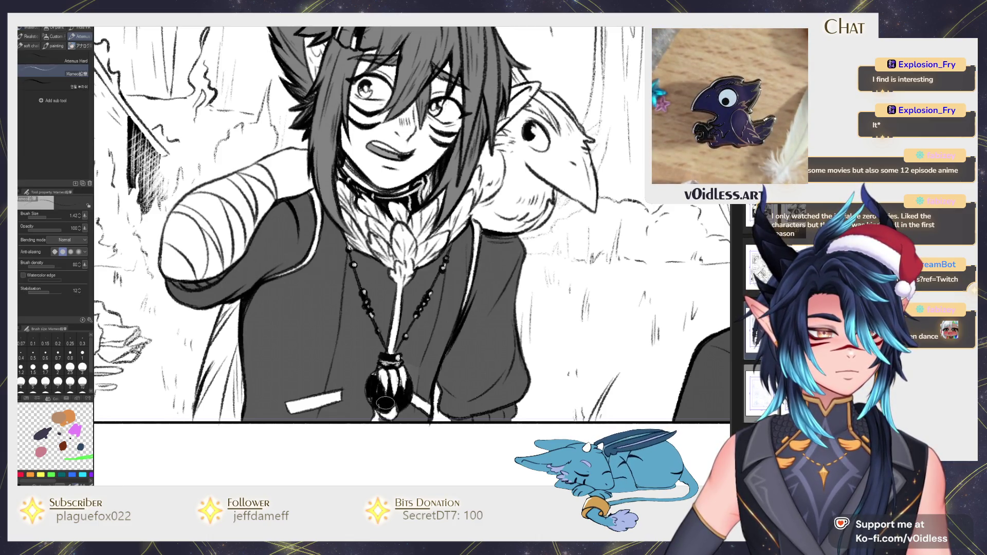
{"action": "key", "text": "b"}
{"action": "scroll", "coordinate": [396, 404], "scroll_direction": "down", "scroll_amount": 1}
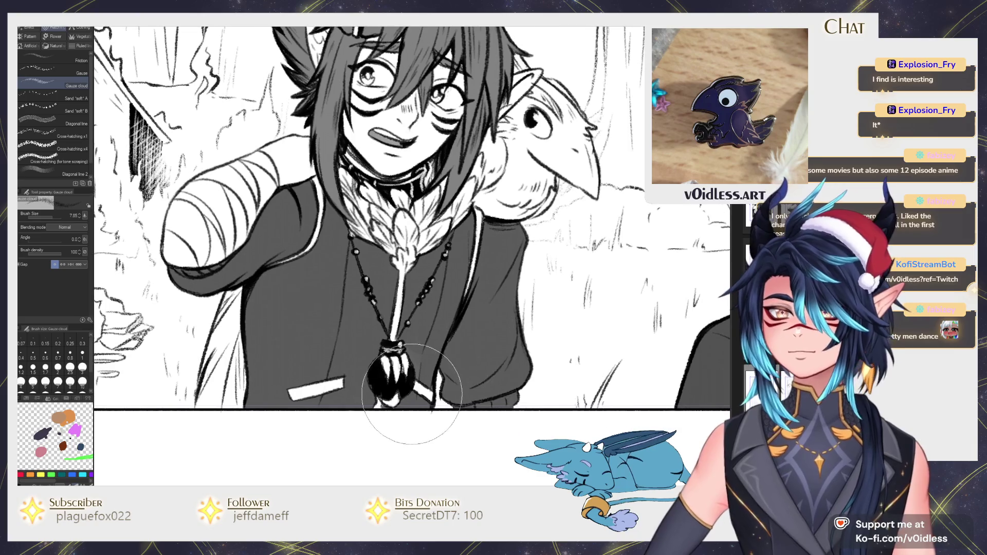
{"action": "left_click_drag", "start_coordinate": [414, 409], "coordinate": [434, 372]}
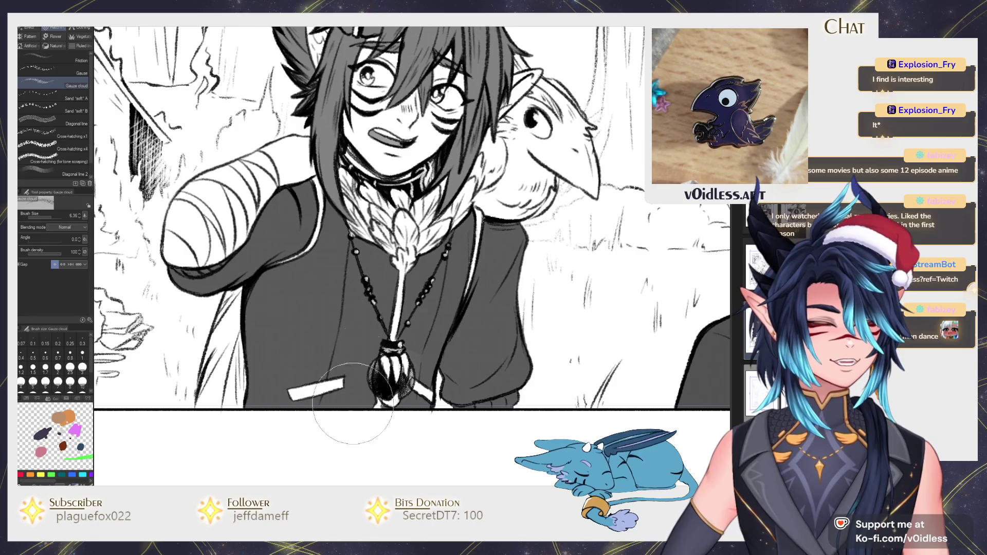
{"action": "scroll", "coordinate": [393, 300], "scroll_direction": "up", "scroll_amount": 5}
Step: Lay gauze tone over the collar and feather necklace
{"action": "key", "text": "p"}
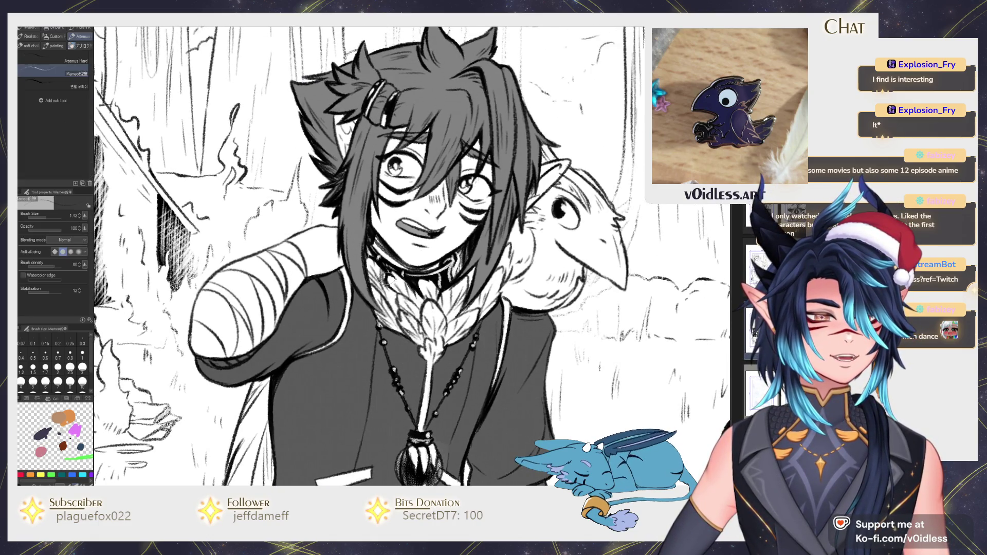
{"action": "key", "text": "g"}
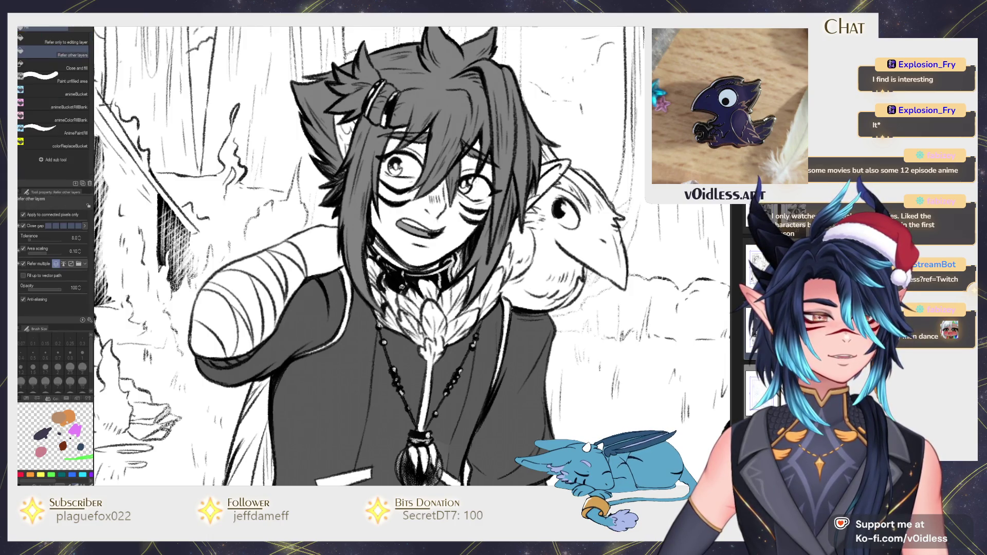
{"action": "key", "text": "p"}
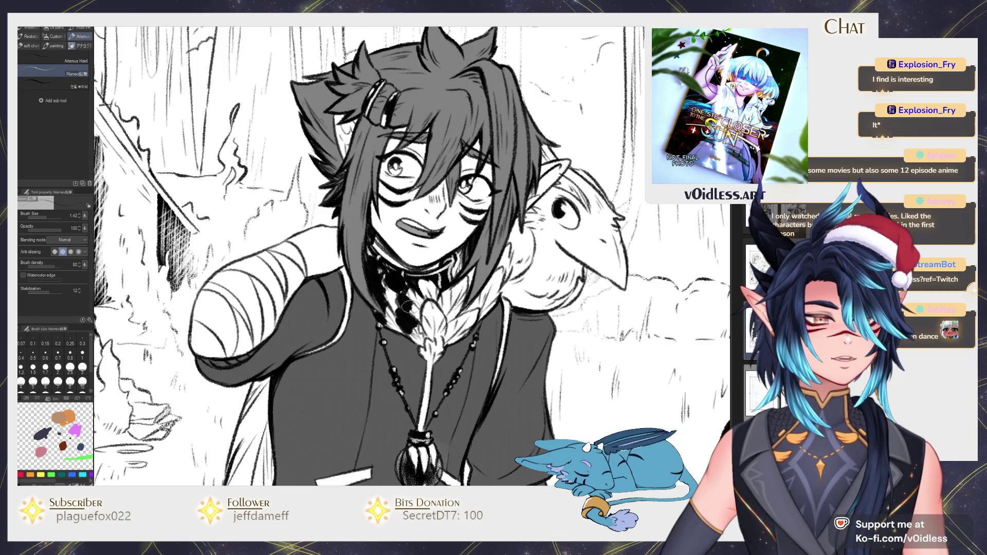
{"action": "key", "text": "b"}
{"action": "left_click_drag", "start_coordinate": [412, 329], "coordinate": [394, 259]}
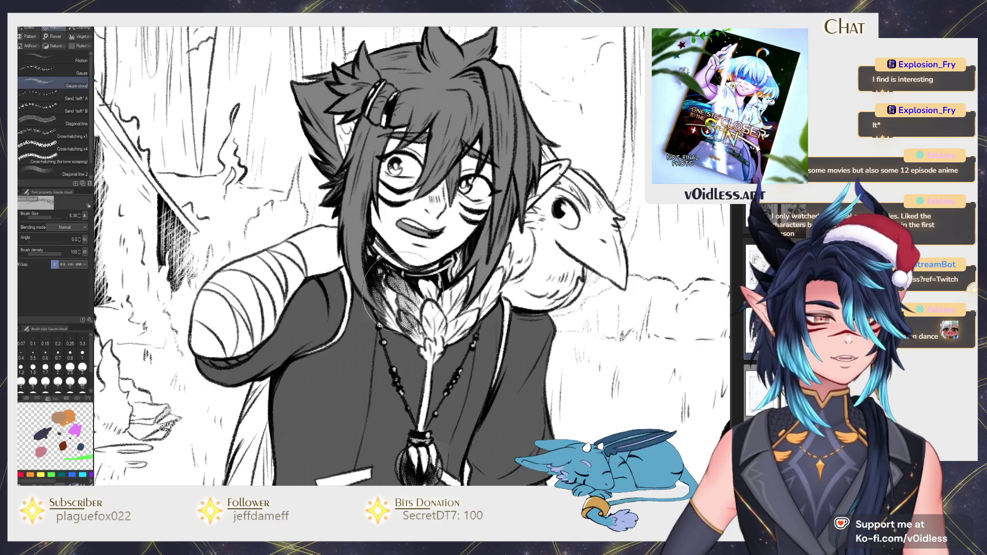
Step: Ink dark patches on the collar beside the bird and add more gauze tone
{"action": "key", "text": "p"}
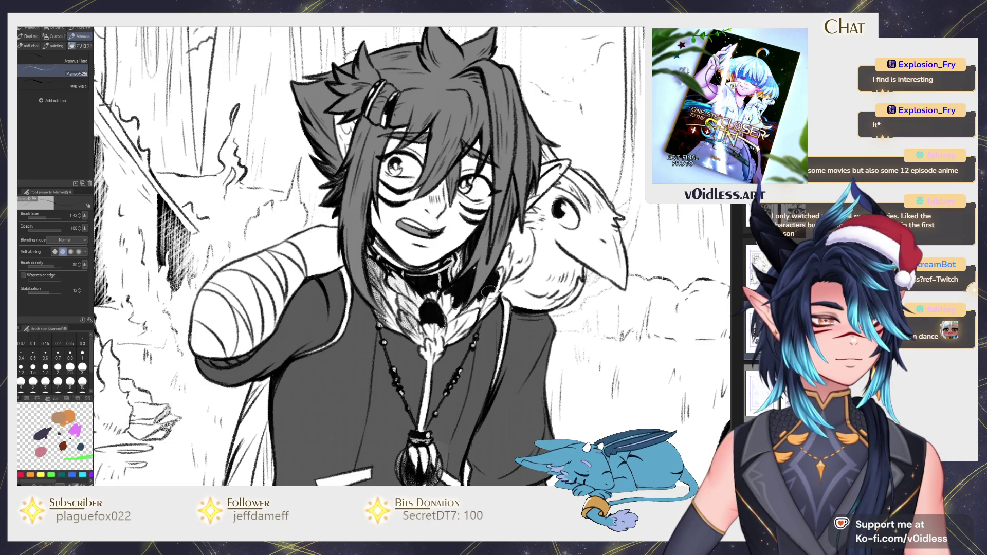
{"action": "left_click_drag", "start_coordinate": [493, 280], "coordinate": [507, 255]}
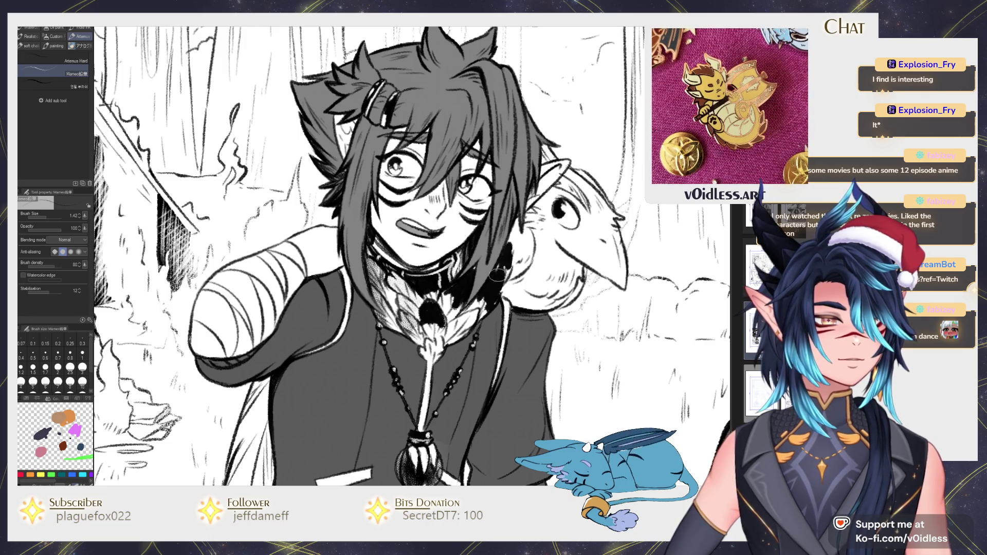
{"action": "key", "text": "b"}
{"action": "left_click_drag", "start_coordinate": [479, 300], "coordinate": [478, 329]}
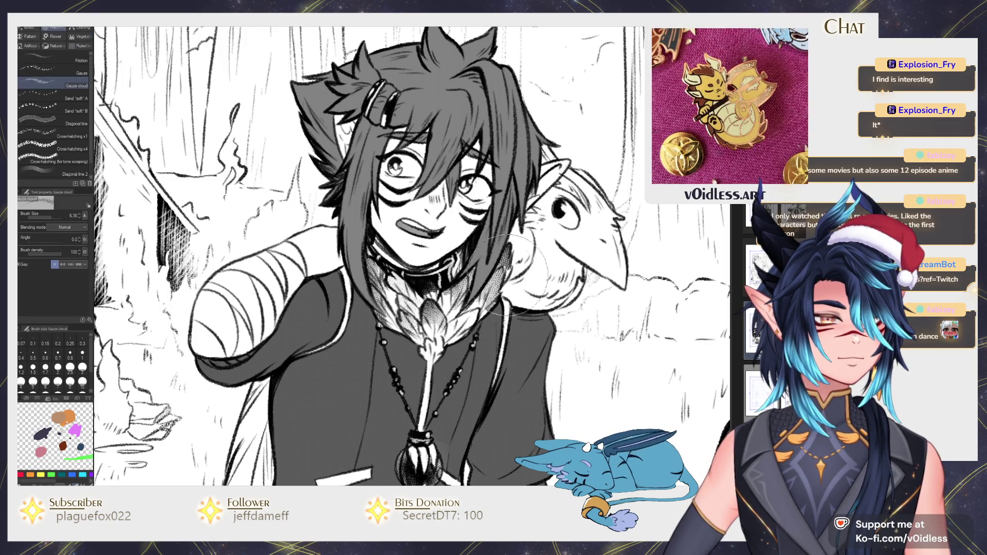
{"action": "key", "text": "p"}
{"action": "left_click_drag", "start_coordinate": [468, 327], "coordinate": [469, 316]}
{"action": "key", "text": "b"}
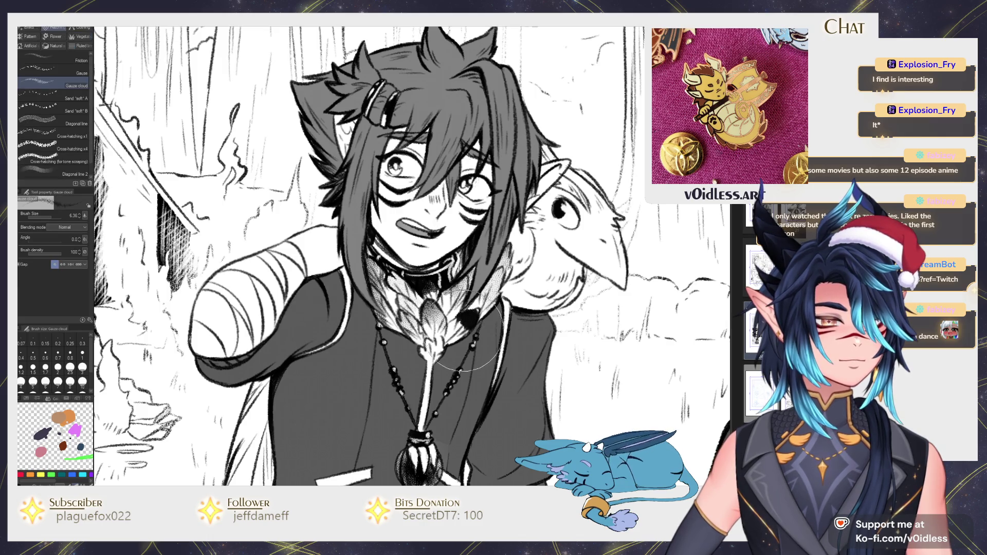
{"action": "key", "text": "p"}
{"action": "mouse_move", "coordinate": [522, 291]}
{"action": "left_mouse_down"}
{"action": "mouse_move", "coordinate": [425, 374]}
{"action": "mouse_move", "coordinate": [465, 378]}
{"action": "left_mouse_up"}
{"action": "key", "text": "b"}
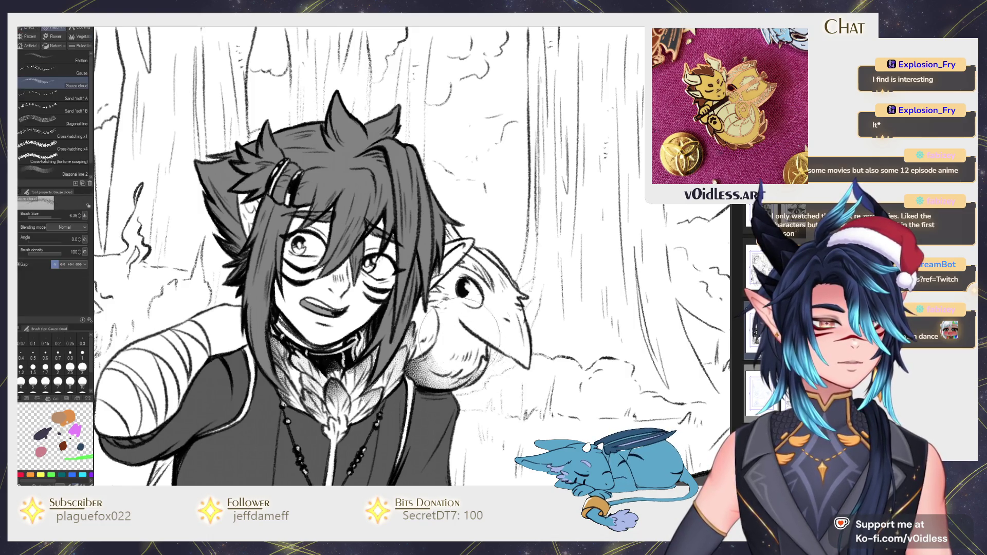
{"action": "key", "text": "p"}
{"action": "key", "text": "g"}
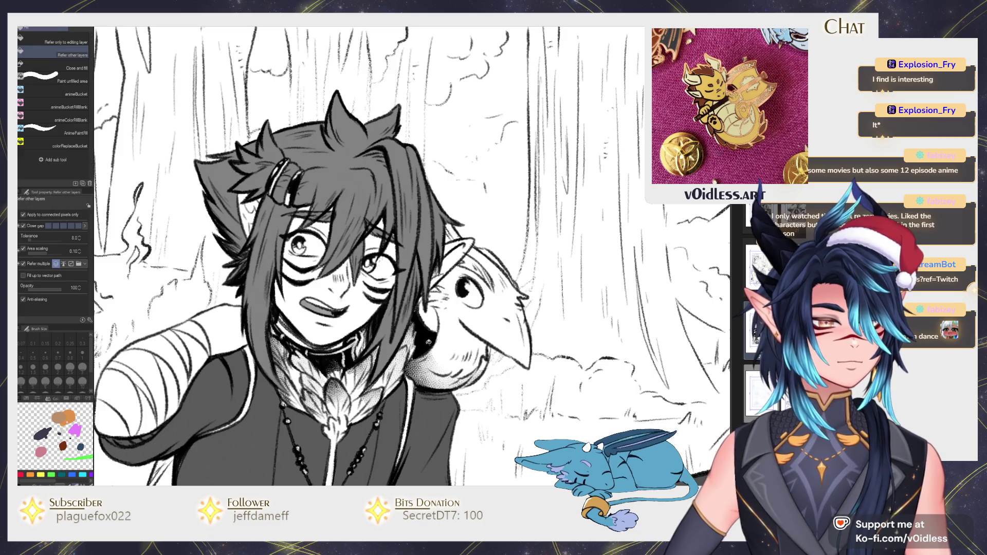
{"action": "key", "text": "b"}
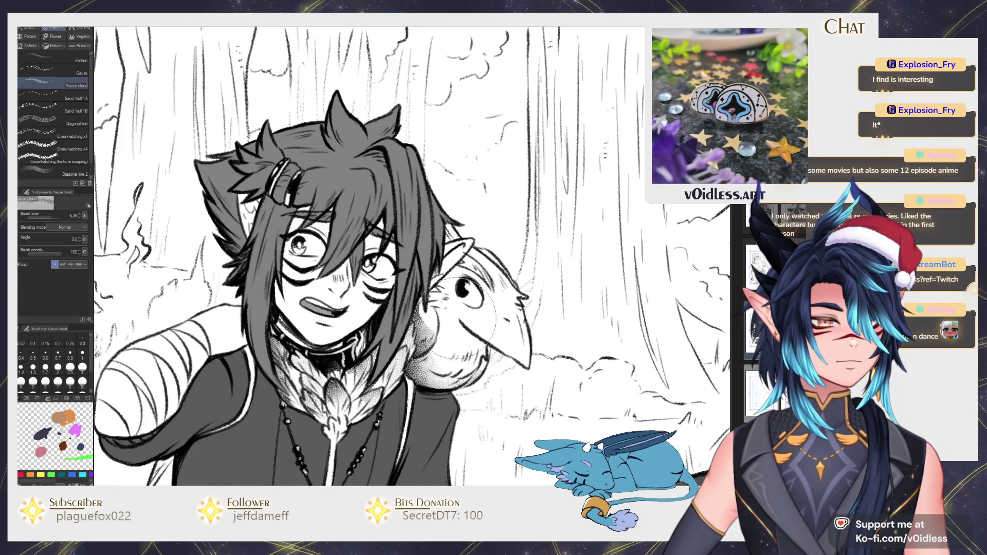
{"action": "key", "text": "p"}
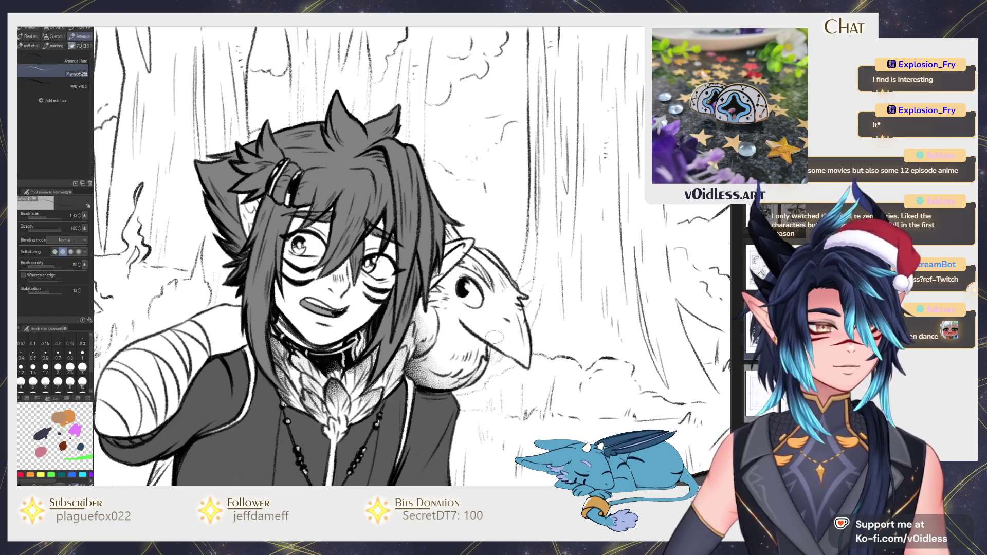
{"action": "key", "text": "g"}
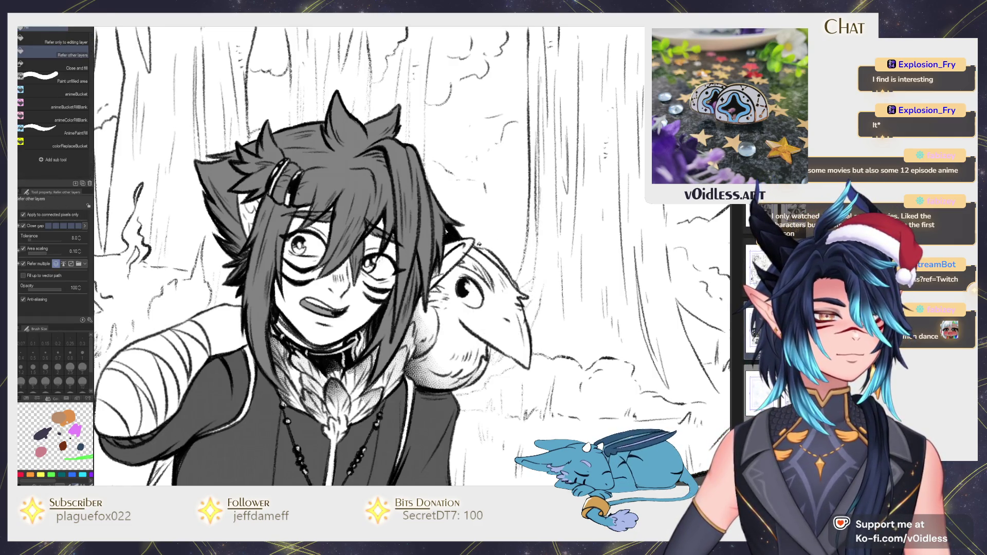
{"action": "key", "text": "p"}
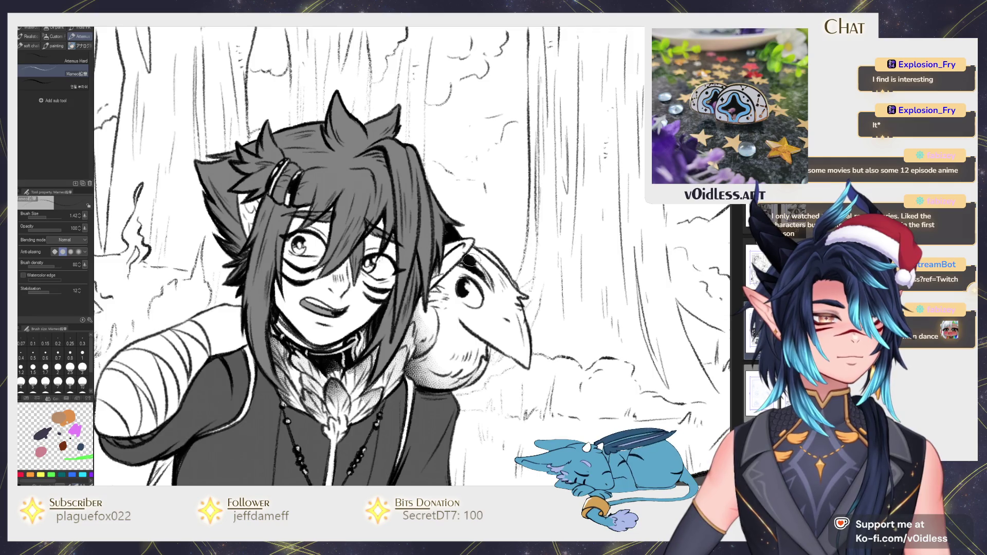
{"action": "key", "text": "b"}
{"action": "key", "text": "g"}
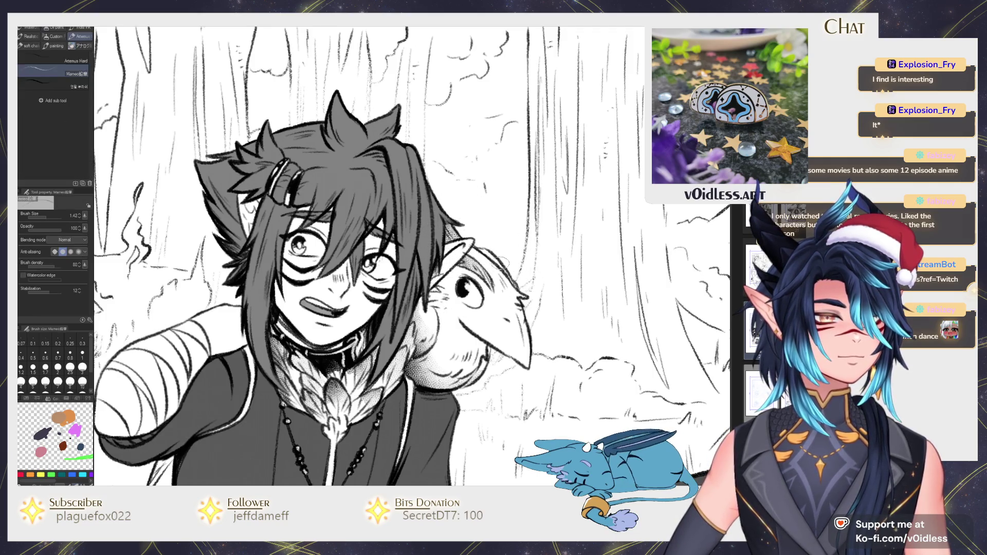
{"action": "key", "text": "p"}
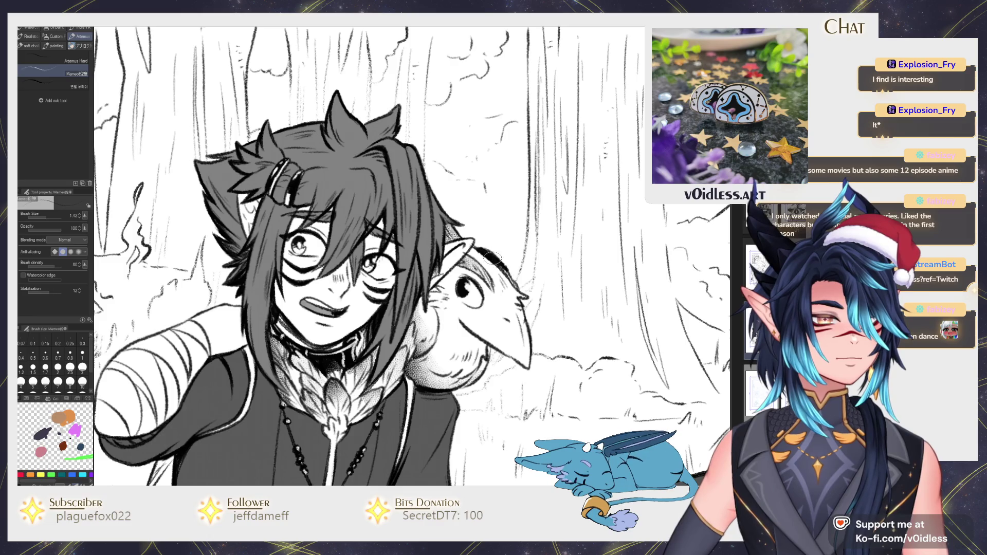
{"action": "key", "text": "b"}
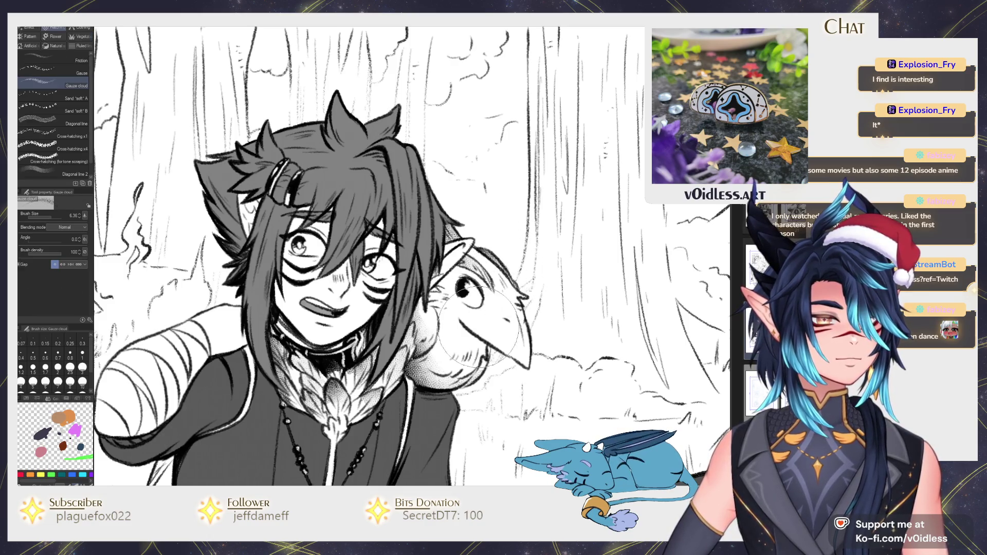
{"action": "key", "text": "g"}
{"action": "left_click", "coordinate": [440, 293]}
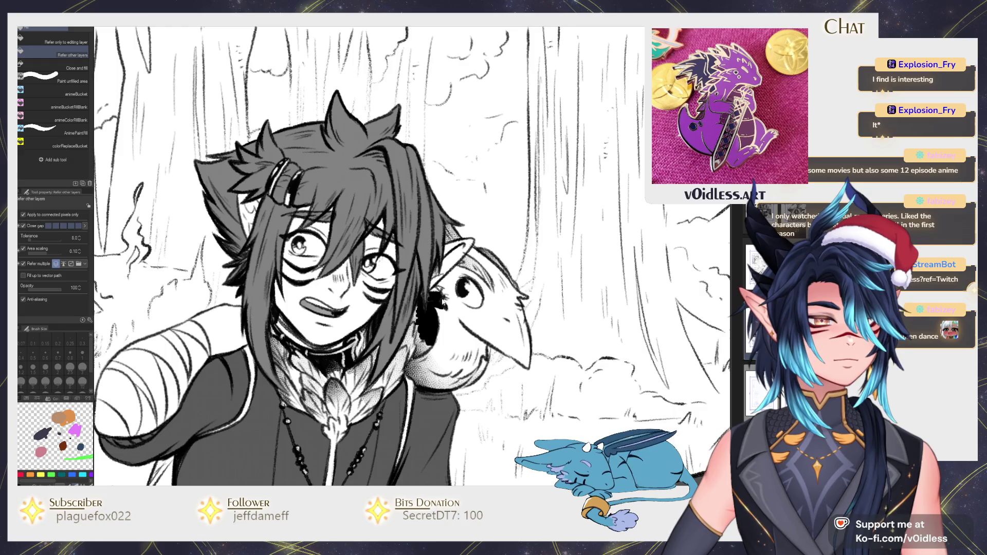
{"action": "key", "text": "ctrl+z"}
{"action": "key", "text": "p"}
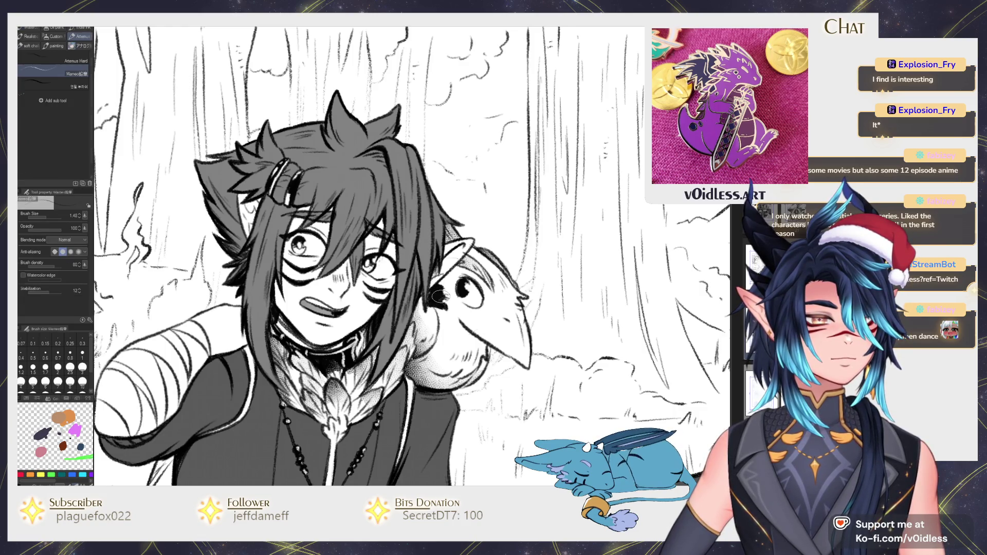
{"action": "key", "text": "b"}
{"action": "key", "text": "p"}
{"action": "scroll", "coordinate": [458, 329], "scroll_direction": "down", "scroll_amount": 5}
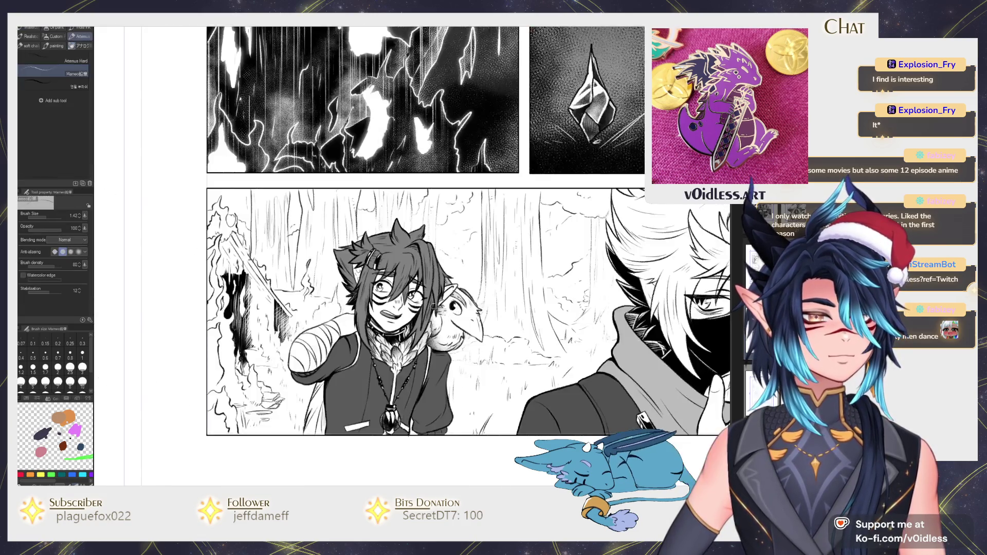
Step: Fill two hair regions left of the masked face solid black
{"action": "scroll", "coordinate": [508, 335], "scroll_direction": "up", "scroll_amount": 2}
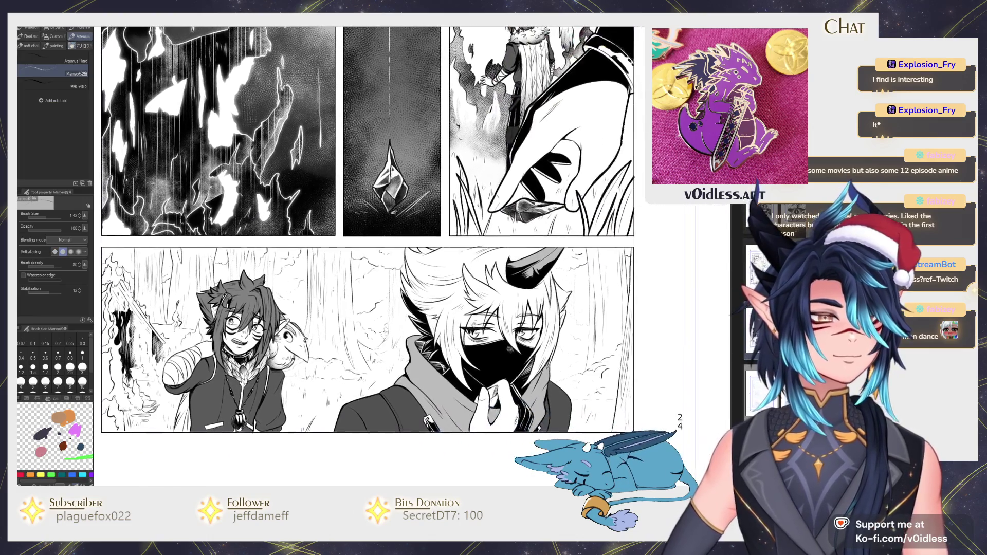
{"action": "scroll", "coordinate": [463, 324], "scroll_direction": "up", "scroll_amount": 2}
{"action": "scroll", "coordinate": [406, 311], "scroll_direction": "up", "scroll_amount": 2}
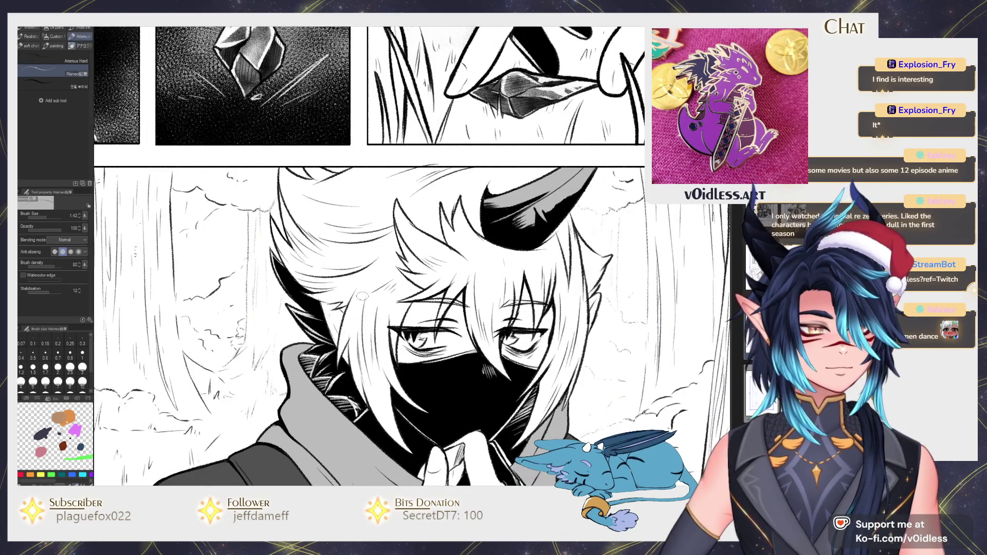
{"action": "key", "text": "g"}
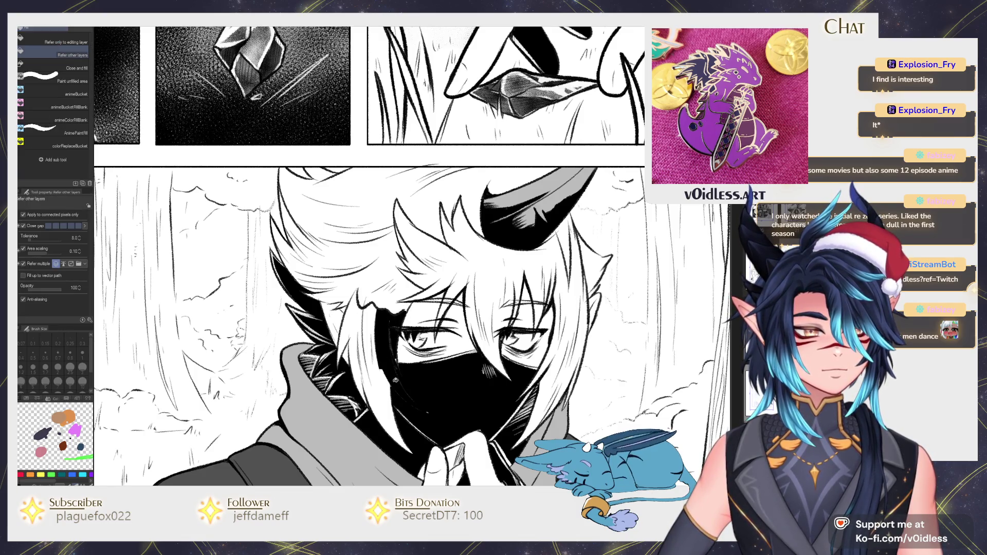
{"action": "left_click", "coordinate": [394, 378]}
{"action": "left_click", "coordinate": [362, 355]}
Step: Close the hair edge with a pencil line and fill the regions beside the horn black
{"action": "scroll", "coordinate": [362, 331], "scroll_direction": "up", "scroll_amount": 2}
{"action": "key", "text": "p"}
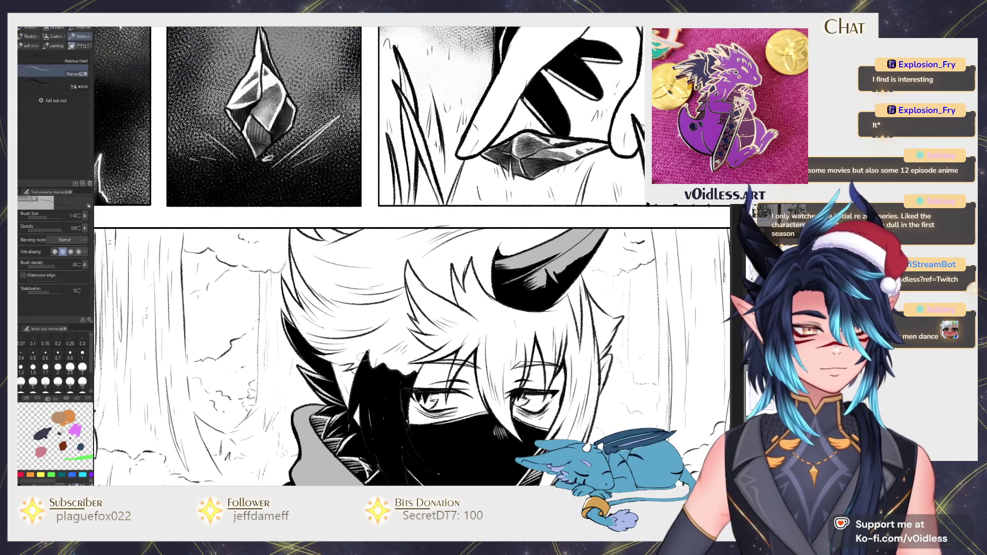
{"action": "left_click_drag", "start_coordinate": [339, 319], "coordinate": [366, 232]}
{"action": "key", "text": "g"}
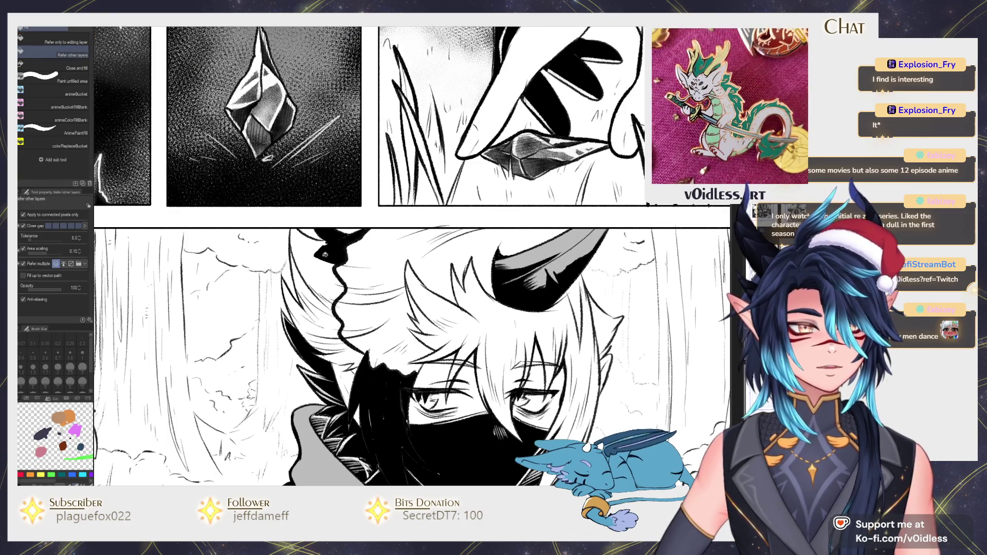
{"action": "left_click", "coordinate": [317, 249]}
{"action": "left_click", "coordinate": [322, 319]}
{"action": "left_click", "coordinate": [315, 324]}
Step: Paint gauze tone over the masked character's hair and face
{"action": "key", "text": "b"}
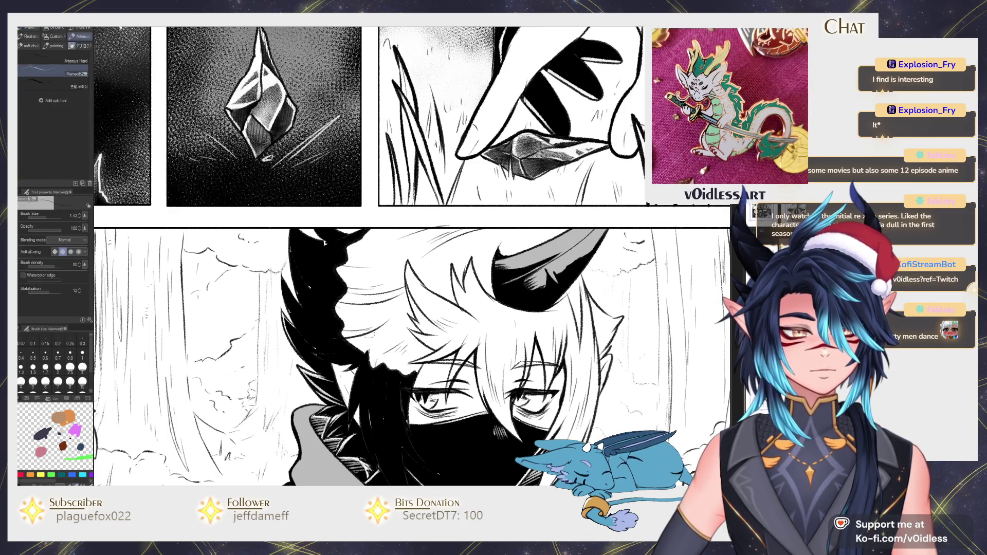
{"action": "scroll", "coordinate": [370, 355], "scroll_direction": "down", "scroll_amount": 2}
{"action": "left_click_drag", "start_coordinate": [360, 355], "coordinate": [406, 391]}
{"action": "mouse_move", "coordinate": [391, 350]}
{"action": "left_mouse_down"}
{"action": "mouse_move", "coordinate": [412, 443]}
{"action": "mouse_move", "coordinate": [391, 453]}
{"action": "left_mouse_up"}
{"action": "mouse_move", "coordinate": [391, 308]}
{"action": "left_mouse_down"}
{"action": "mouse_move", "coordinate": [375, 370]}
{"action": "mouse_move", "coordinate": [385, 434]}
{"action": "mouse_move", "coordinate": [398, 344]}
{"action": "mouse_move", "coordinate": [368, 309]}
{"action": "left_mouse_up"}
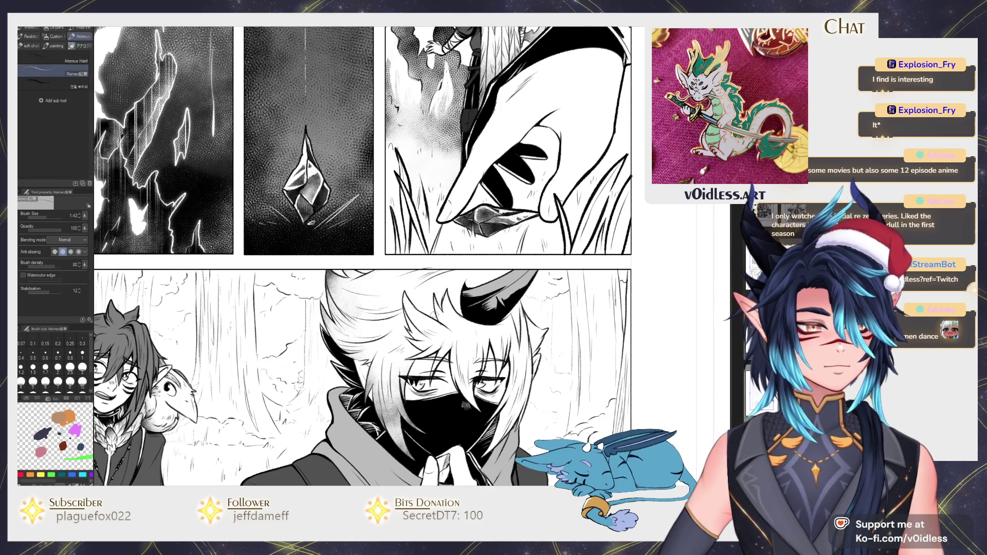
Step: Fill four small gaps in the masked character's hair black
{"action": "key", "text": "p"}
{"action": "scroll", "coordinate": [440, 349], "scroll_direction": "up", "scroll_amount": 2}
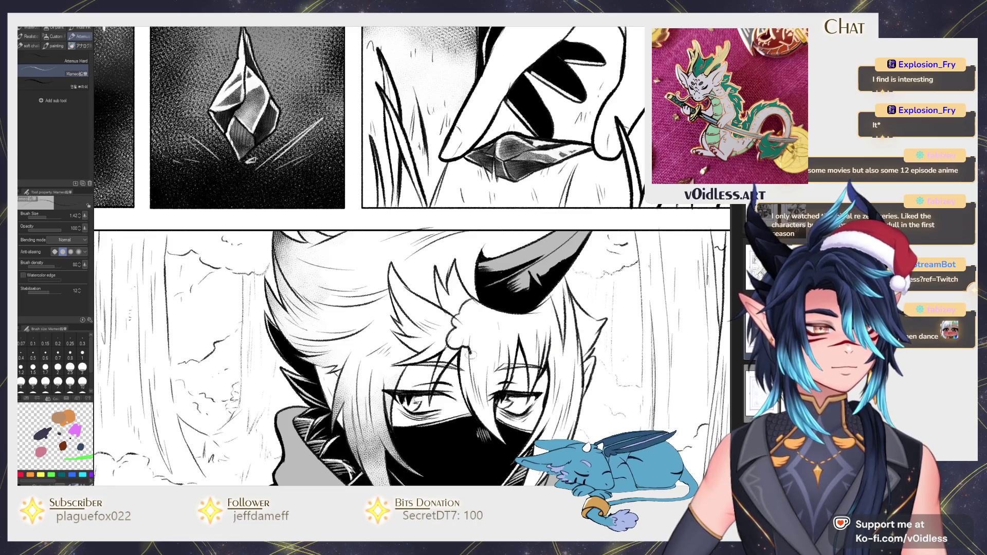
{"action": "left_click_drag", "start_coordinate": [547, 375], "coordinate": [507, 352]}
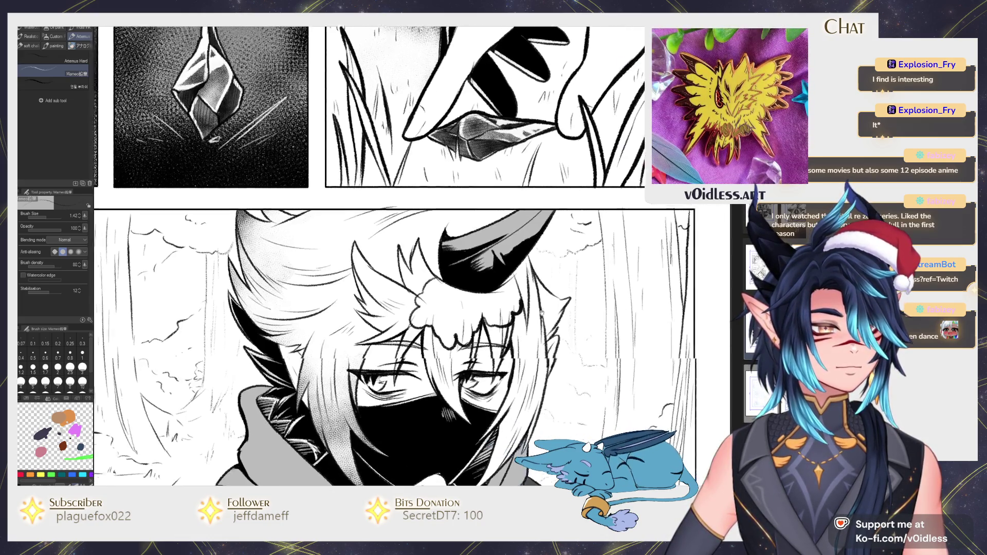
{"action": "key", "text": "g"}
{"action": "left_click", "coordinate": [494, 350]}
{"action": "left_click", "coordinate": [493, 341]}
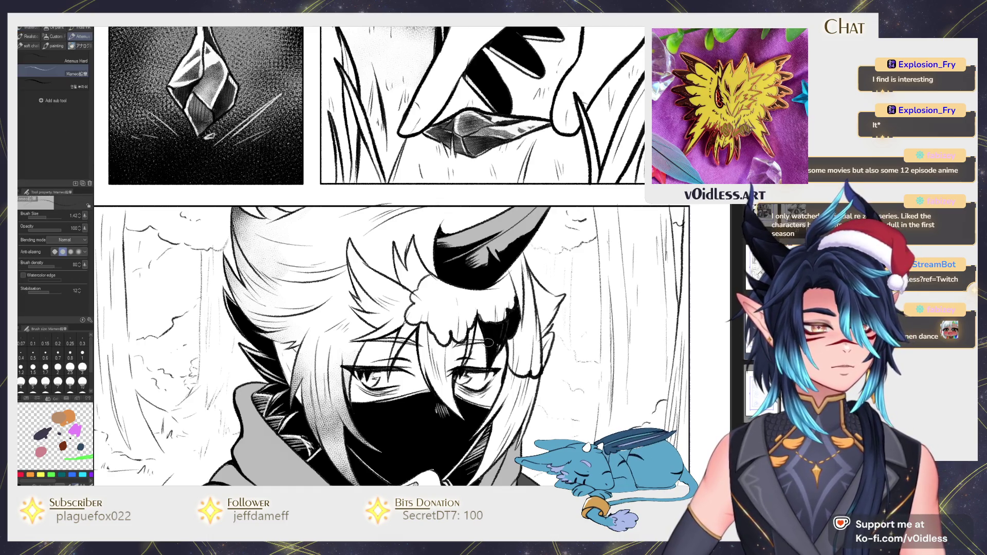
{"action": "left_click", "coordinate": [453, 360]}
{"action": "left_click", "coordinate": [427, 353]}
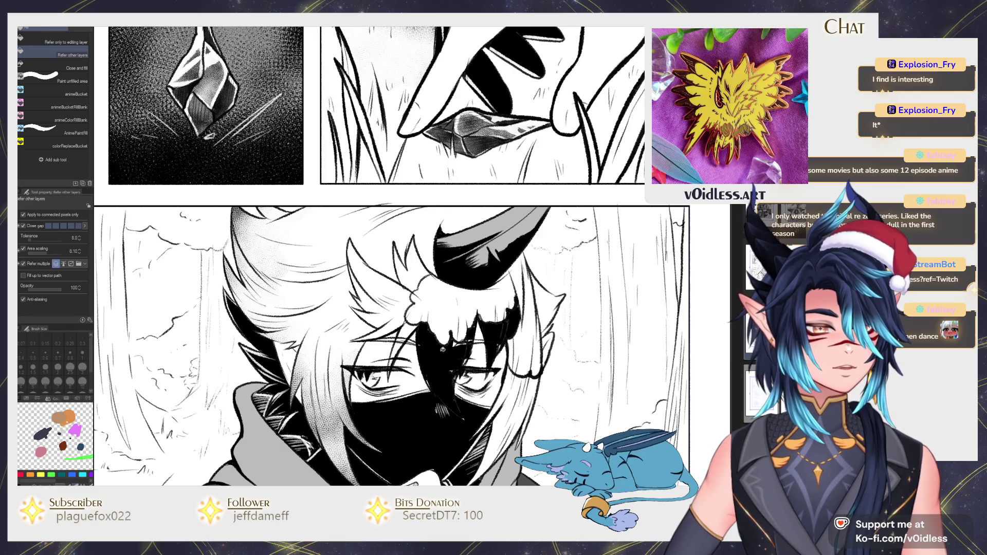
Step: Fill another hair gap and three hair spikes solid black
{"action": "key", "text": "p"}
{"action": "key", "text": "g"}
{"action": "left_click", "coordinate": [399, 323]}
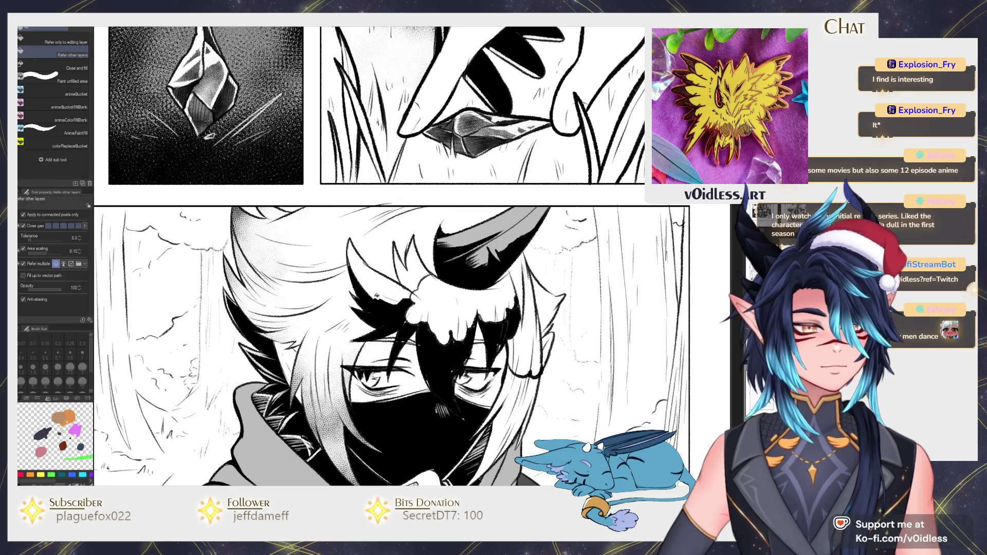
{"action": "left_click", "coordinate": [375, 304]}
{"action": "left_click", "coordinate": [381, 262]}
{"action": "left_click", "coordinate": [411, 262]}
Step: Paint gauze tone over the white hair patch and face
{"action": "key", "text": "b"}
{"action": "scroll", "coordinate": [426, 307], "scroll_direction": "down", "scroll_amount": 2}
{"action": "mouse_move", "coordinate": [421, 282]}
{"action": "left_mouse_down"}
{"action": "mouse_move", "coordinate": [438, 340]}
{"action": "mouse_move", "coordinate": [427, 309]}
{"action": "left_mouse_up"}
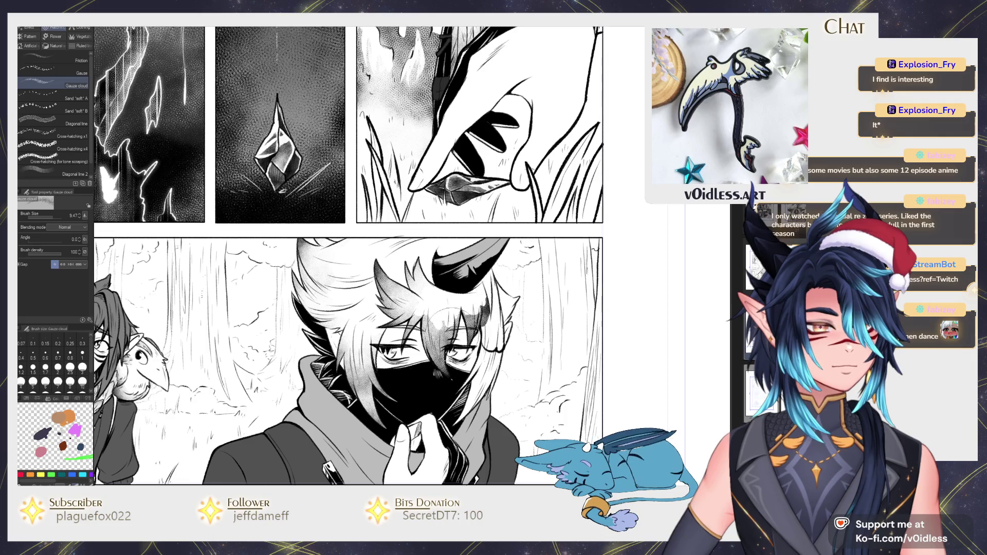
{"action": "left_click_drag", "start_coordinate": [442, 342], "coordinate": [462, 309]}
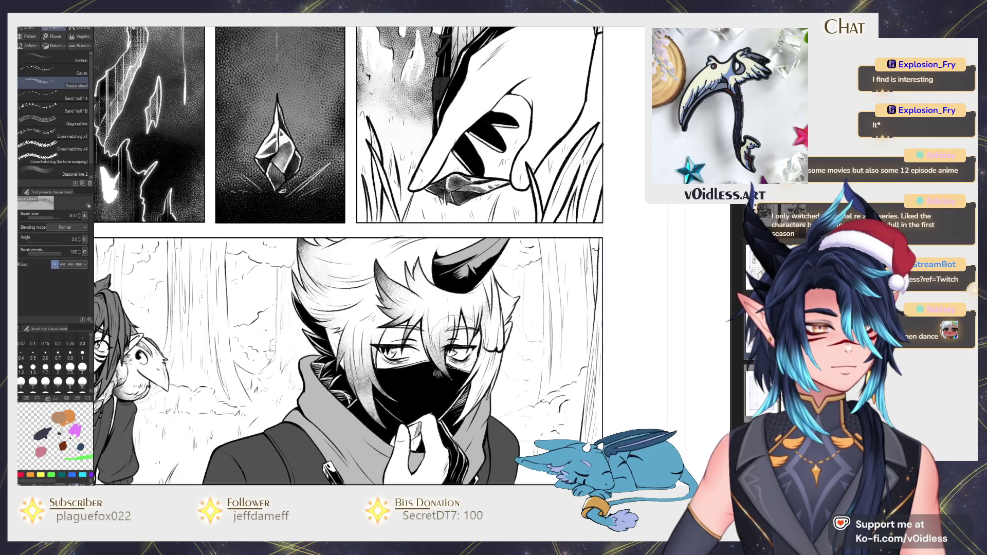
Step: Fill the area beside the mask black and lay gauze over the face
{"action": "key", "text": "g"}
{"action": "left_click", "coordinate": [481, 384]}
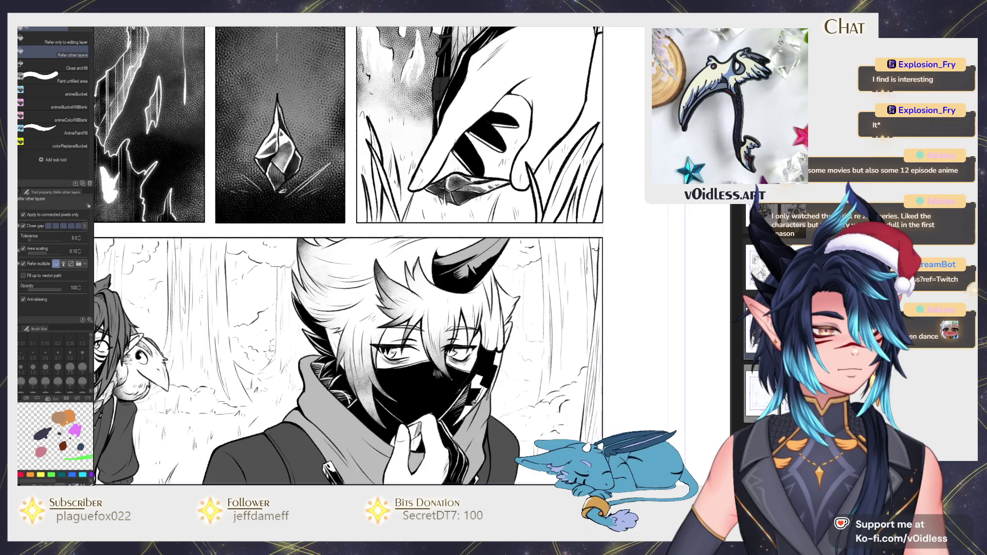
{"action": "key", "text": "b"}
{"action": "mouse_move", "coordinate": [497, 367]}
{"action": "left_mouse_down"}
{"action": "mouse_move", "coordinate": [509, 380]}
{"action": "mouse_move", "coordinate": [491, 368]}
{"action": "mouse_move", "coordinate": [478, 419]}
{"action": "left_mouse_up"}
Step: Brighten the gauze tone further across the face and hair
{"action": "key", "text": "p"}
{"action": "scroll", "coordinate": [484, 380], "scroll_direction": "up", "scroll_amount": 3}
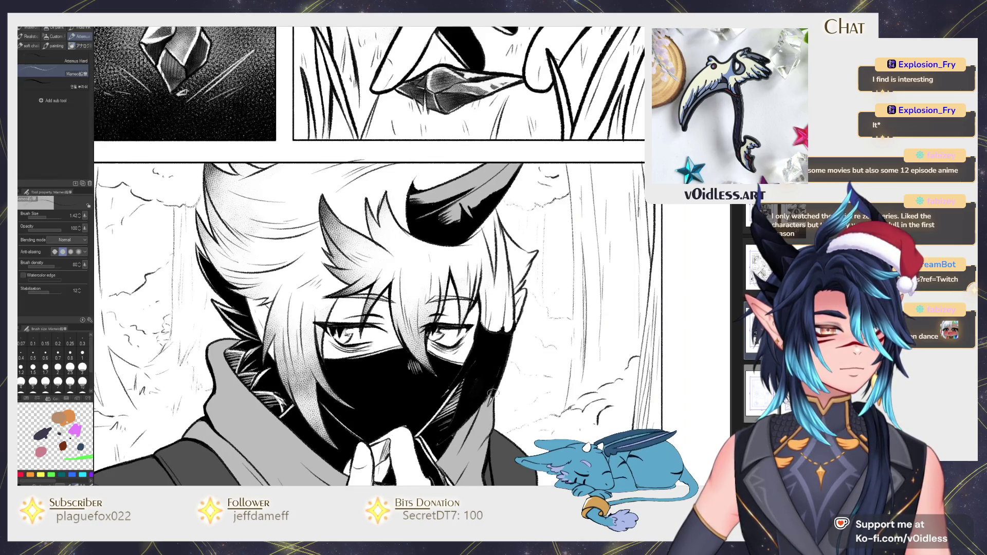
{"action": "key", "text": "b"}
{"action": "scroll", "coordinate": [483, 381], "scroll_direction": "down", "scroll_amount": 3}
{"action": "mouse_move", "coordinate": [519, 329]}
{"action": "left_mouse_down"}
{"action": "mouse_move", "coordinate": [478, 371]}
{"action": "mouse_move", "coordinate": [506, 360]}
{"action": "mouse_move", "coordinate": [498, 334]}
{"action": "left_mouse_up"}
{"action": "key", "text": "p"}
{"action": "scroll", "coordinate": [510, 288], "scroll_direction": "up", "scroll_amount": 2}
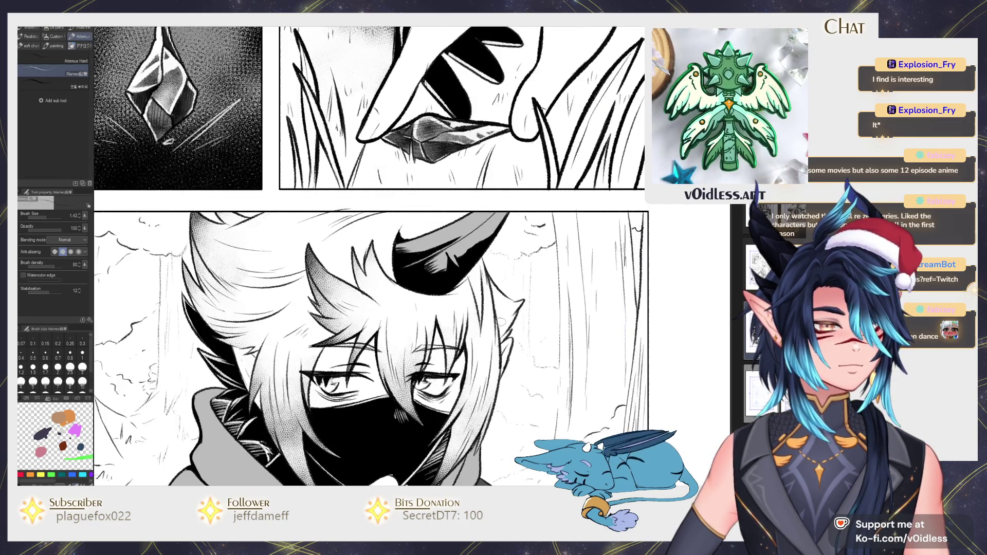
{"action": "key", "text": "g"}
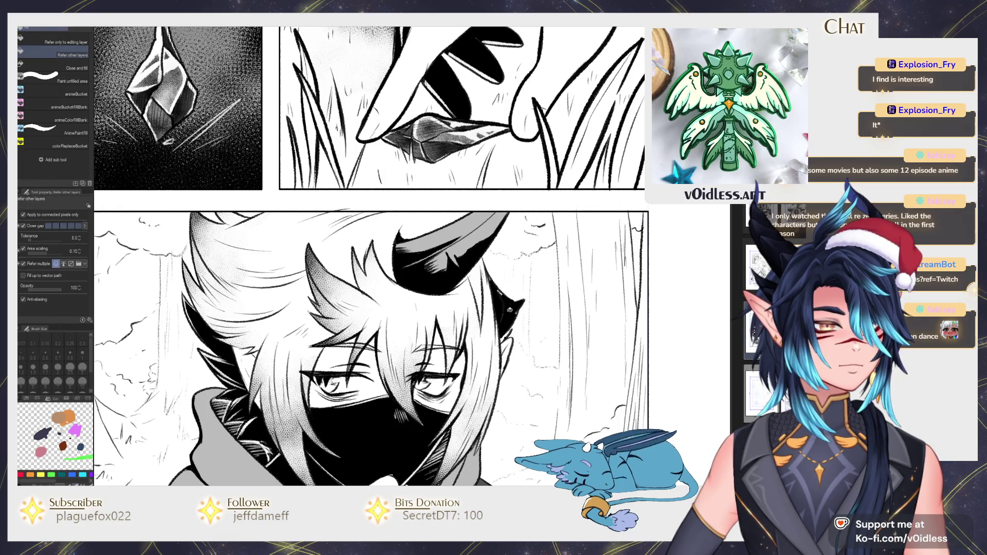
{"action": "key", "text": "b"}
{"action": "left_click_drag", "start_coordinate": [502, 296], "coordinate": [524, 367]}
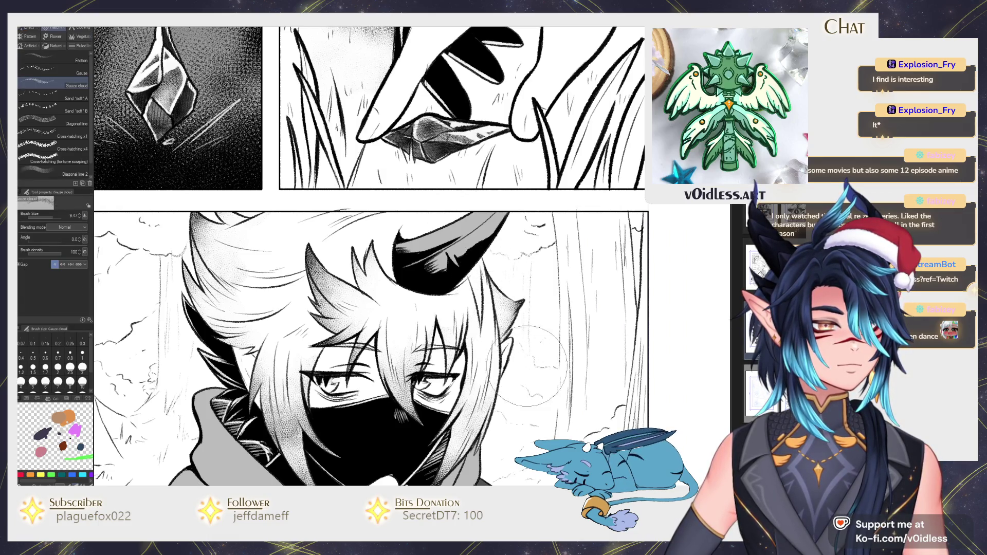
{"action": "scroll", "coordinate": [524, 366], "scroll_direction": "down", "scroll_amount": 1}
{"action": "scroll", "coordinate": [522, 334], "scroll_direction": "down", "scroll_amount": 2}
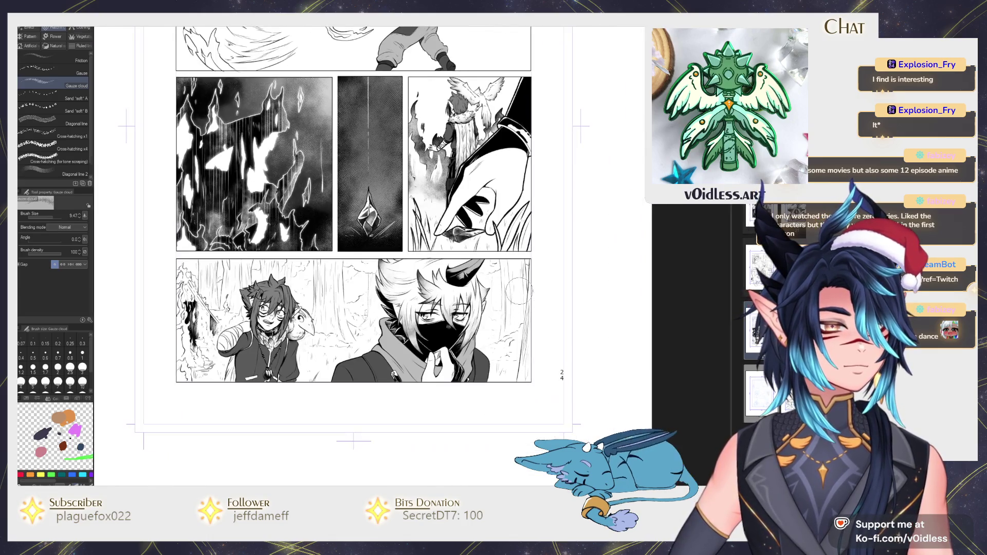
{"action": "key", "text": "p"}
{"action": "left_click_drag", "start_coordinate": [469, 185], "coordinate": [521, 304]}
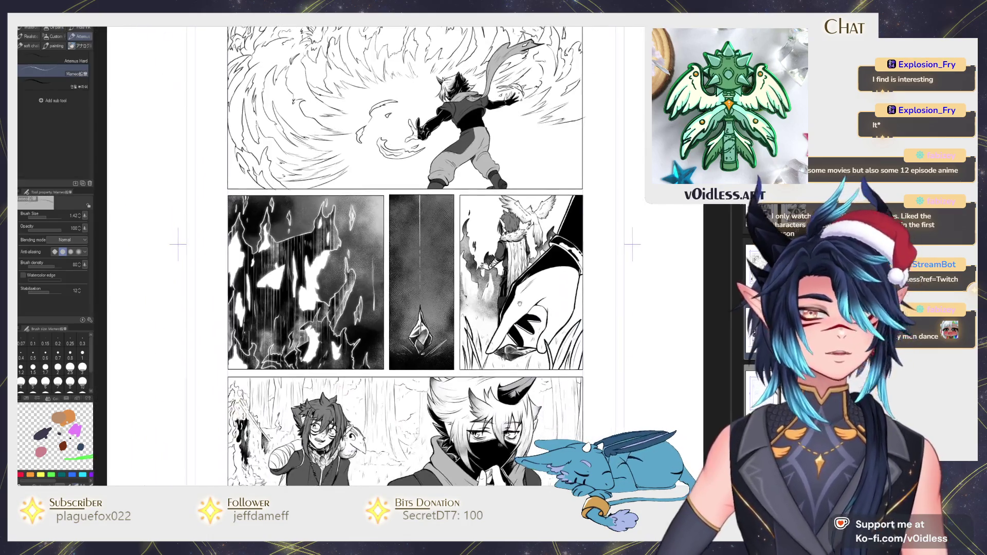
{"action": "scroll", "coordinate": [520, 303], "scroll_direction": "down", "scroll_amount": 1}
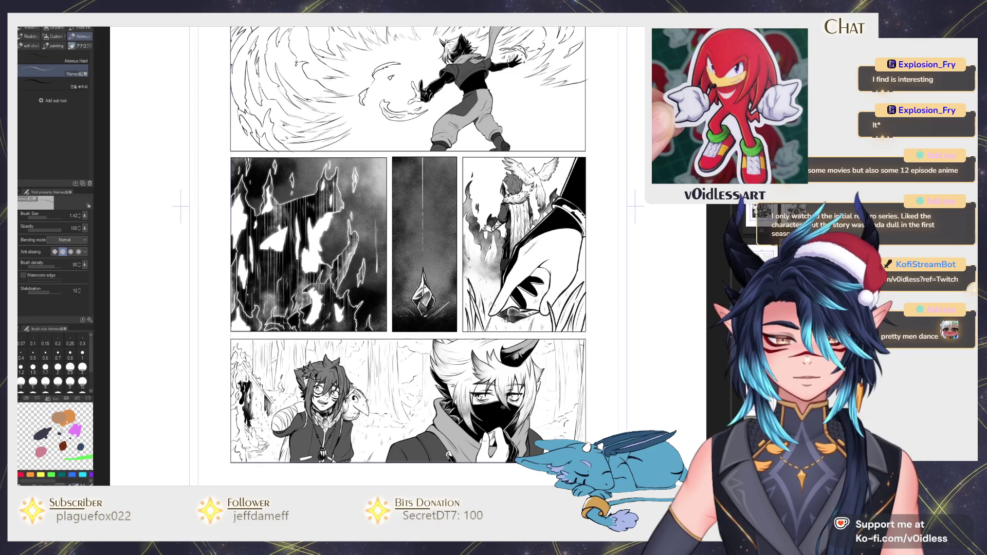
{"action": "scroll", "coordinate": [407, 244], "scroll_direction": "up", "scroll_amount": 2}
{"action": "scroll", "coordinate": [408, 244], "scroll_direction": "down", "scroll_amount": 1}
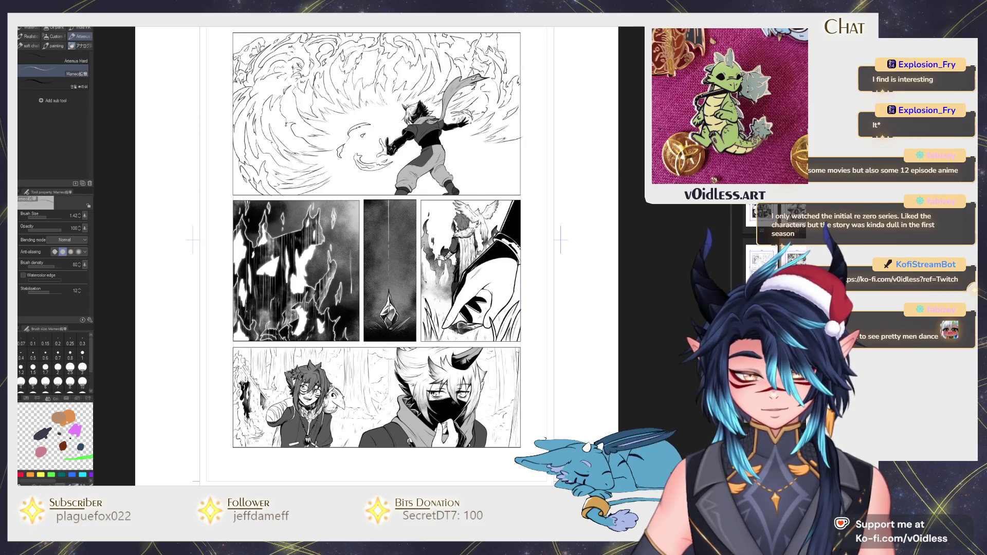
{"action": "scroll", "coordinate": [240, 381], "scroll_direction": "up", "scroll_amount": 1}
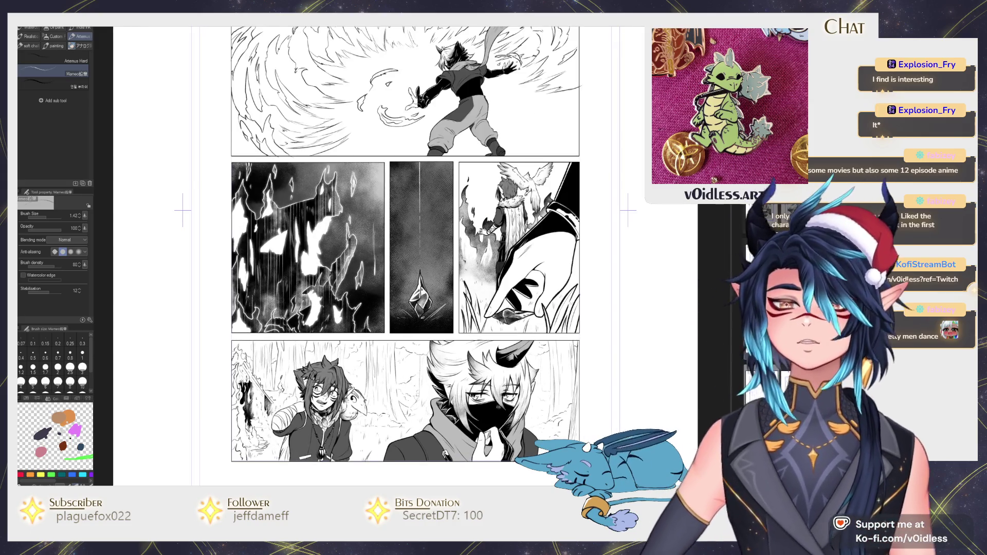
{"action": "mouse_move", "coordinate": [626, 410]}
{"action": "left_mouse_down"}
{"action": "mouse_move", "coordinate": [598, 374]}
{"action": "mouse_move", "coordinate": [610, 408]}
{"action": "mouse_move", "coordinate": [586, 393]}
{"action": "left_mouse_up"}
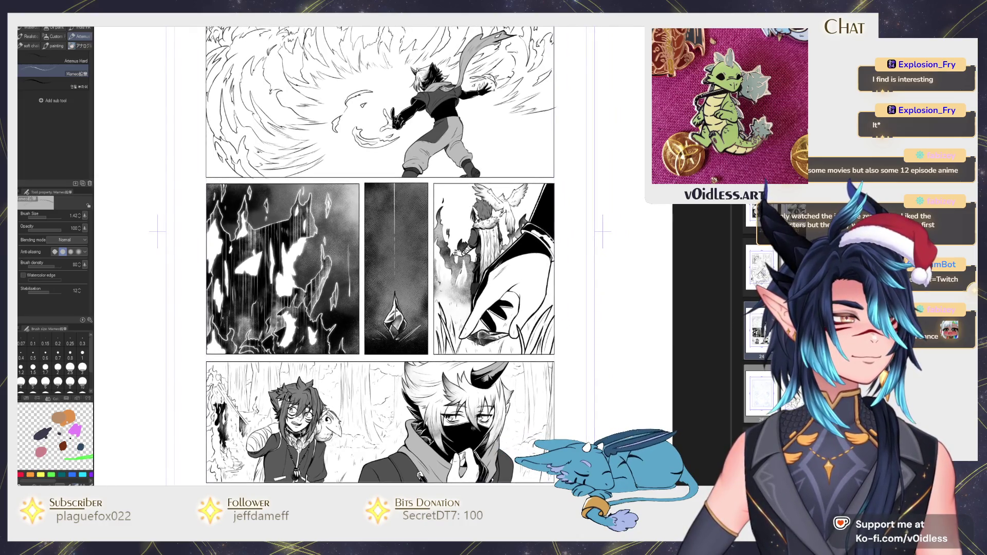
{"action": "scroll", "coordinate": [542, 323], "scroll_direction": "up", "scroll_amount": 3}
{"action": "key", "text": "g"}
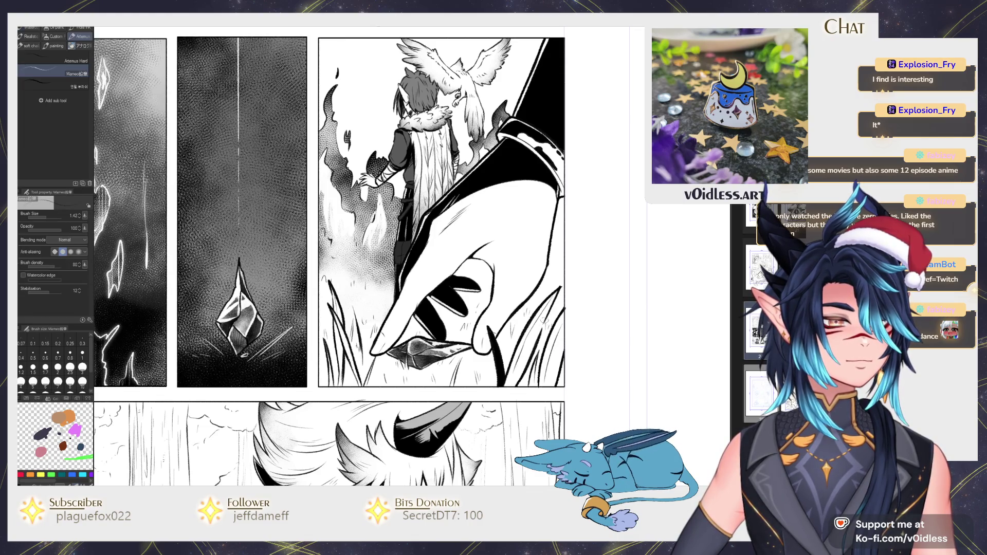
Step: Fill four gaps in the hand panel's grass solid black
{"action": "left_click", "coordinate": [522, 374]}
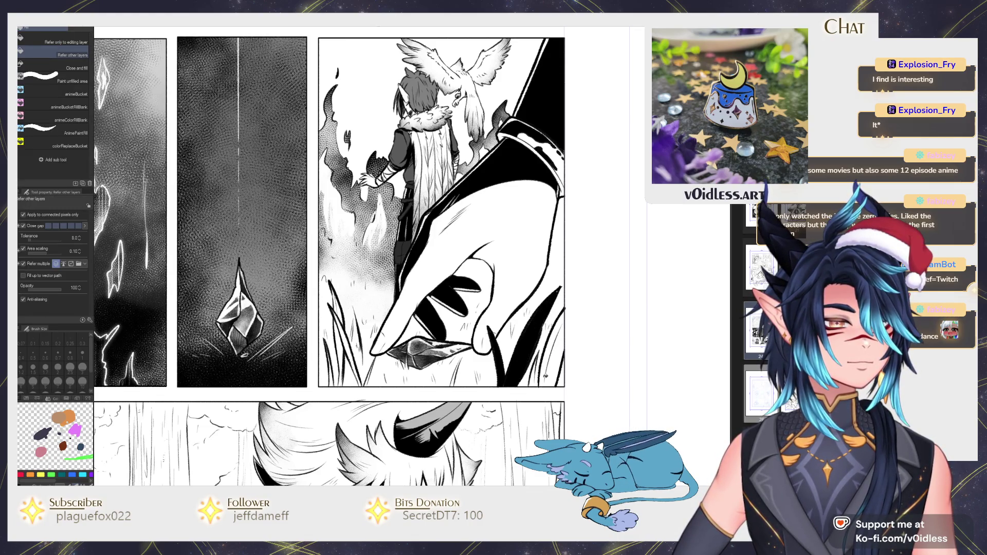
{"action": "left_click", "coordinate": [545, 374]}
{"action": "left_click", "coordinate": [350, 350]}
{"action": "left_click", "coordinate": [342, 338]}
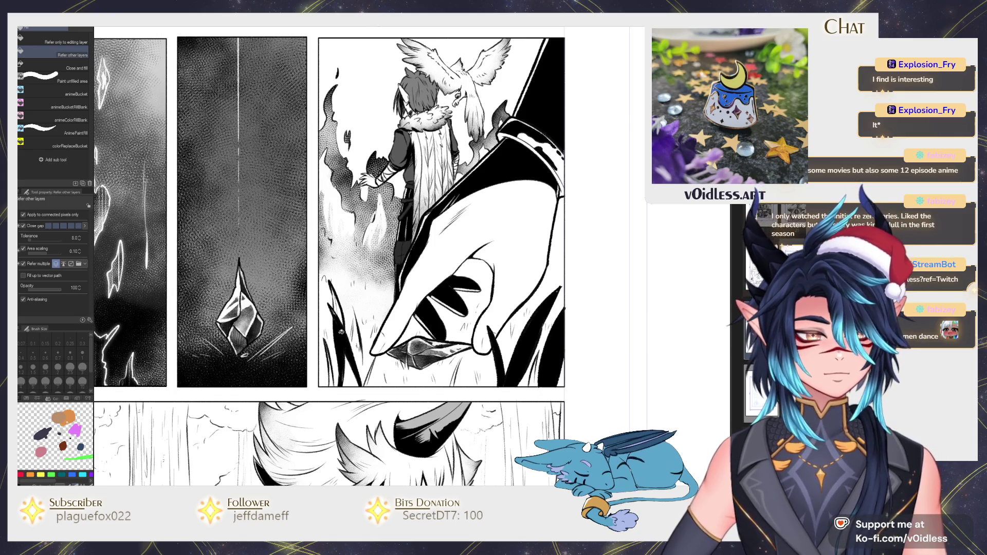
Step: Ink two dark grass strokes along the panel's lower edge
{"action": "key", "text": "p"}
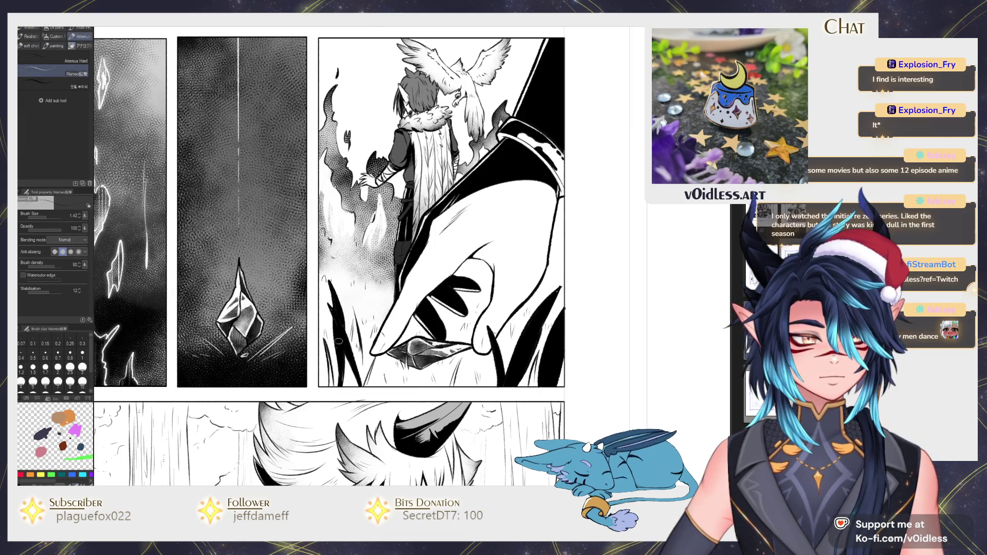
{"action": "left_click_drag", "start_coordinate": [366, 389], "coordinate": [372, 363]}
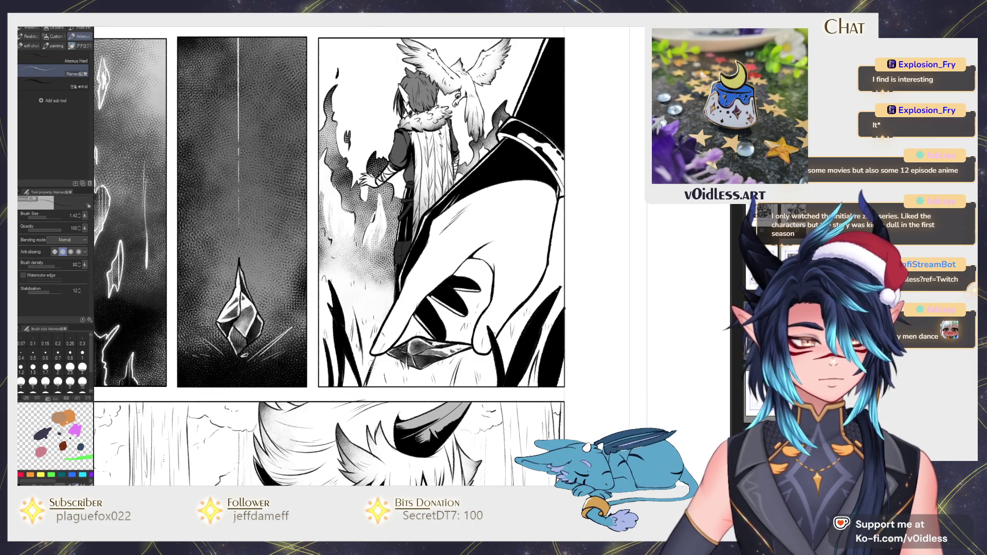
{"action": "left_click_drag", "start_coordinate": [460, 361], "coordinate": [451, 385]}
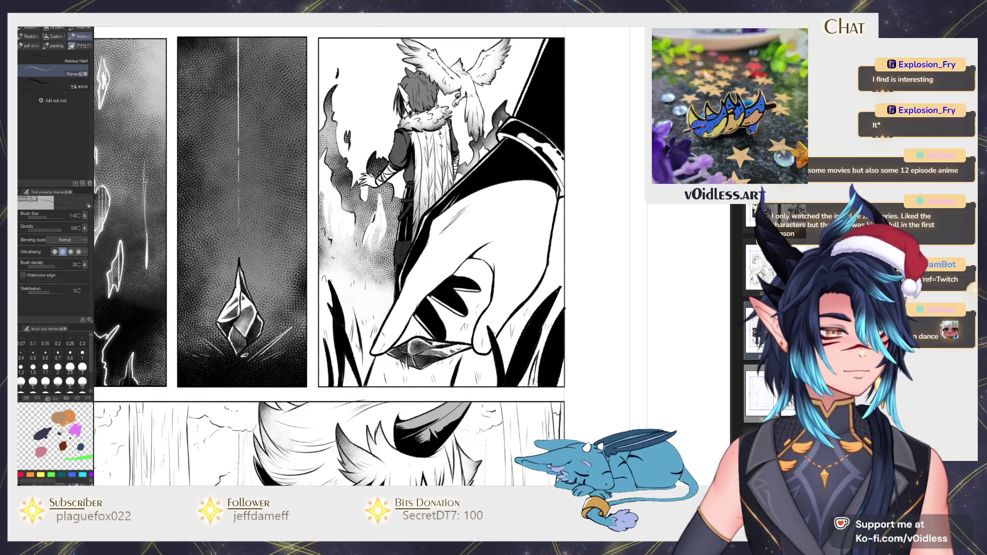
{"action": "key", "text": "b"}
{"action": "key", "text": "b"}
{"action": "scroll", "coordinate": [543, 338], "scroll_direction": "down", "scroll_amount": 3}
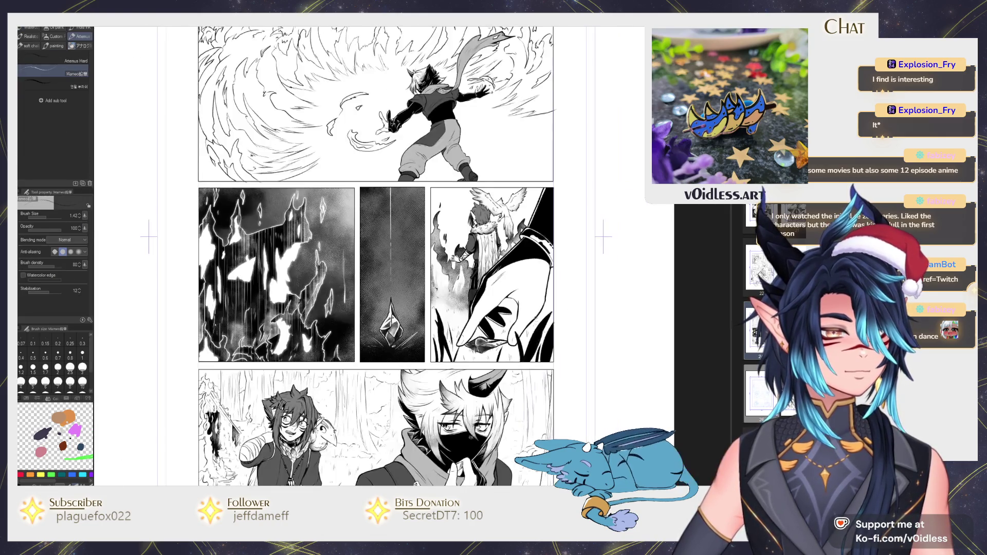
Step: Brush gauze tone over the bottom-right panel and fill its right-edge white strip black
{"action": "mouse_move", "coordinate": [563, 332]}
{"action": "left_mouse_down"}
{"action": "mouse_move", "coordinate": [577, 318]}
{"action": "mouse_move", "coordinate": [488, 349]}
{"action": "left_mouse_up"}
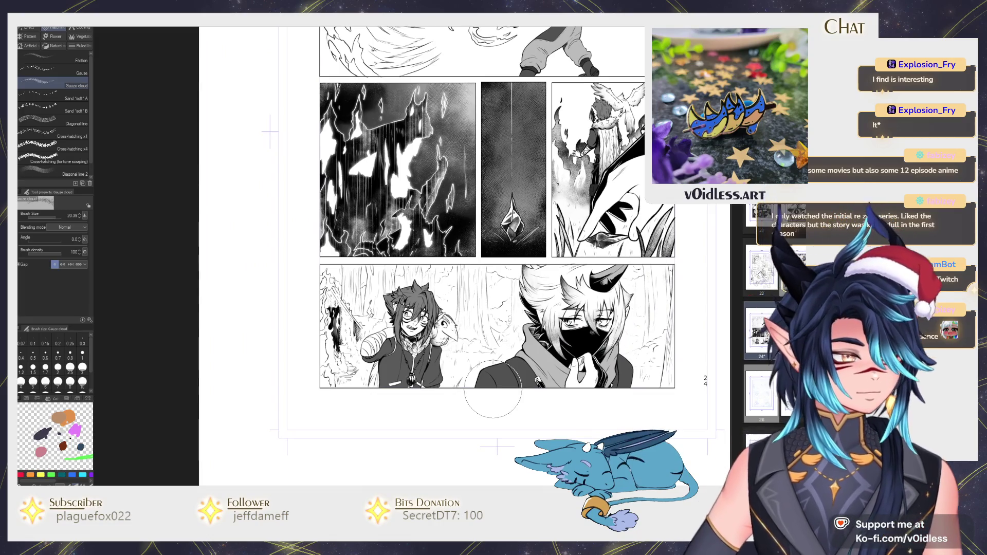
{"action": "left_click_drag", "start_coordinate": [488, 349], "coordinate": [483, 355]}
{"action": "key", "text": "g"}
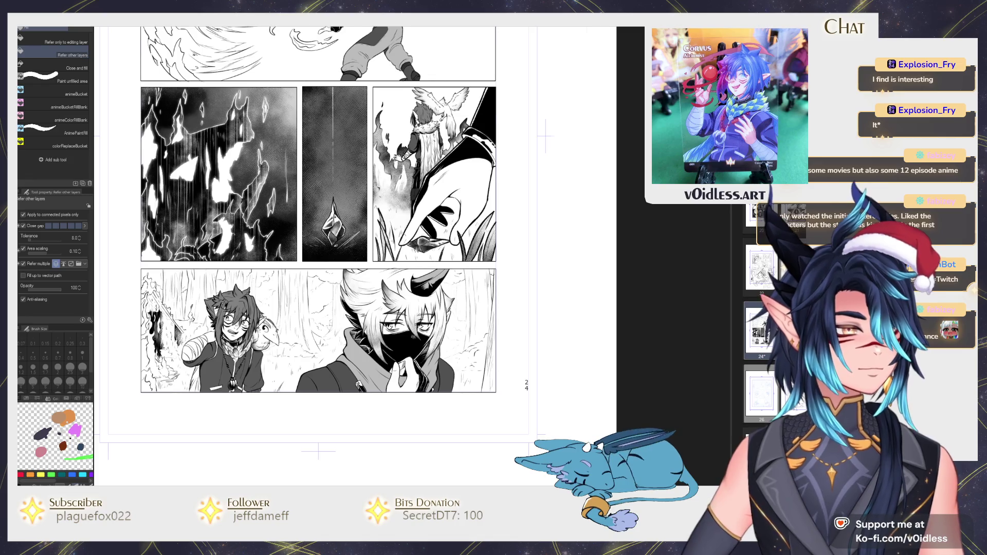
{"action": "scroll", "coordinate": [411, 256], "scroll_direction": "up", "scroll_amount": 1}
{"action": "left_click", "coordinate": [532, 434]}
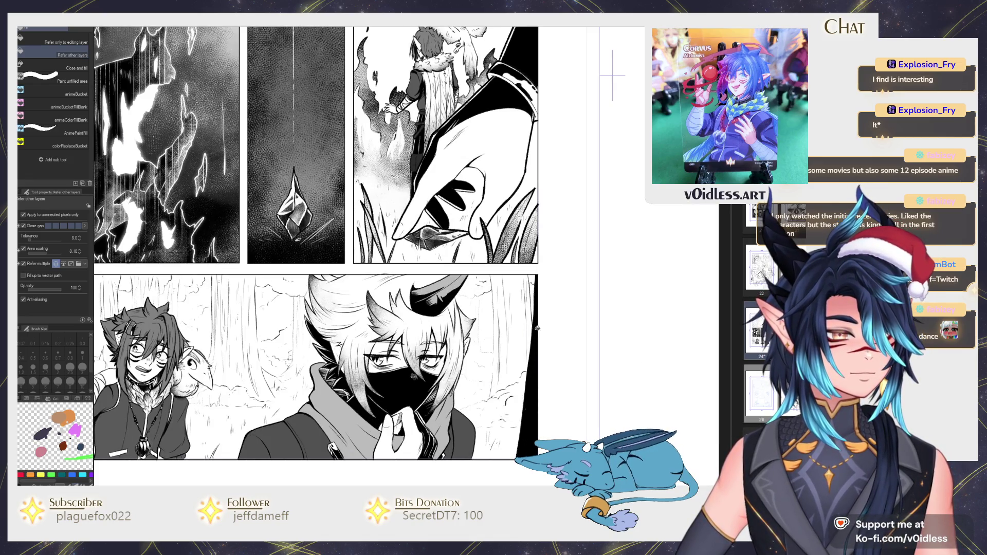
Step: Lighten the black right-edge strip to grey with the Soft airbrush
{"action": "key", "text": "b"}
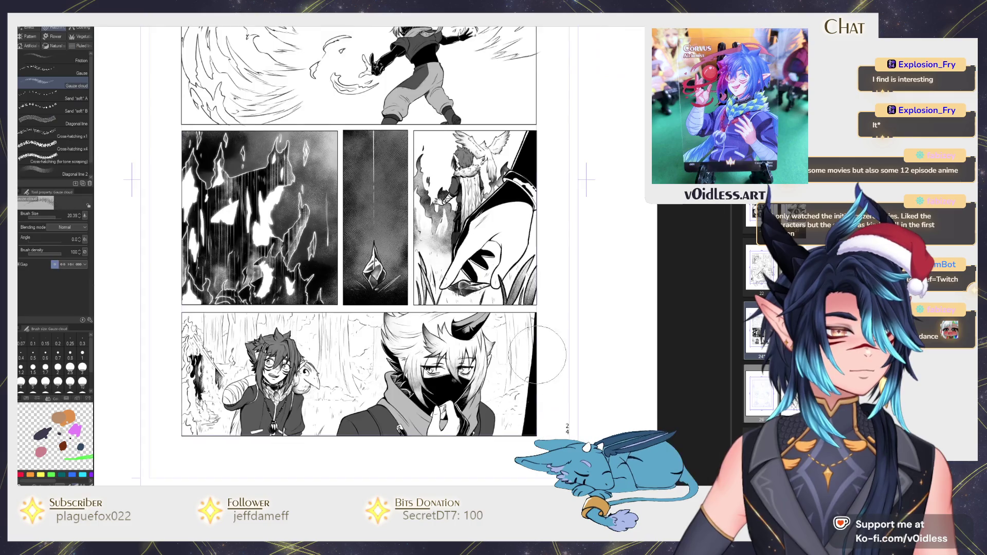
{"action": "scroll", "coordinate": [537, 404], "scroll_direction": "down", "scroll_amount": 1}
{"action": "left_click_drag", "start_coordinate": [530, 311], "coordinate": [522, 480]}
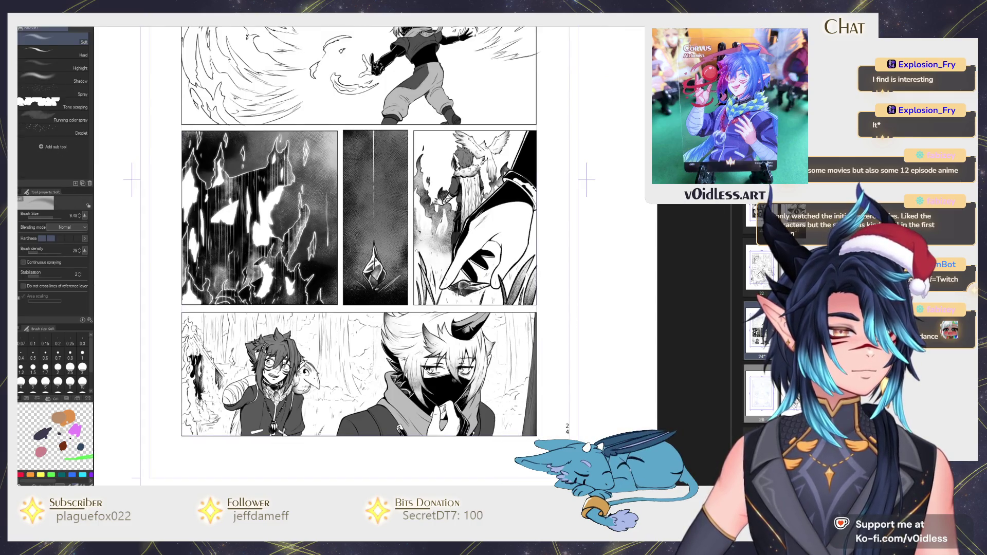
{"action": "key", "text": "b"}
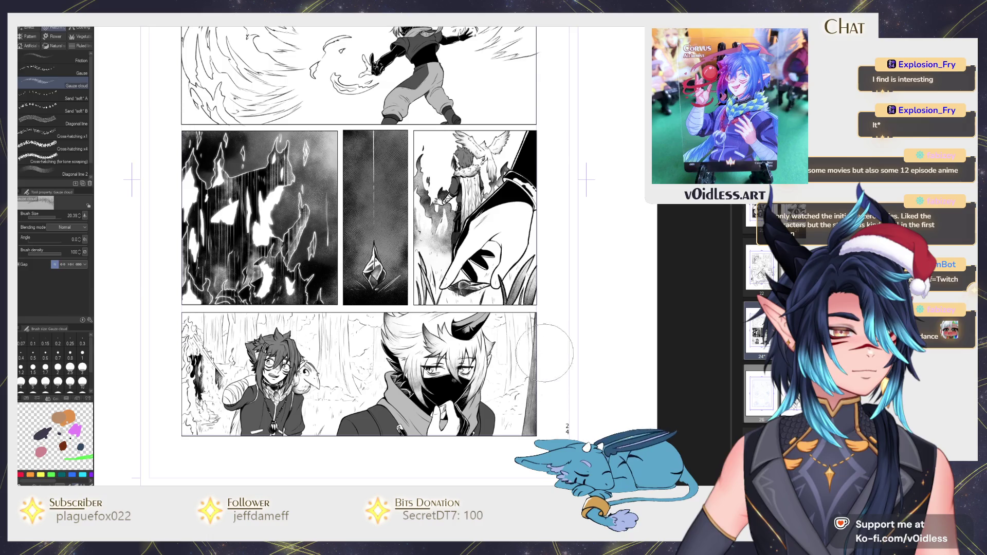
Step: Fill the bottom panel's right background and the remaining tree gaps black
{"action": "key", "text": "g"}
{"action": "scroll", "coordinate": [545, 358], "scroll_direction": "up", "scroll_amount": 1}
{"action": "scroll", "coordinate": [545, 357], "scroll_direction": "up", "scroll_amount": 1}
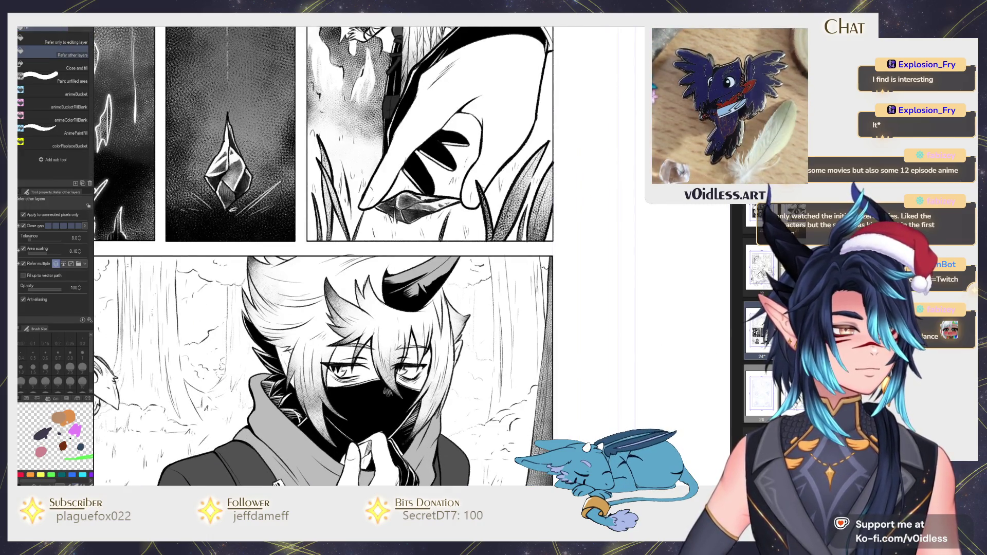
{"action": "left_click", "coordinate": [514, 360]}
{"action": "key", "text": "p"}
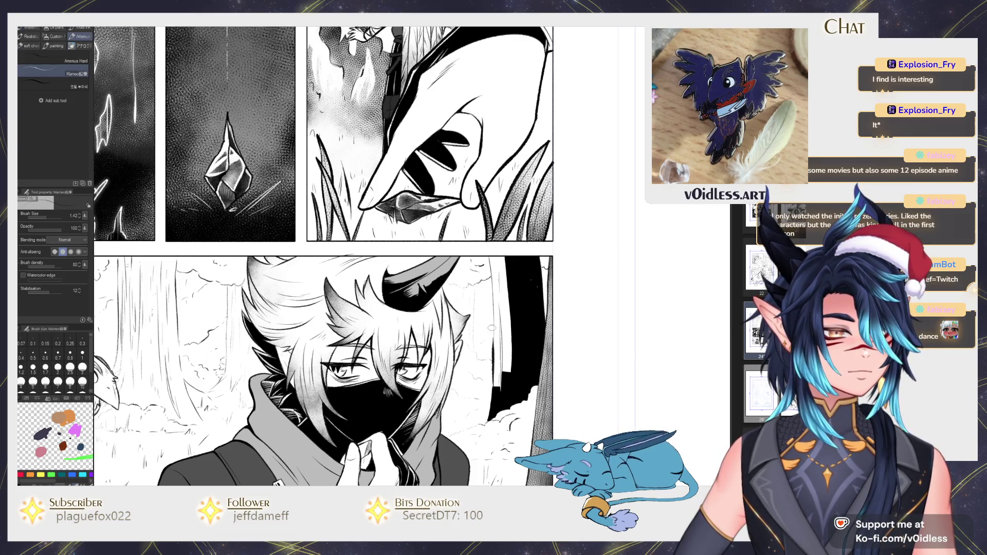
{"action": "key", "text": "g"}
{"action": "left_click", "coordinate": [494, 332]}
{"action": "left_click", "coordinate": [500, 277]}
{"action": "key", "text": "p"}
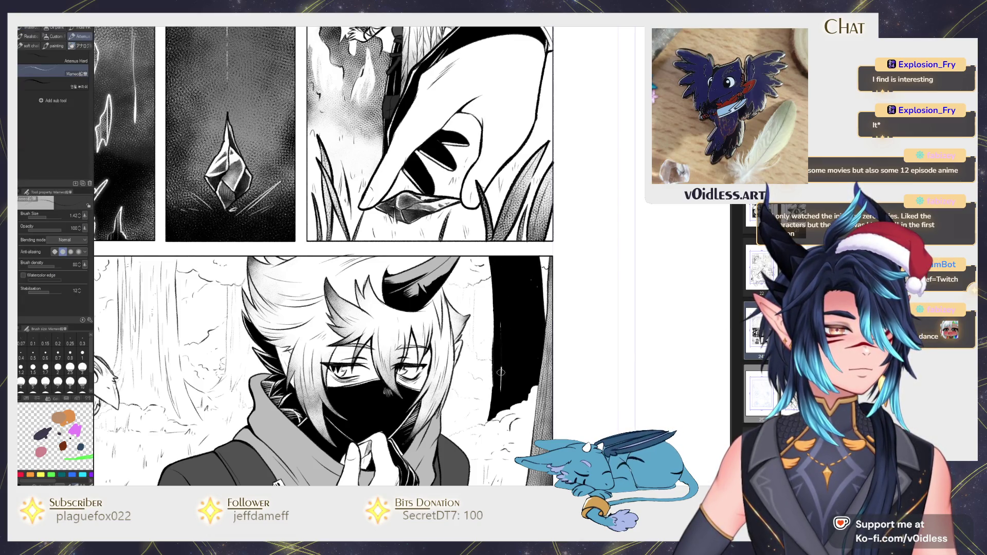
Step: Soften the black right background with Gauze cloud tone and Soft airbrush
{"action": "key", "text": "b"}
{"action": "left_click_drag", "start_coordinate": [494, 268], "coordinate": [522, 356]}
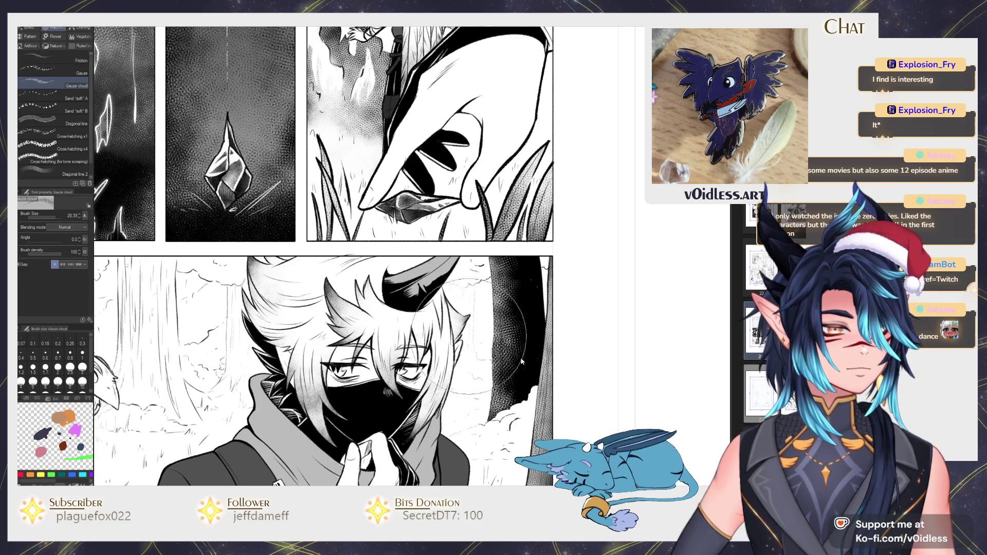
{"action": "key", "text": "ctrl+z"}
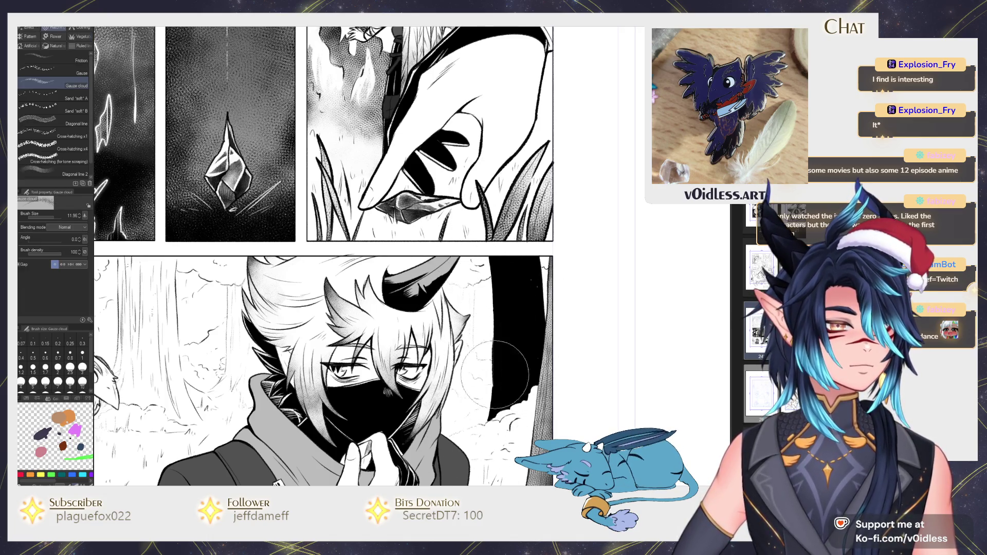
{"action": "mouse_move", "coordinate": [492, 373]}
{"action": "left_mouse_down"}
{"action": "mouse_move", "coordinate": [514, 262]}
{"action": "mouse_move", "coordinate": [515, 406]}
{"action": "left_mouse_up"}
{"action": "key", "text": "b"}
{"action": "mouse_move", "coordinate": [514, 268]}
{"action": "left_mouse_down"}
{"action": "mouse_move", "coordinate": [527, 392]}
{"action": "mouse_move", "coordinate": [514, 278]}
{"action": "left_mouse_up"}
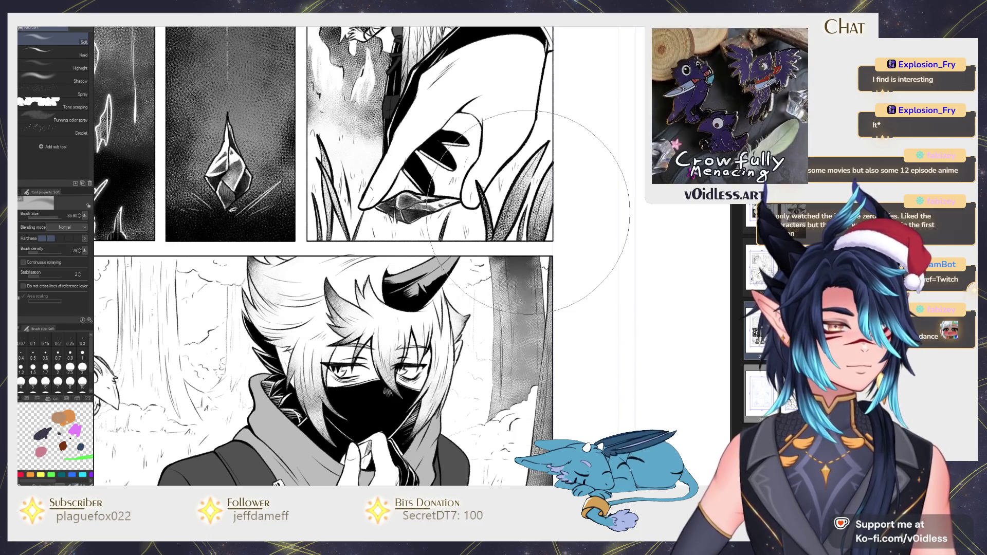
{"action": "key", "text": "p"}
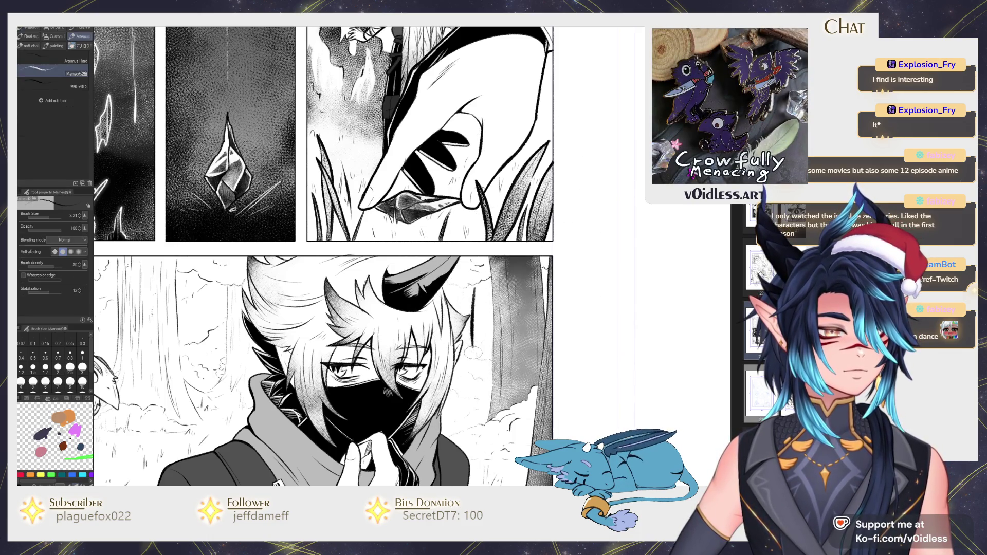
{"action": "key", "text": "g"}
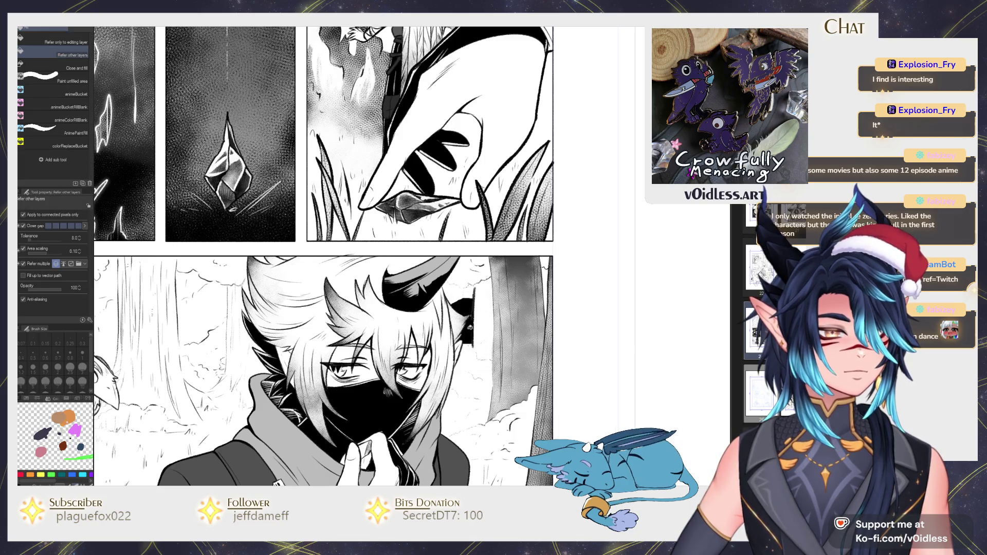
{"action": "key", "text": "p"}
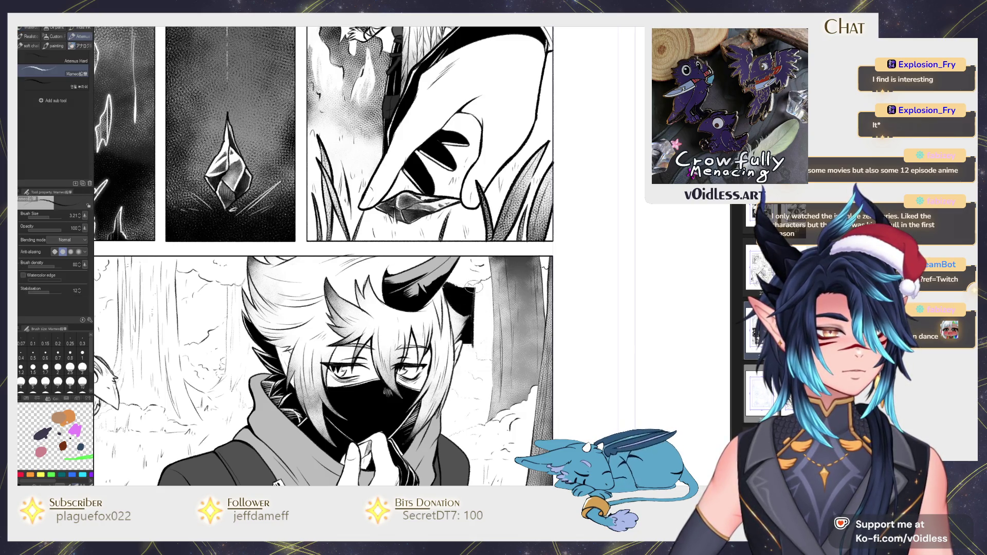
{"action": "key", "text": "b"}
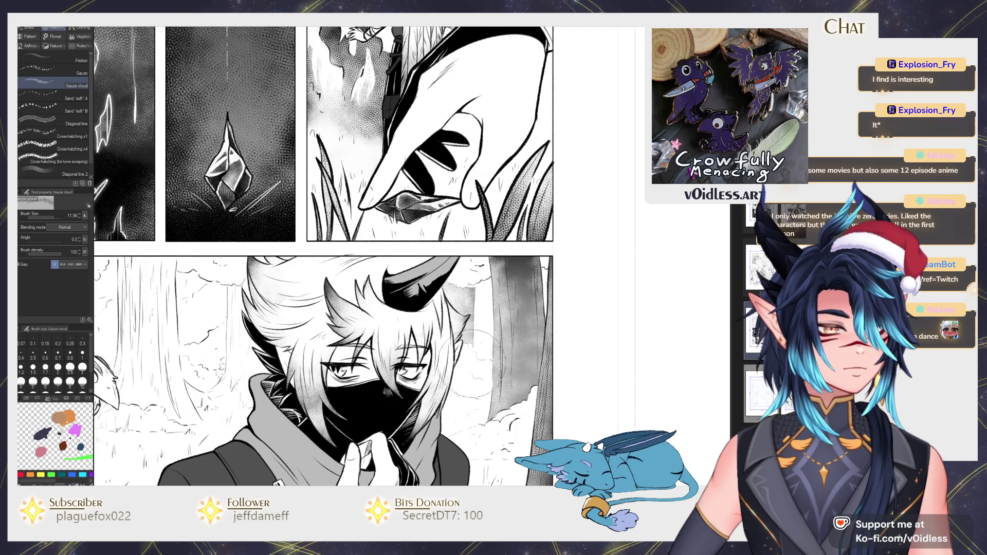
Step: Fill the small gaps between the two characters black, touching up the left edge with the pencil
{"action": "scroll", "coordinate": [452, 319], "scroll_direction": "left", "scroll_amount": 5}
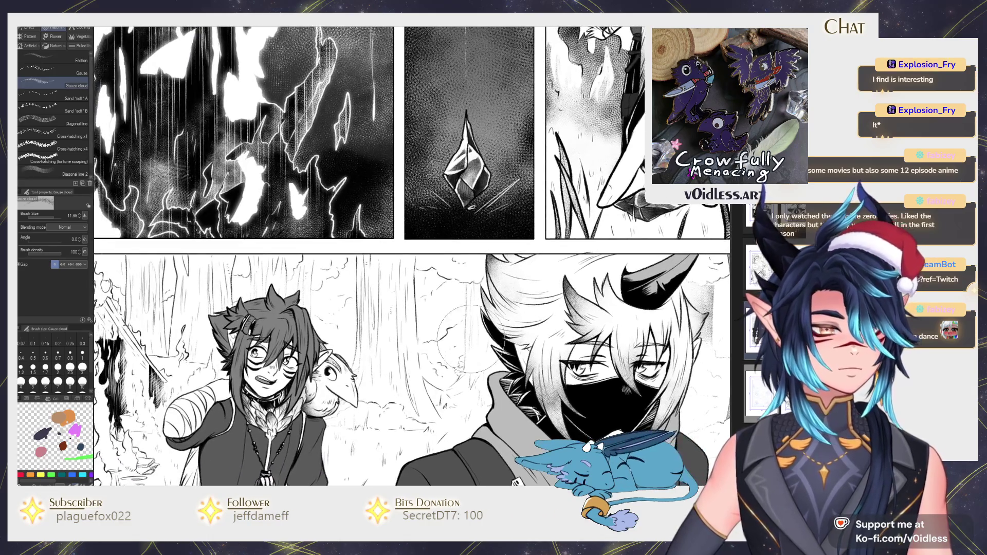
{"action": "key", "text": "g"}
{"action": "left_click_drag", "start_coordinate": [472, 367], "coordinate": [475, 337]}
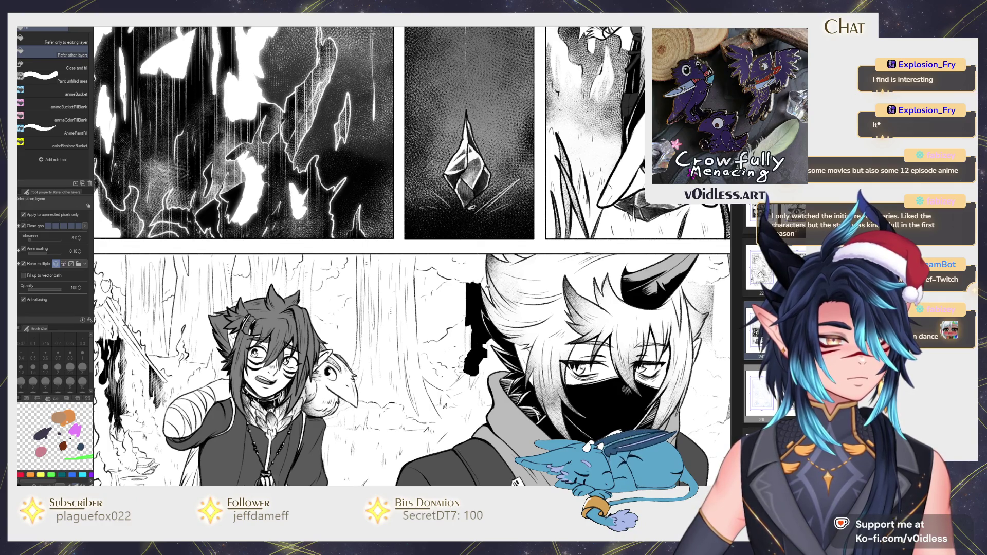
{"action": "left_click", "coordinate": [466, 342]}
{"action": "key", "text": "p"}
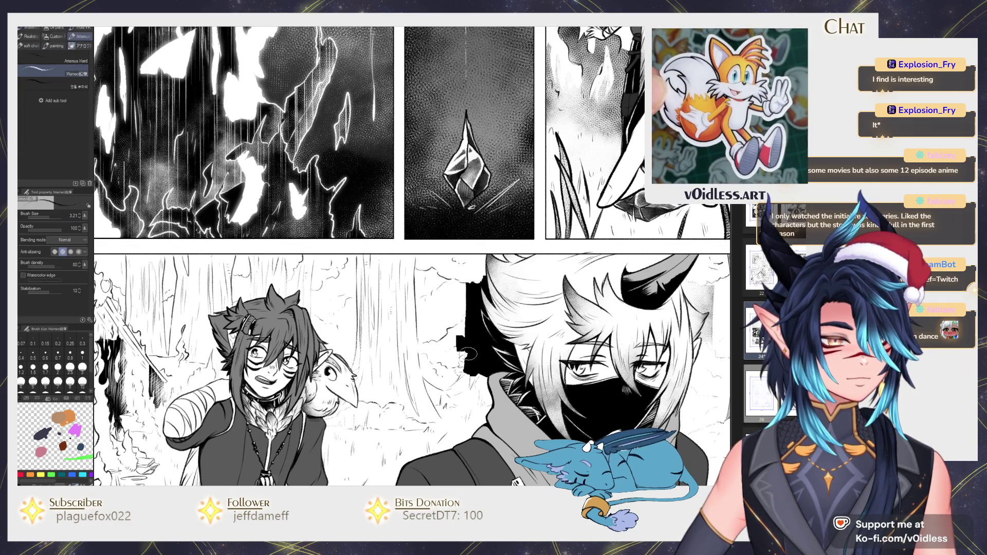
{"action": "left_click_drag", "start_coordinate": [468, 342], "coordinate": [471, 351]}
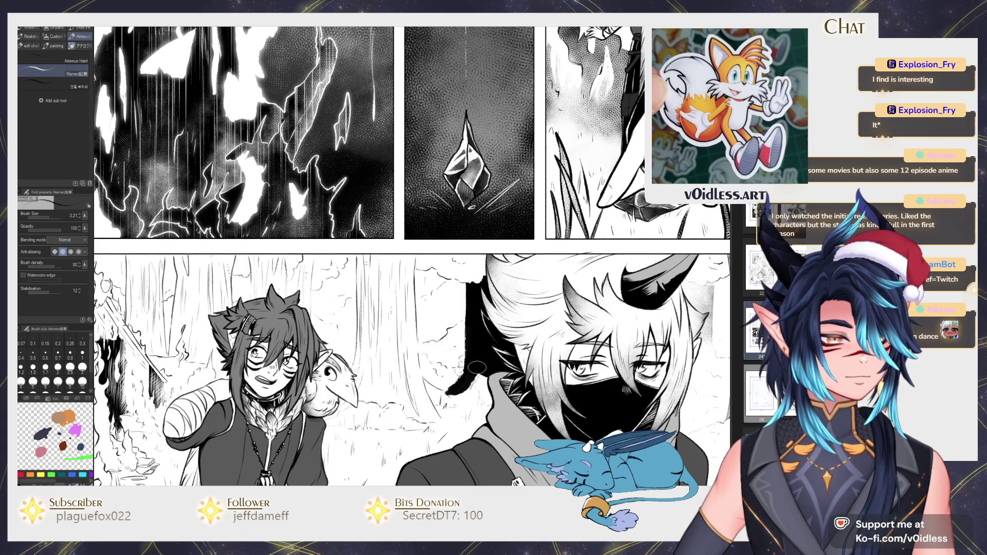
Step: Paint grey Gauze cloud texture between the two characters
{"action": "key", "text": "b"}
{"action": "left_click_drag", "start_coordinate": [477, 382], "coordinate": [479, 429]}
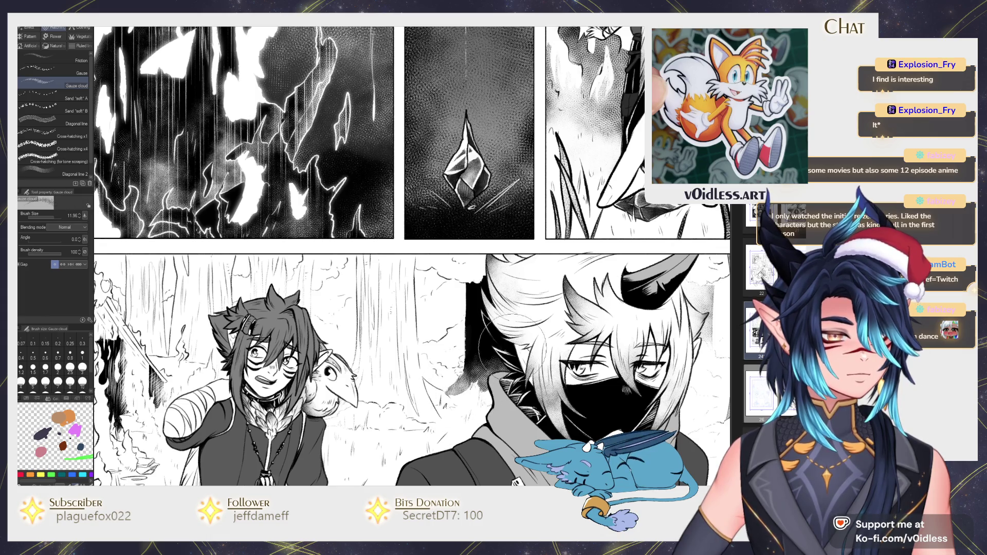
{"action": "key", "text": "b"}
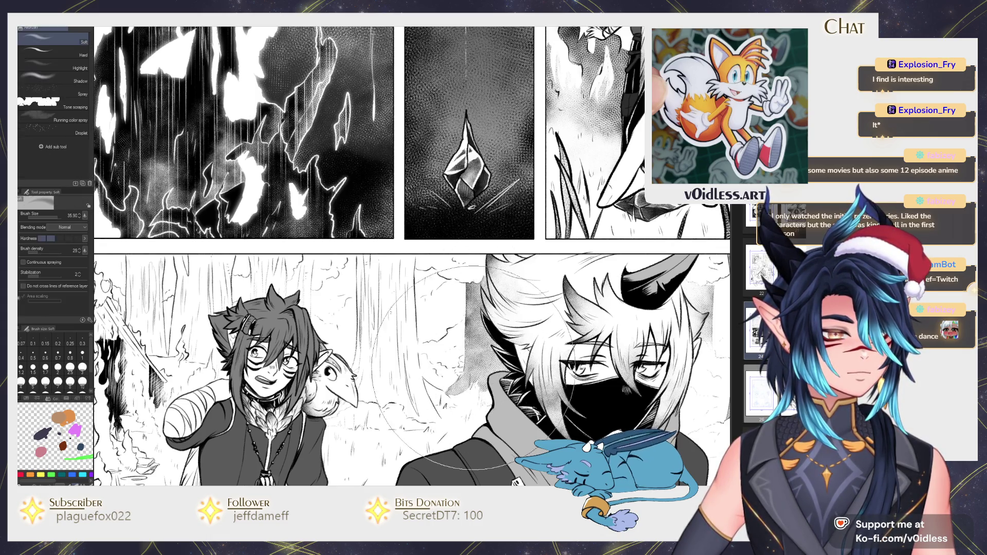
{"action": "key", "text": "p"}
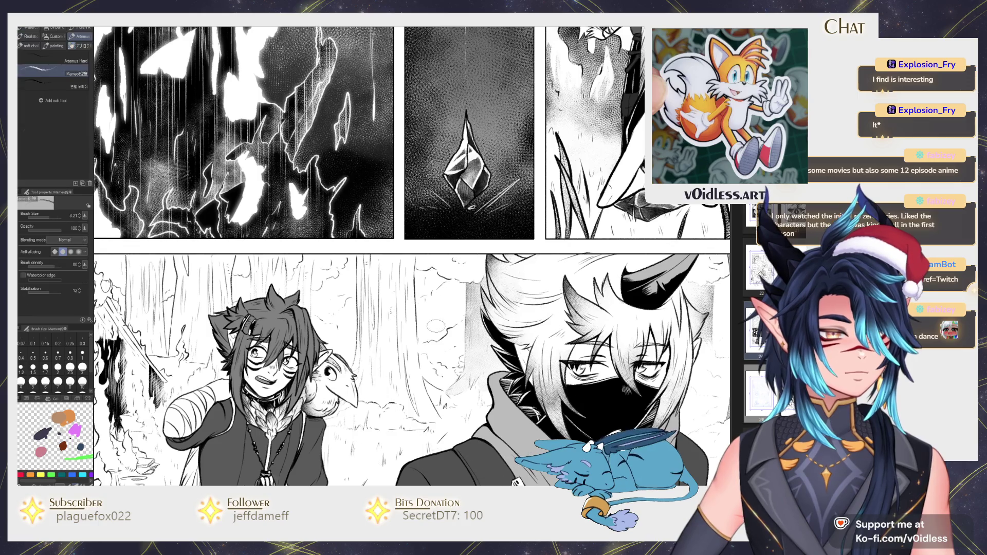
Step: Fill the tree gaps black from the panel's top edge down to its bottom
{"action": "scroll", "coordinate": [460, 350], "scroll_direction": "up", "scroll_amount": 1}
{"action": "key", "text": "g"}
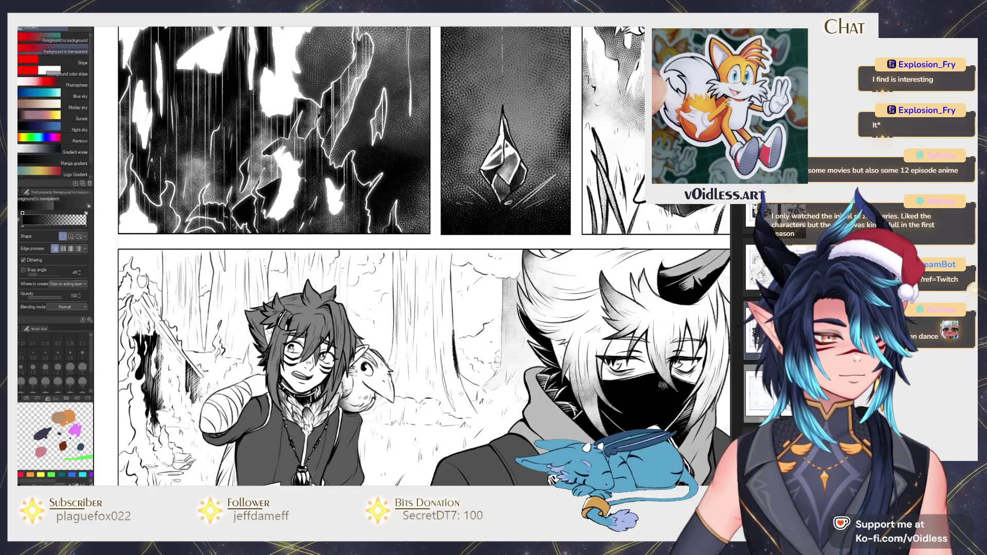
{"action": "left_click_drag", "start_coordinate": [455, 366], "coordinate": [397, 351]}
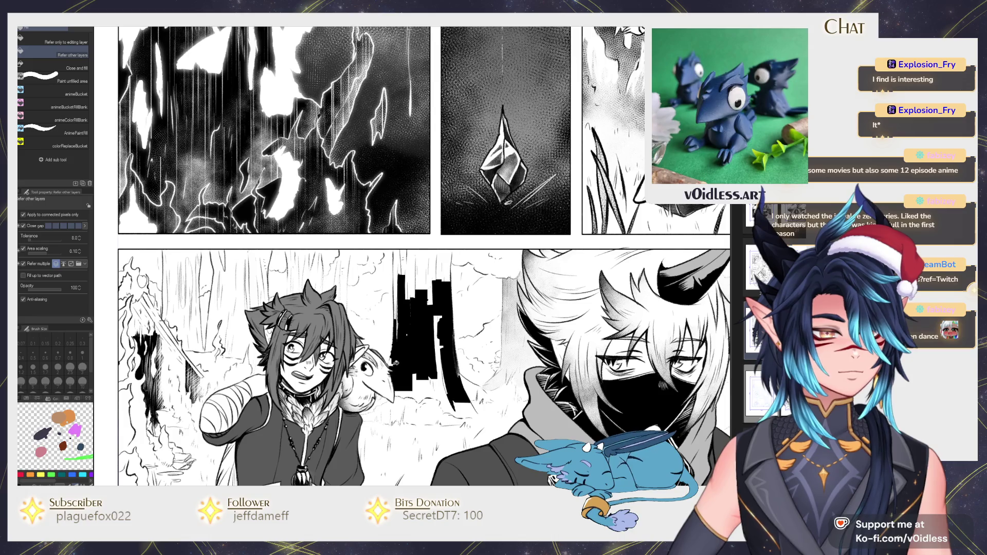
{"action": "left_click_drag", "start_coordinate": [403, 305], "coordinate": [413, 297]}
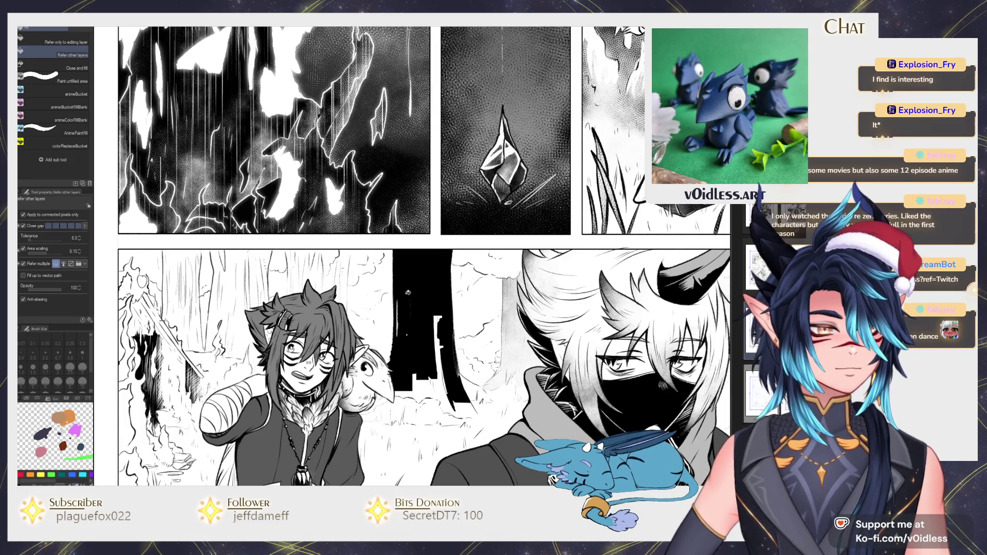
{"action": "left_click_drag", "start_coordinate": [441, 367], "coordinate": [432, 387]}
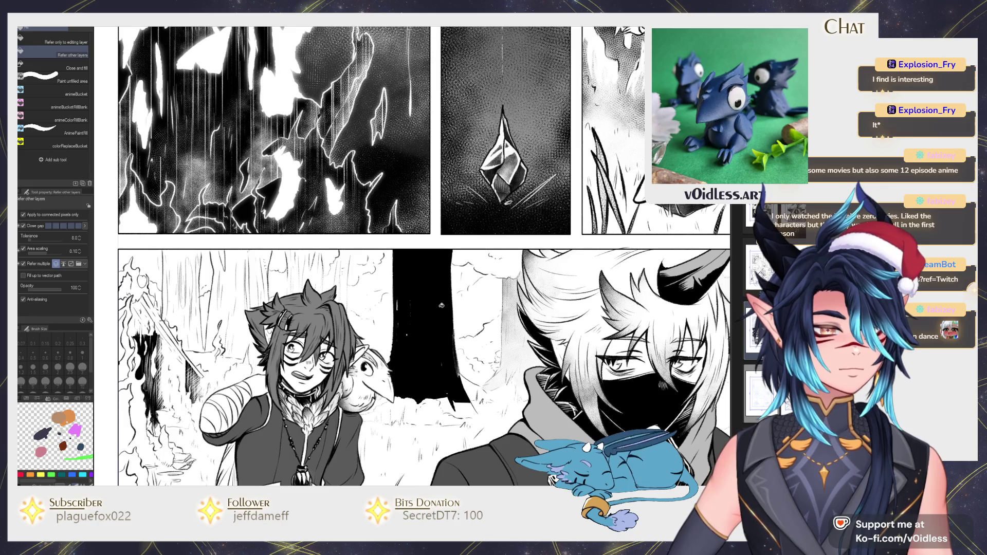
{"action": "key", "text": "p"}
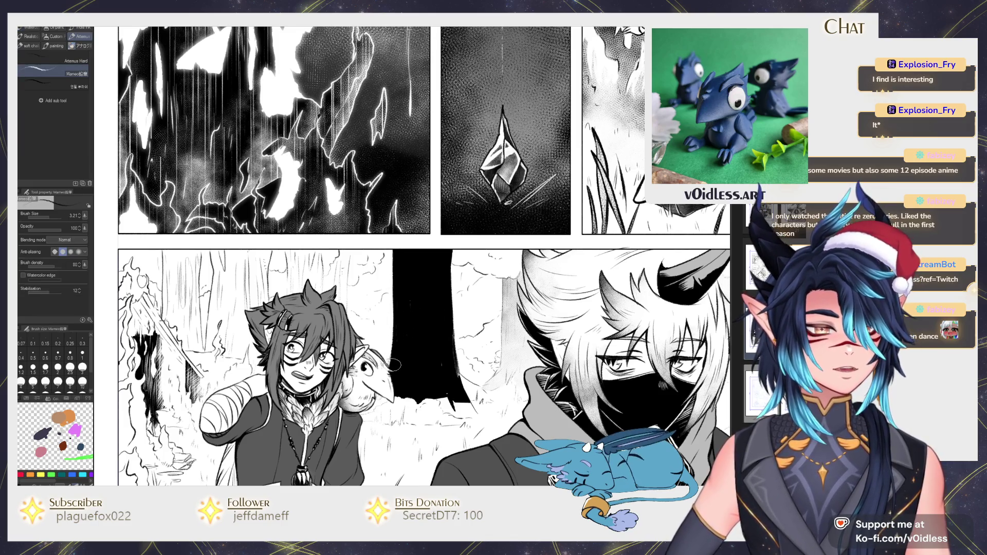
{"action": "key", "text": "g"}
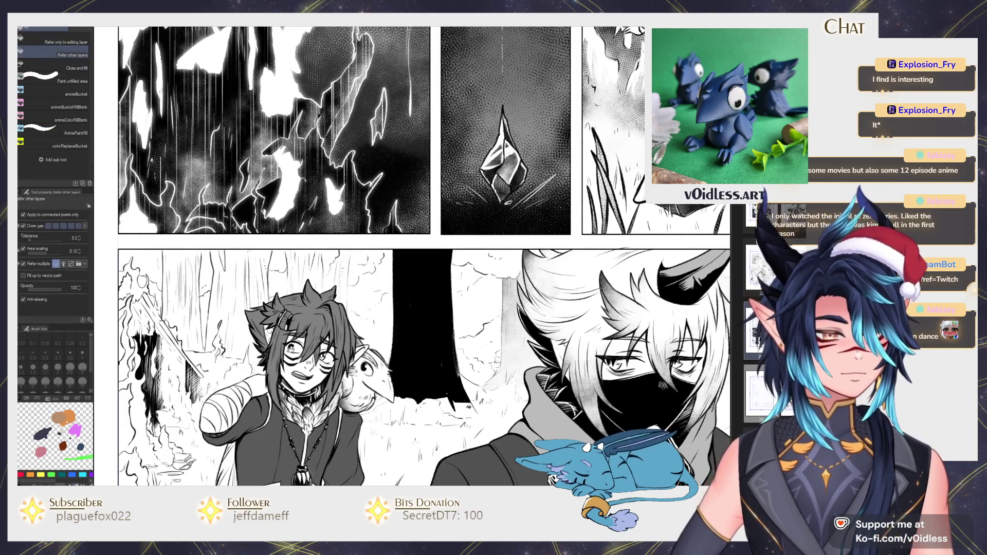
Step: Lighten the central tree trunk with Gauze cloud strokes and Soft airbrush
{"action": "key", "text": "b"}
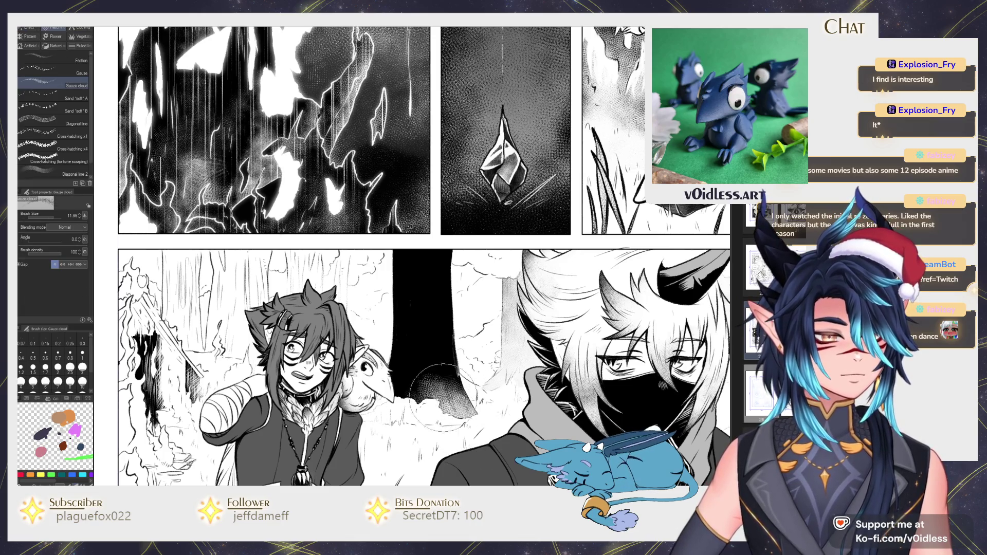
{"action": "left_click_drag", "start_coordinate": [452, 231], "coordinate": [443, 391]}
{"action": "left_click_drag", "start_coordinate": [427, 247], "coordinate": [411, 381]}
{"action": "left_click_drag", "start_coordinate": [412, 221], "coordinate": [407, 391]}
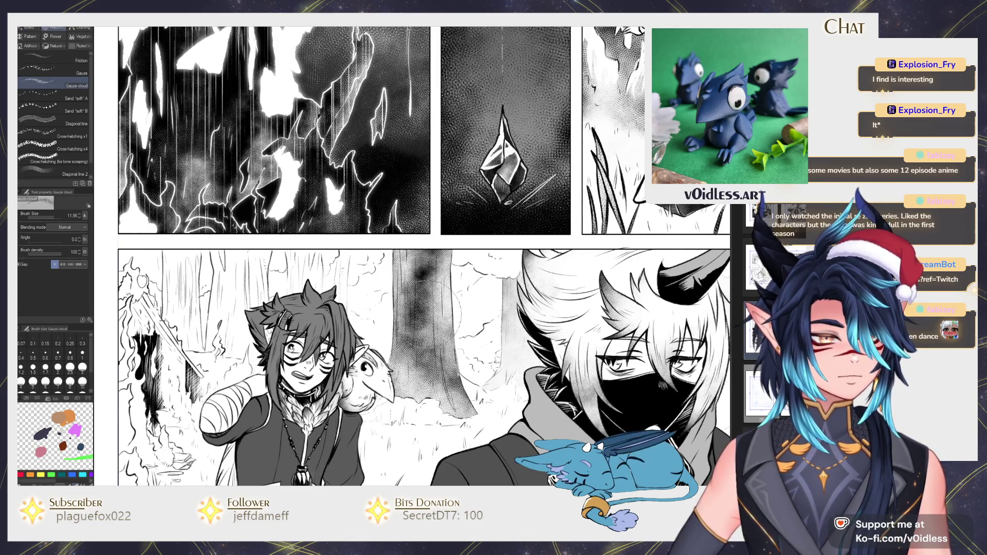
{"action": "left_click_drag", "start_coordinate": [463, 221], "coordinate": [427, 355]}
{"action": "key", "text": "b"}
{"action": "left_click_drag", "start_coordinate": [427, 252], "coordinate": [432, 411]}
{"action": "left_click_drag", "start_coordinate": [343, 279], "coordinate": [487, 303]}
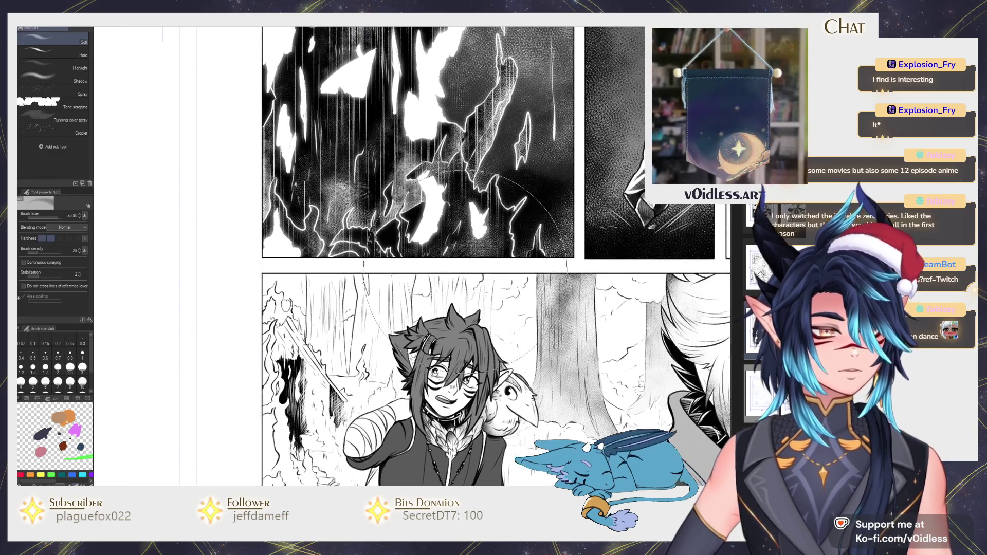
Step: Fill the gaps around the tree's upper part black, discarding a stray pencil line
{"action": "key", "text": "g"}
{"action": "scroll", "coordinate": [487, 303], "scroll_direction": "up", "scroll_amount": 1}
{"action": "key", "text": "p"}
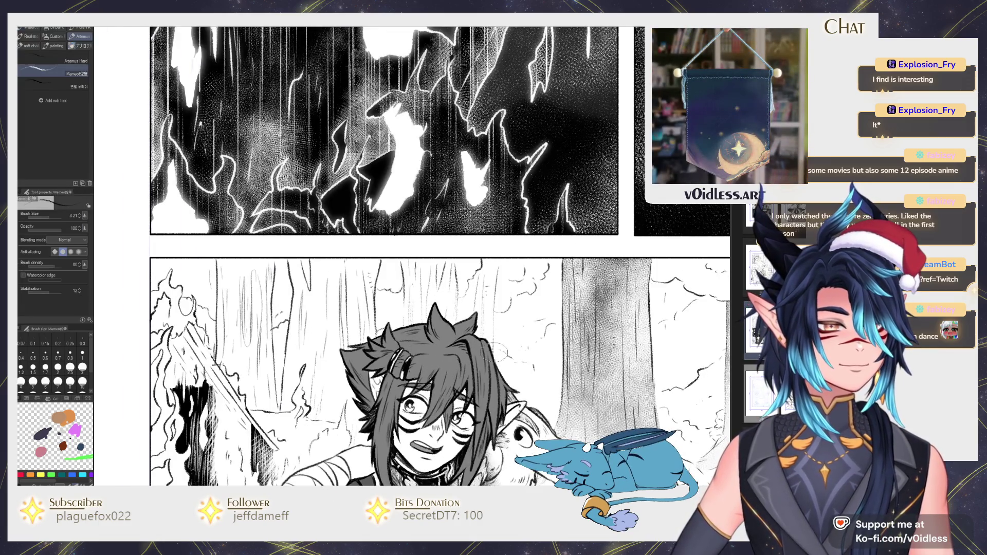
{"action": "left_click_drag", "start_coordinate": [494, 360], "coordinate": [499, 257]}
{"action": "key", "text": "ctrl+z"}
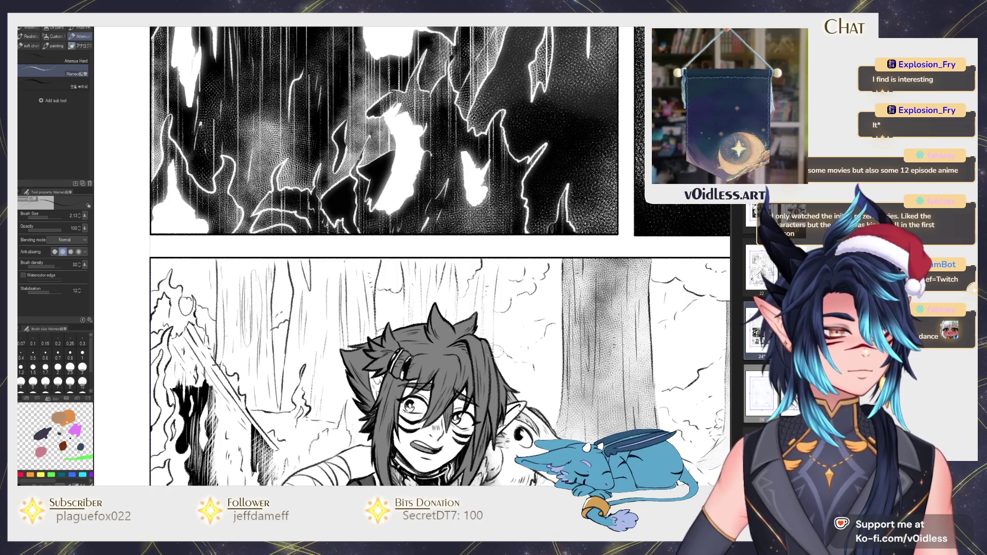
{"action": "key", "text": "g"}
{"action": "left_click", "coordinate": [486, 321]}
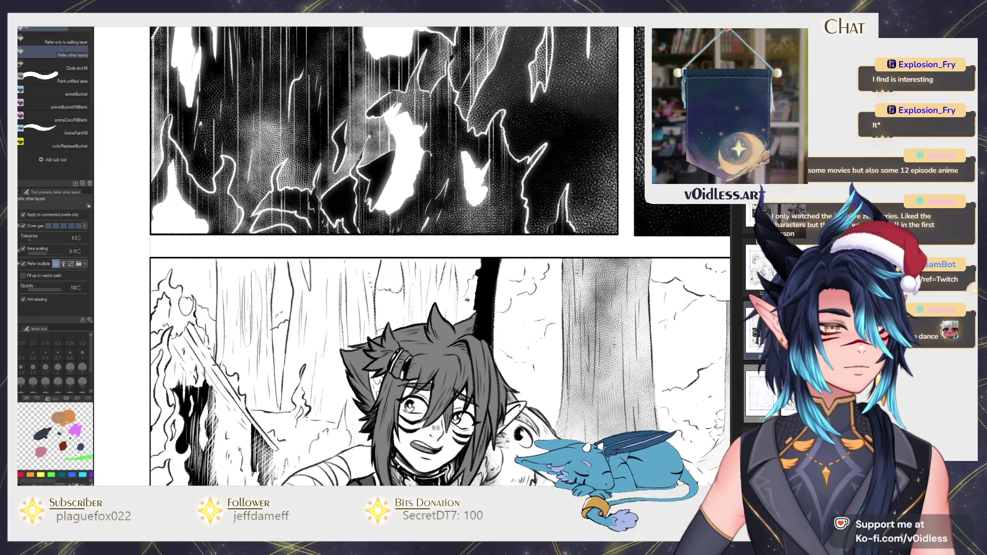
{"action": "left_click", "coordinate": [465, 296]}
{"action": "key", "text": "p"}
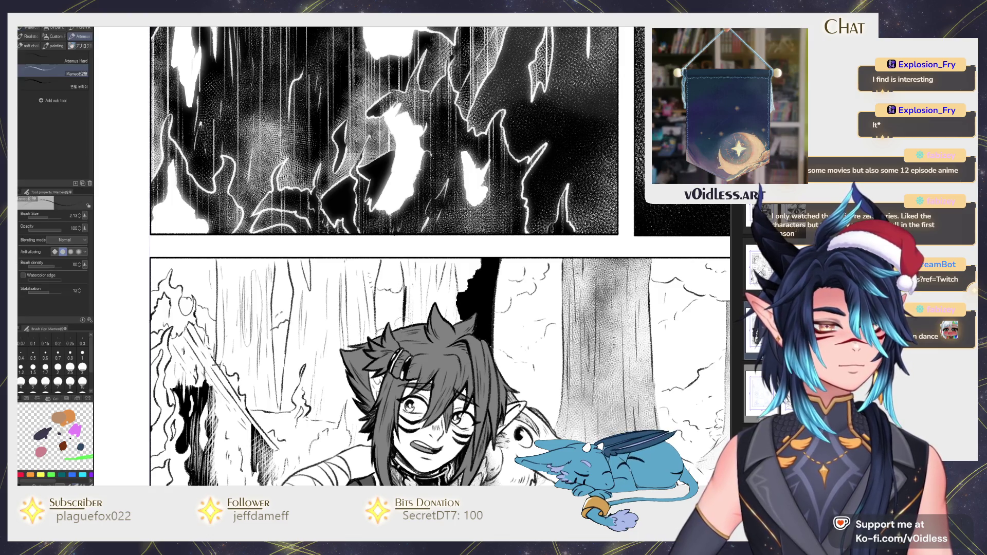
{"action": "key", "text": "g"}
{"action": "left_click", "coordinate": [417, 268]}
{"action": "left_click", "coordinate": [453, 301]}
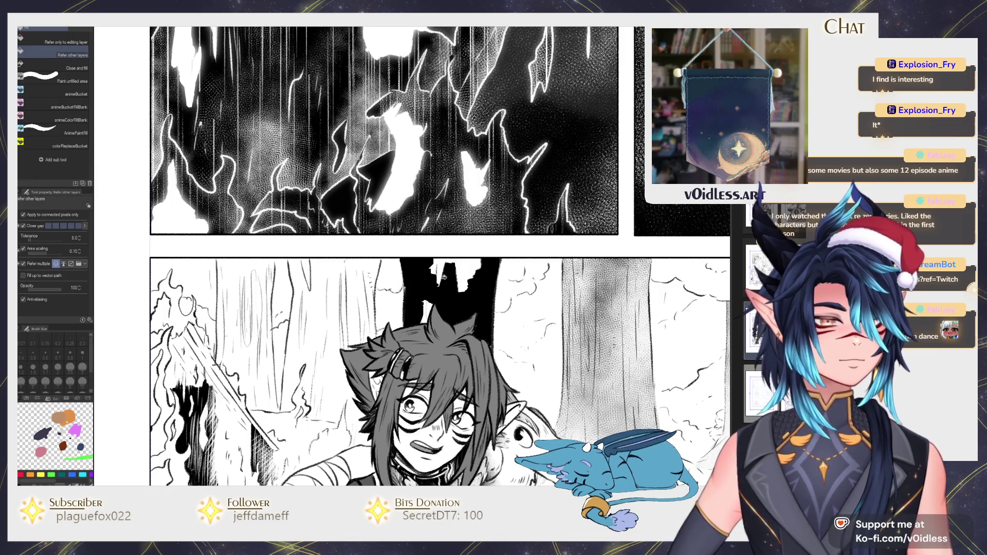
Step: Cover the black at the tree top with Gauze cloud texture
{"action": "key", "text": "b"}
{"action": "left_click_drag", "start_coordinate": [486, 268], "coordinate": [483, 309]}
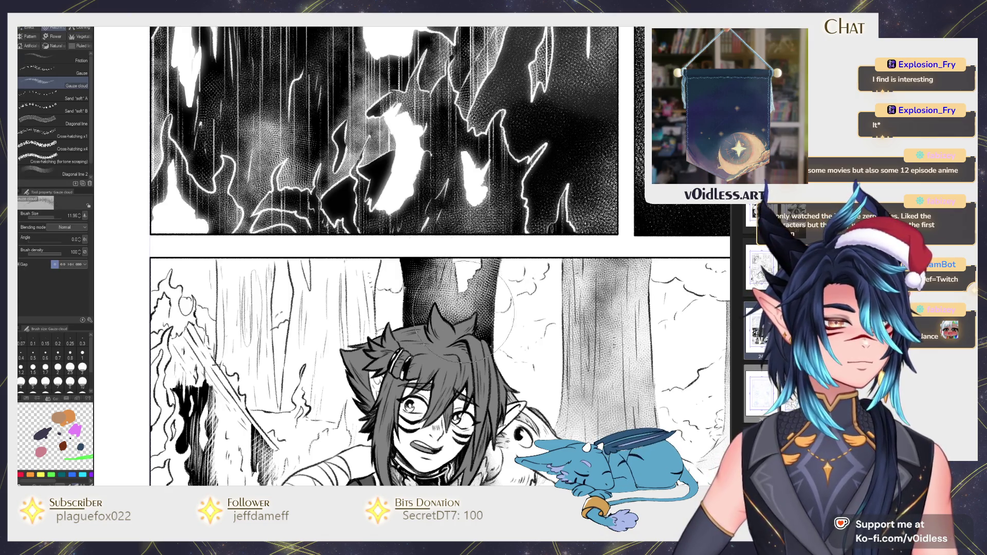
{"action": "key", "text": "b"}
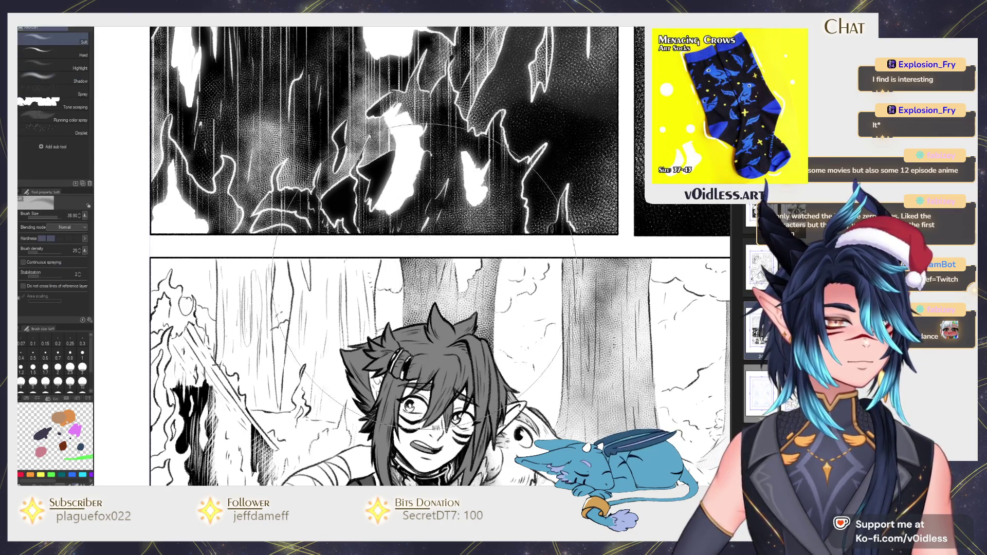
Step: Fill the area behind the trunk and the dark gaps in the lower panel black
{"action": "left_click_drag", "start_coordinate": [359, 348], "coordinate": [452, 344]}
{"action": "key", "text": "g"}
{"action": "left_click_drag", "start_coordinate": [458, 309], "coordinate": [448, 311]}
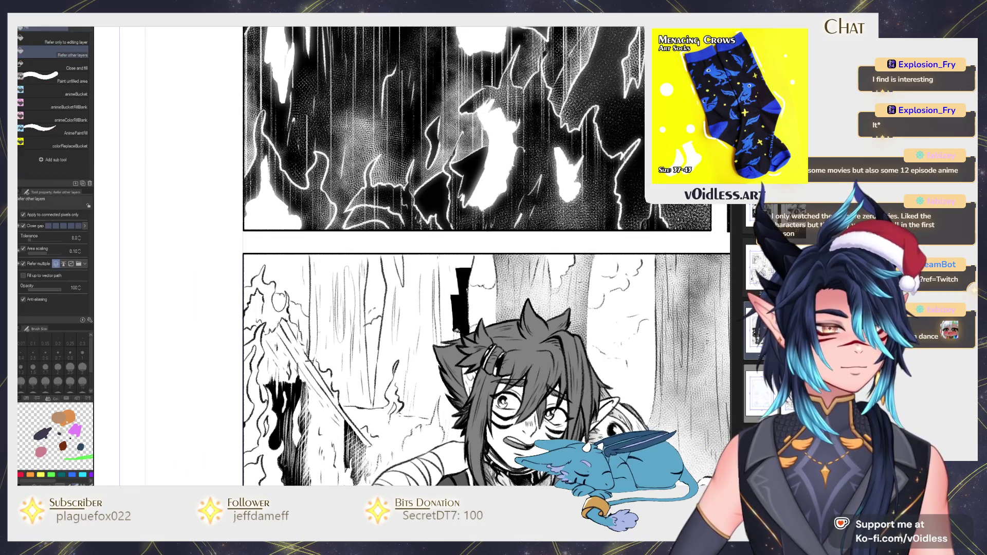
{"action": "left_click_drag", "start_coordinate": [449, 261], "coordinate": [391, 288]}
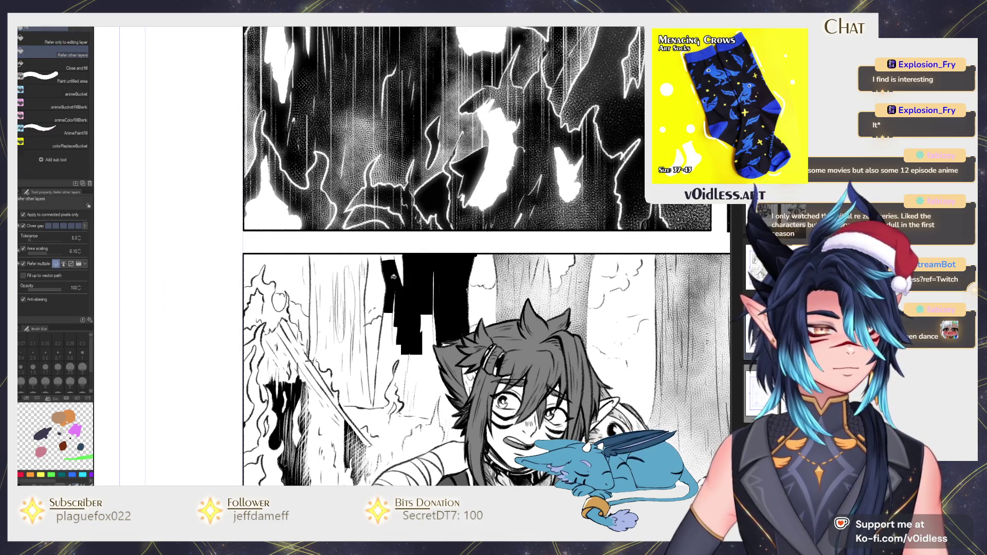
{"action": "key", "text": "p"}
{"action": "key", "text": "g"}
{"action": "left_click", "coordinate": [392, 317]}
{"action": "key", "text": "g"}
{"action": "key", "text": "g"}
{"action": "left_click", "coordinate": [393, 340]}
{"action": "left_click", "coordinate": [418, 406]}
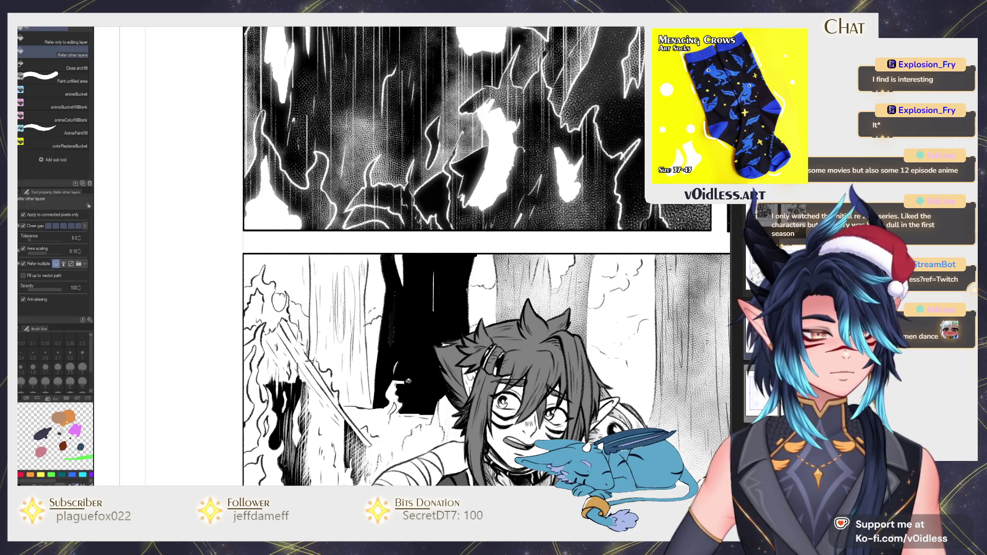
{"action": "key", "text": "p"}
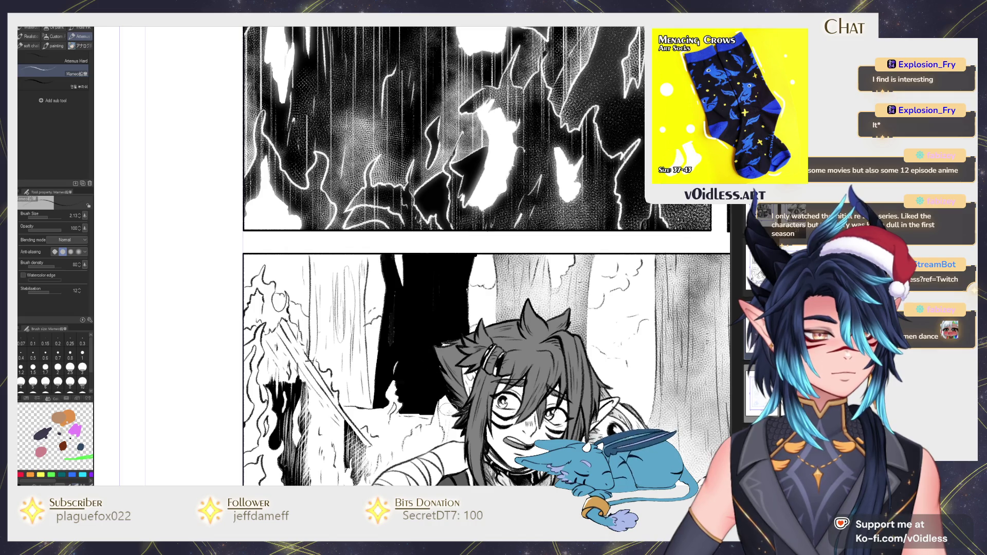
{"action": "key", "text": "b"}
{"action": "key", "text": "ctrl+minus"}
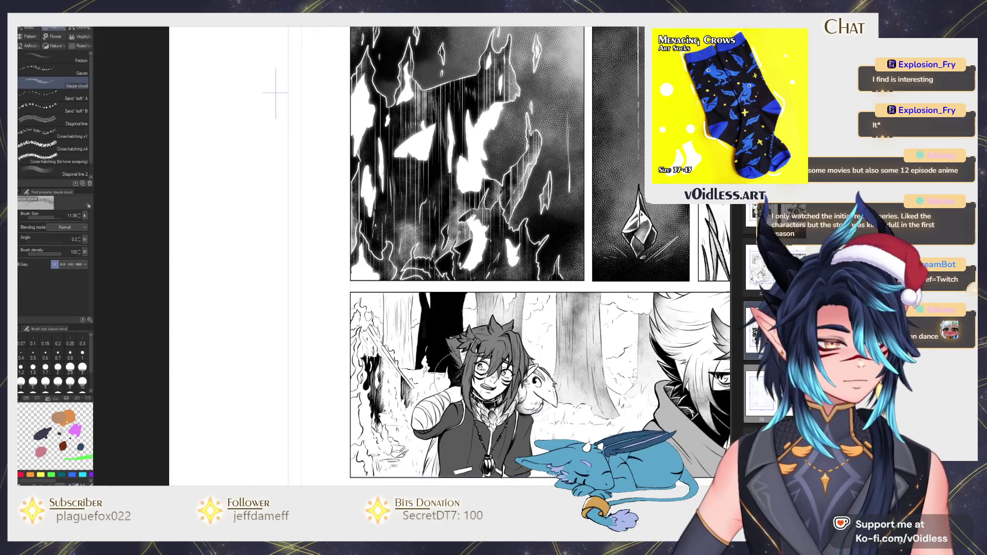
Step: Fill the narrow gap down the tree and the space behind the trunk black
{"action": "key", "text": "b"}
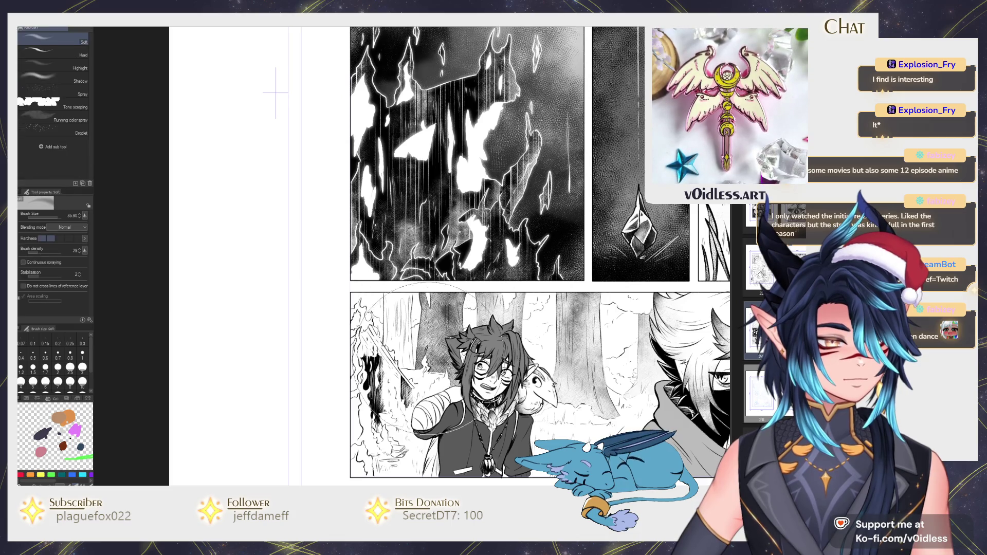
{"action": "scroll", "coordinate": [408, 335], "scroll_direction": "up", "scroll_amount": 3}
{"action": "key", "text": "g"}
{"action": "left_click_drag", "start_coordinate": [413, 360], "coordinate": [387, 297]}
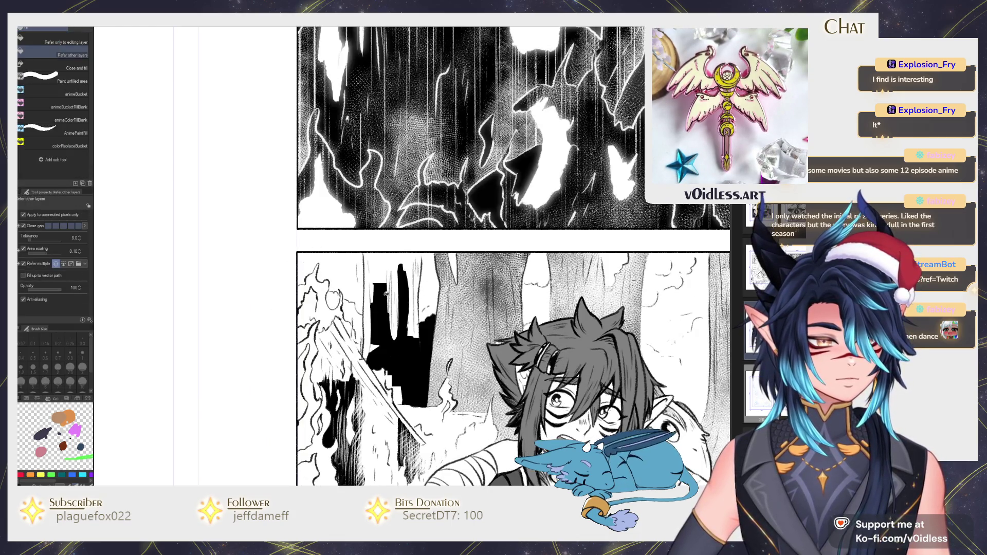
{"action": "key", "text": "ctrl+z"}
{"action": "left_click_drag", "start_coordinate": [419, 399], "coordinate": [410, 287]}
{"action": "left_click", "coordinate": [409, 280]}
{"action": "key", "text": "g"}
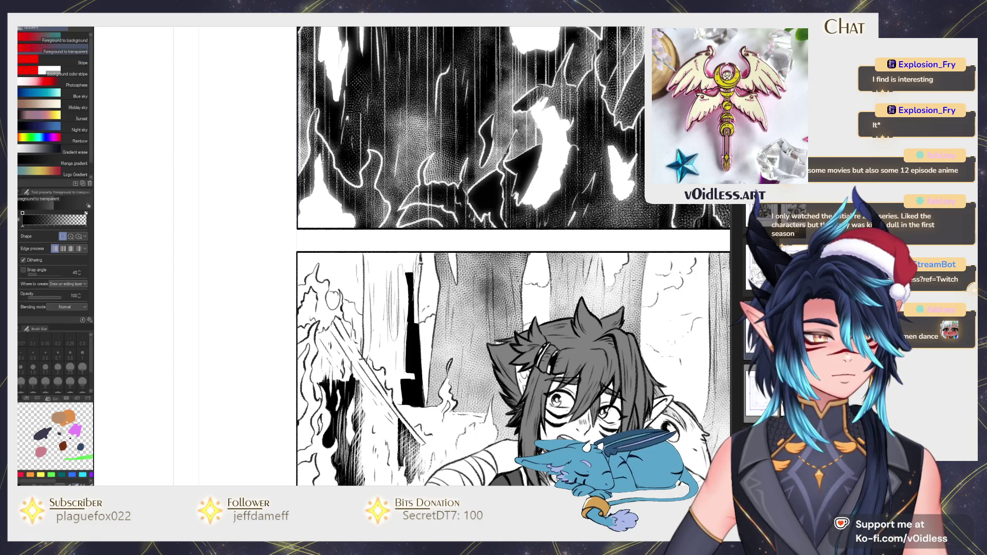
{"action": "key", "text": "g"}
{"action": "left_click_drag", "start_coordinate": [421, 264], "coordinate": [379, 342]}
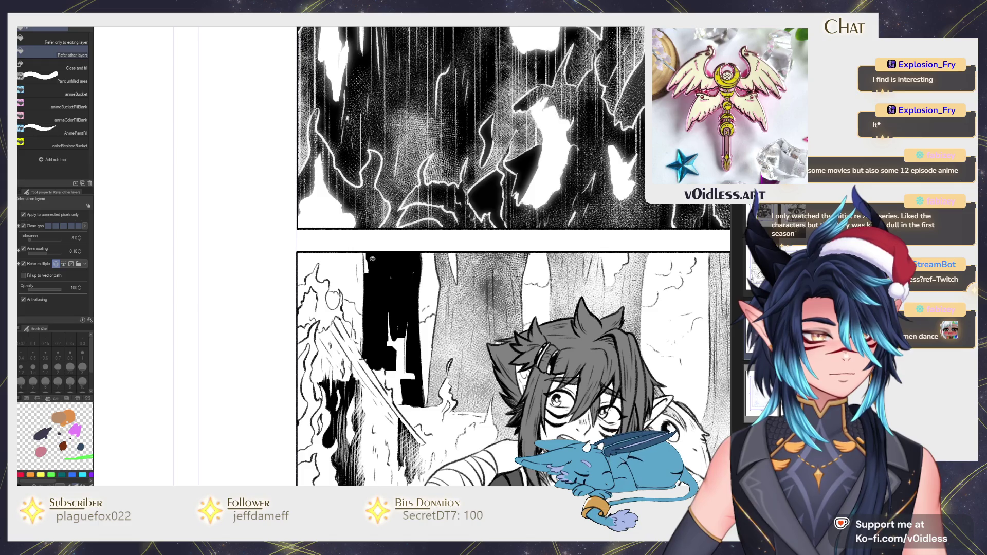
Step: Fade the black fill back toward grey with the Soft airbrush
{"action": "key", "text": "b"}
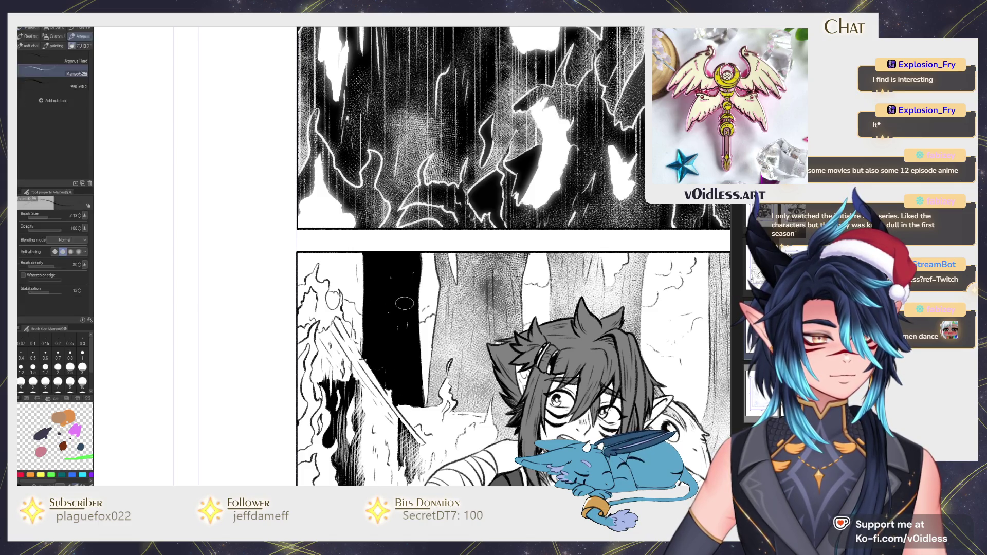
{"action": "mouse_move", "coordinate": [404, 391]}
{"action": "left_mouse_down"}
{"action": "mouse_move", "coordinate": [390, 406]}
{"action": "mouse_move", "coordinate": [384, 387]}
{"action": "left_mouse_up"}
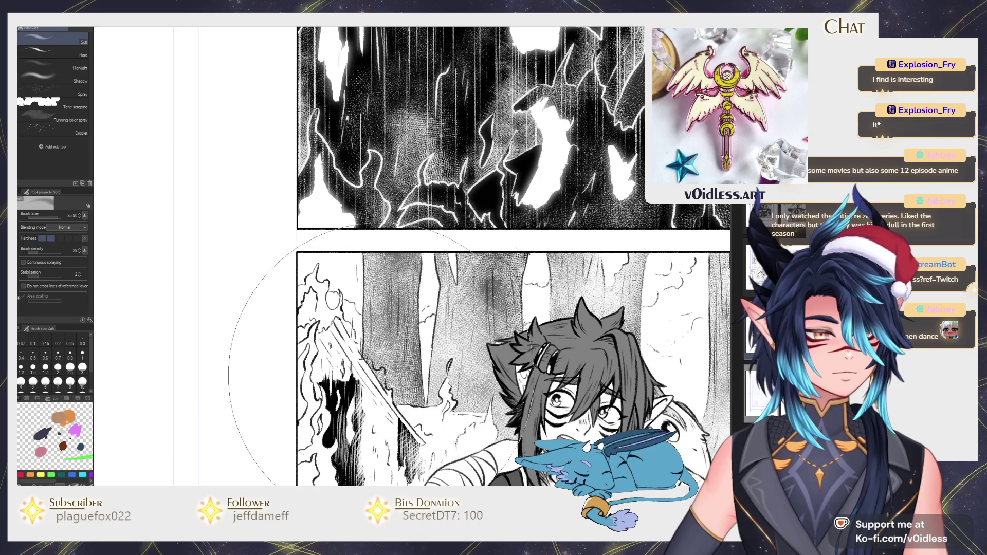
{"action": "key", "text": "p"}
{"action": "scroll", "coordinate": [384, 386], "scroll_direction": "up", "scroll_amount": 2}
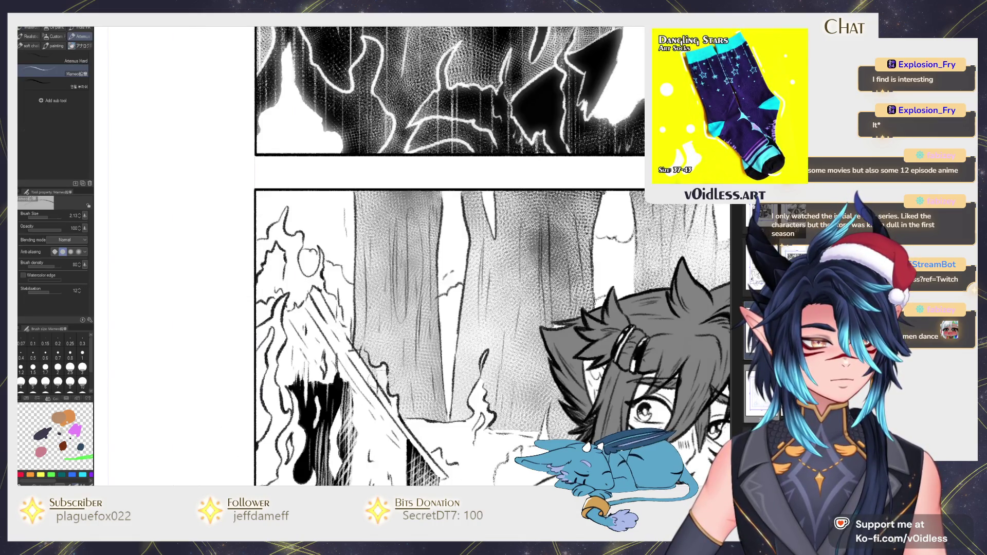
{"action": "scroll", "coordinate": [360, 355], "scroll_direction": "down", "scroll_amount": 2}
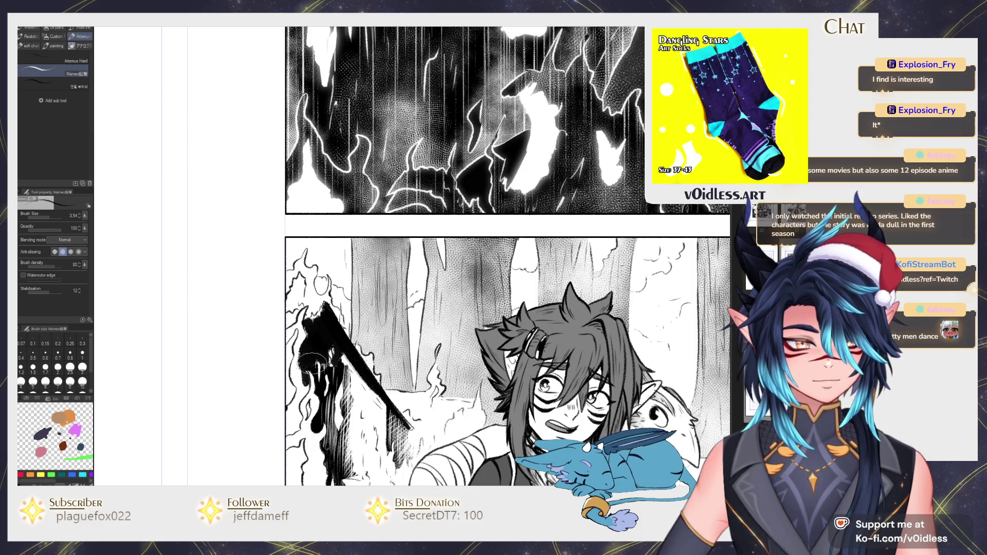
{"action": "key", "text": "b"}
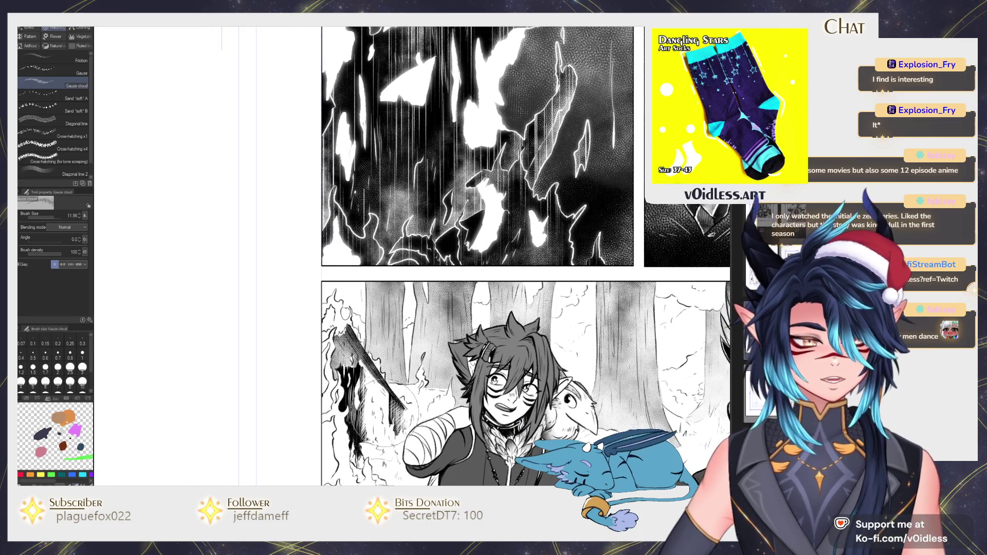
{"action": "key", "text": "b"}
{"action": "scroll", "coordinate": [370, 311], "scroll_direction": "down", "scroll_amount": 3}
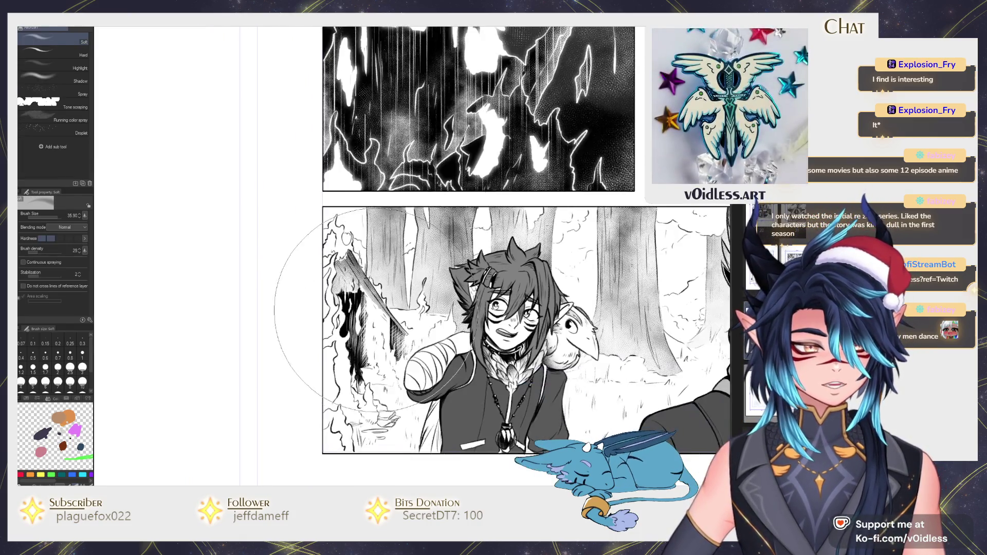
{"action": "key", "text": "p"}
{"action": "scroll", "coordinate": [370, 311], "scroll_direction": "up", "scroll_amount": 2}
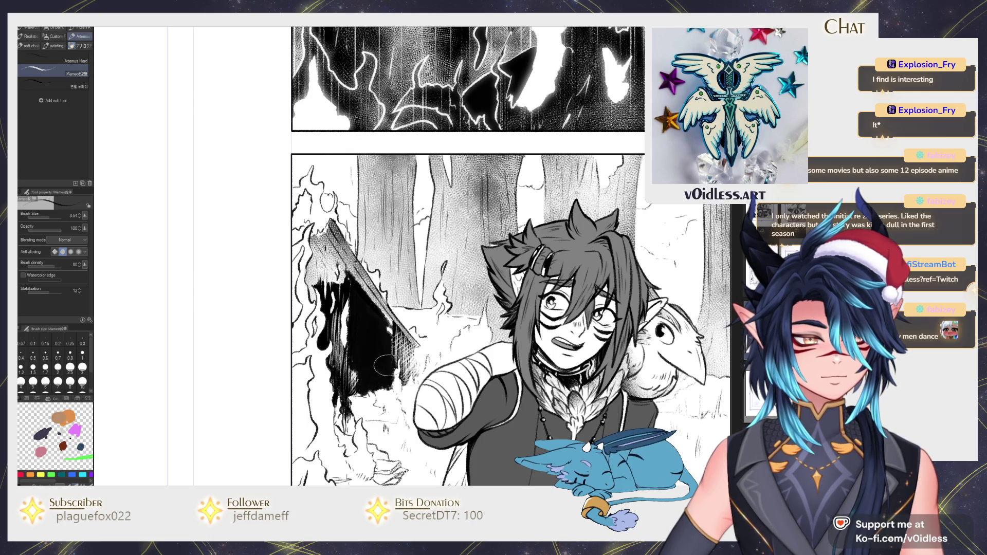
{"action": "key", "text": "b"}
{"action": "scroll", "coordinate": [383, 362], "scroll_direction": "down", "scroll_amount": 2}
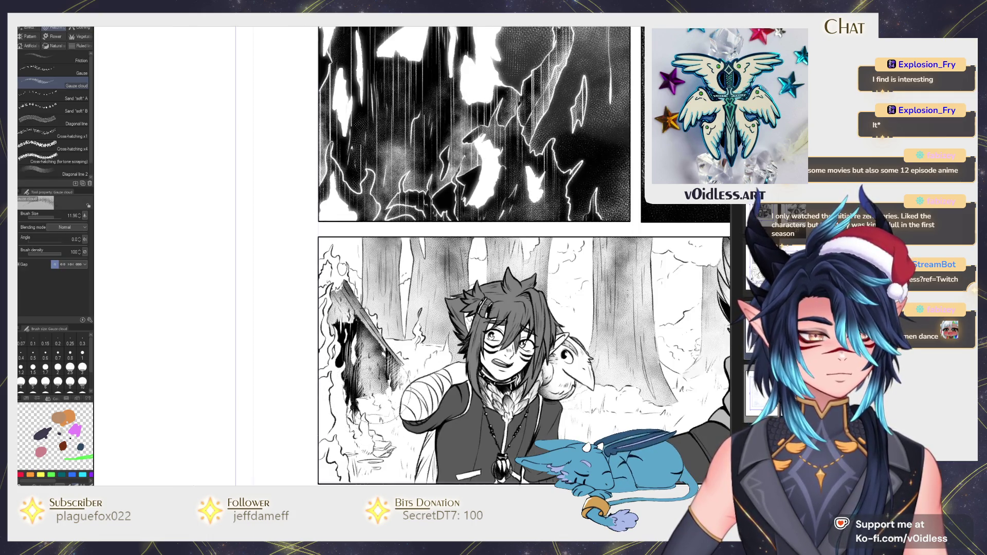
{"action": "key", "text": "b"}
{"action": "scroll", "coordinate": [401, 378], "scroll_direction": "down", "scroll_amount": 2}
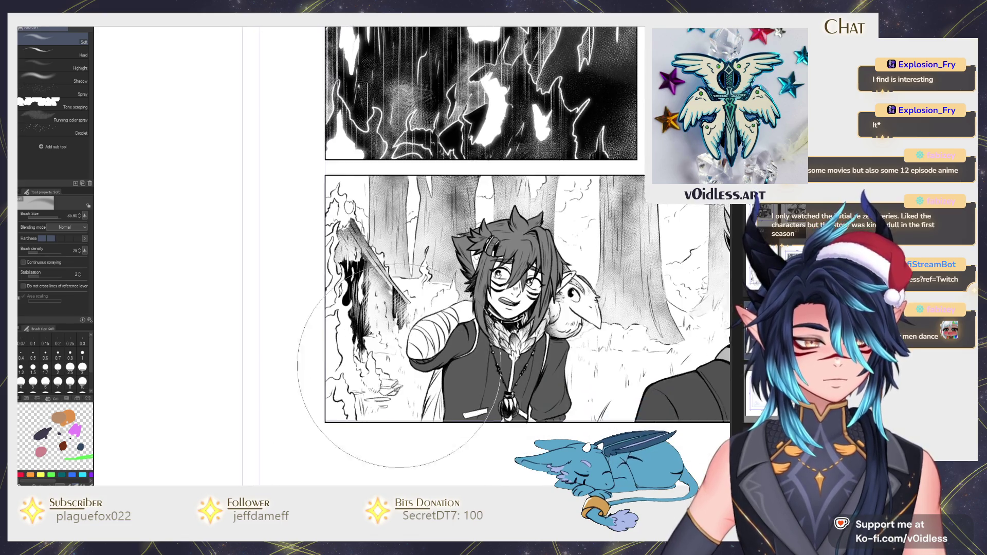
{"action": "scroll", "coordinate": [401, 378], "scroll_direction": "down", "scroll_amount": 2}
{"action": "key", "text": "g"}
{"action": "scroll", "coordinate": [401, 378], "scroll_direction": "down", "scroll_amount": 2}
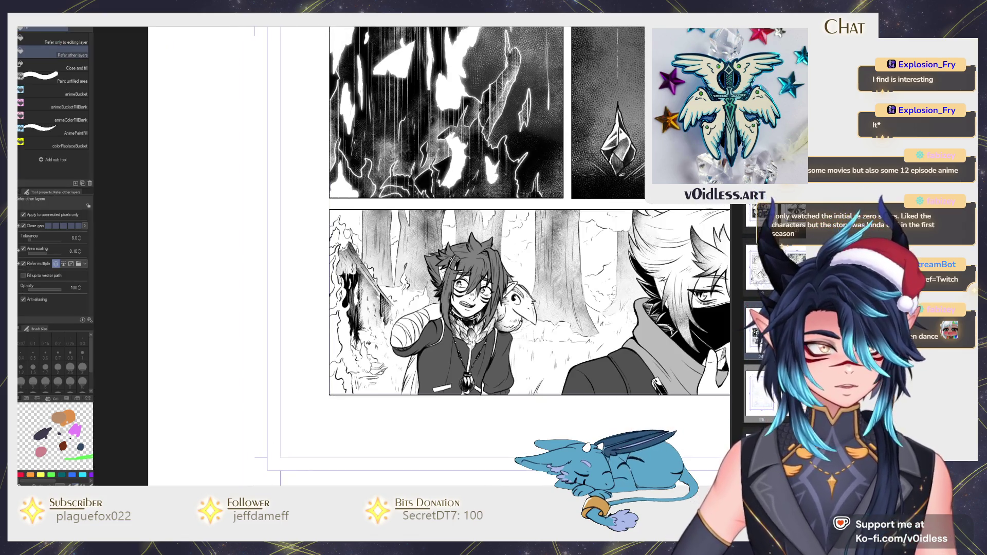
{"action": "scroll", "coordinate": [401, 378], "scroll_direction": "up", "scroll_amount": 2}
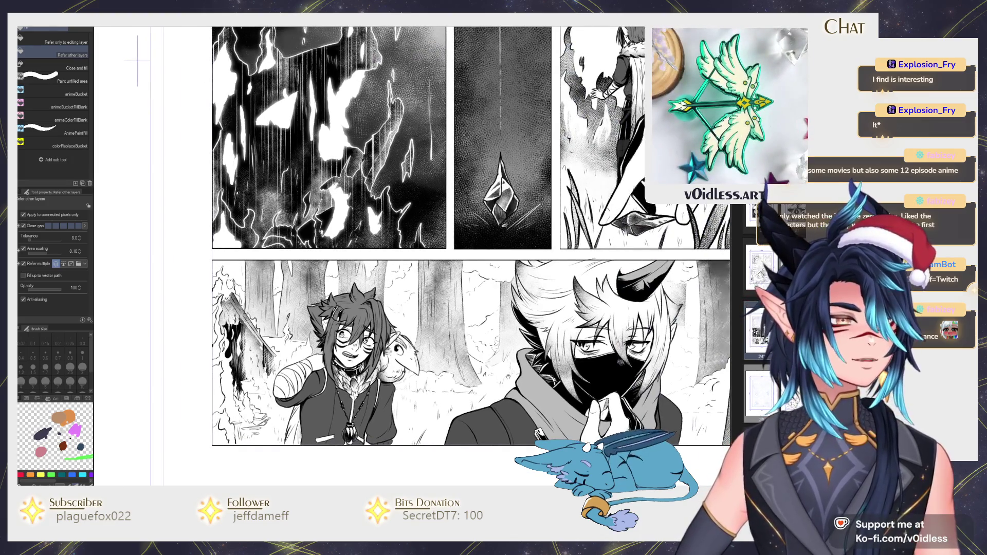
Step: Fill the gap at the forest panel's right edge black
{"action": "scroll", "coordinate": [401, 378], "scroll_direction": "right", "scroll_amount": 2}
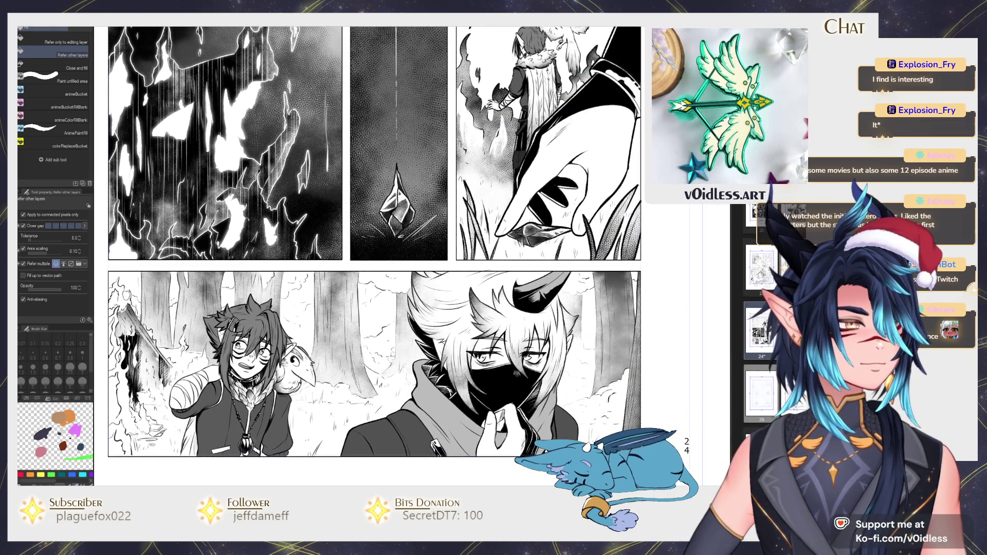
{"action": "left_click", "coordinate": [616, 401]}
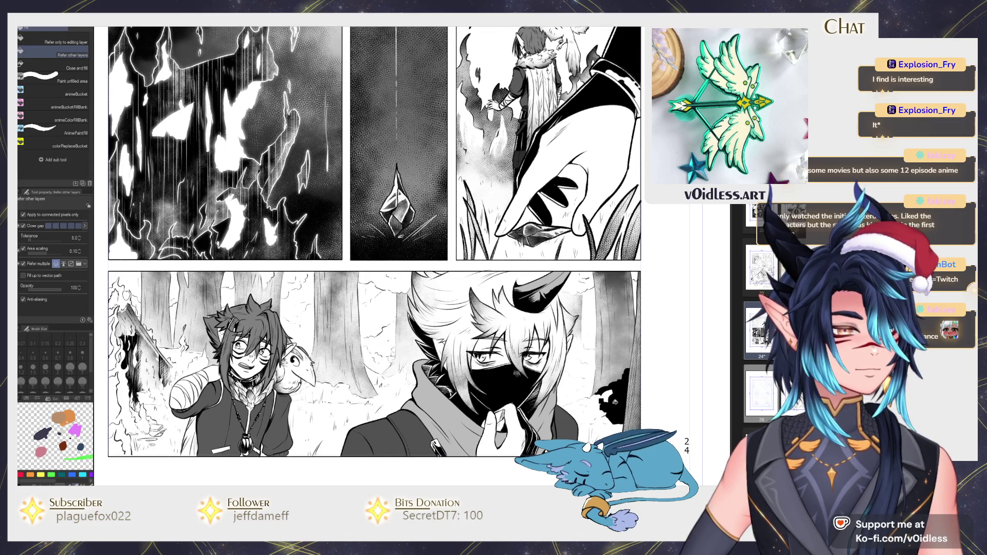
{"action": "key", "text": "p"}
{"action": "scroll", "coordinate": [591, 407], "scroll_direction": "up", "scroll_amount": 1}
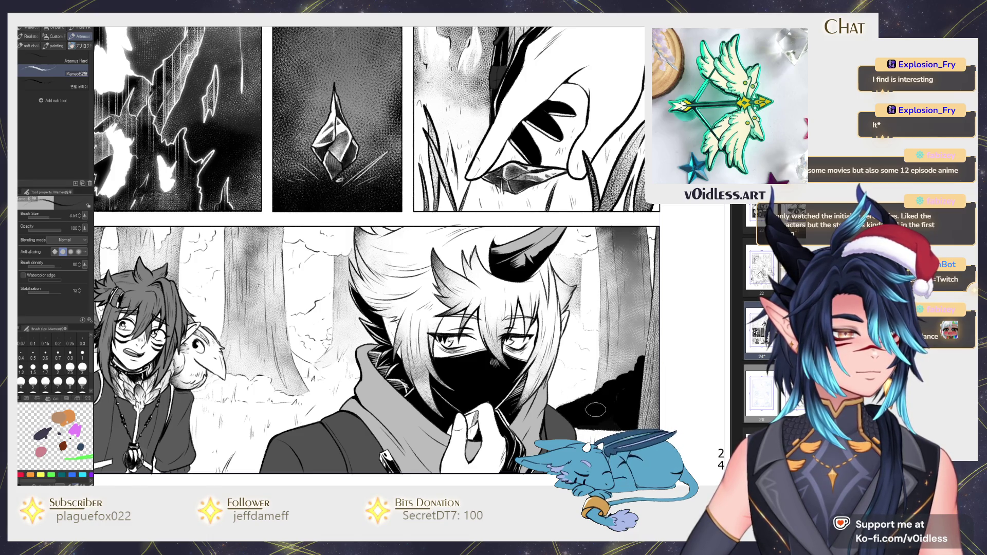
{"action": "key", "text": "g"}
{"action": "key", "text": "g"}
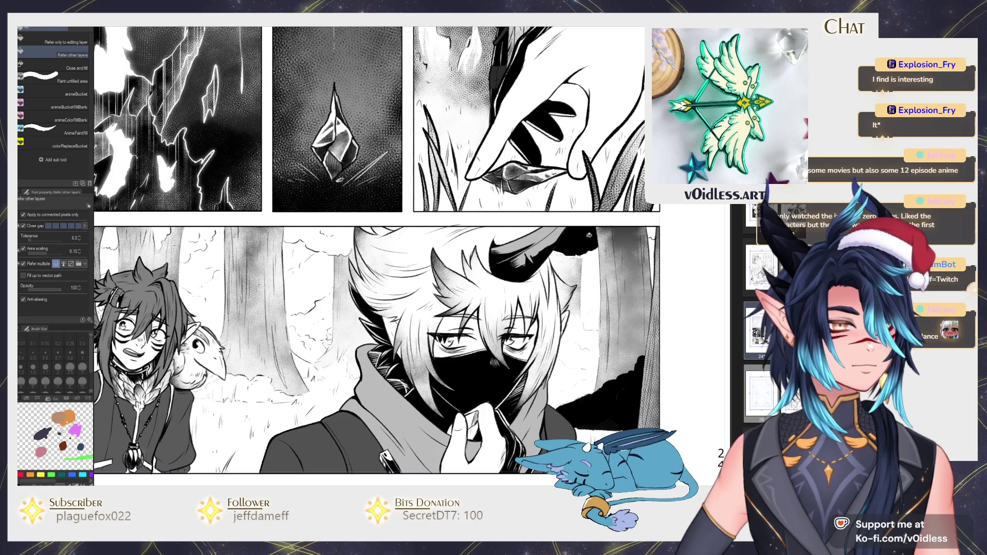
{"action": "key", "text": "g"}
{"action": "key", "text": "g"}
Step: Fill the outlined gap between the tree tops black
{"action": "left_click_drag", "start_coordinate": [319, 242], "coordinate": [407, 293]}
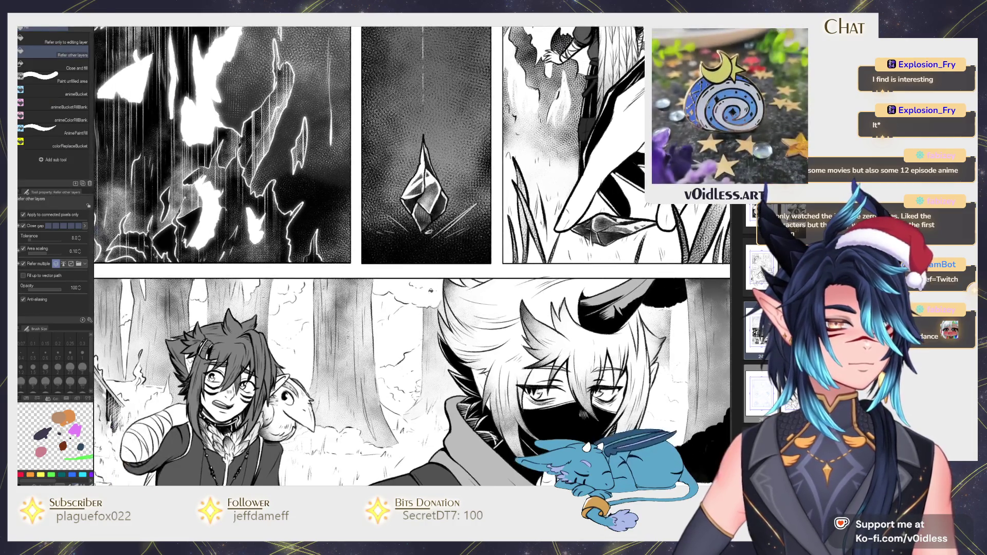
{"action": "scroll", "coordinate": [495, 279], "scroll_direction": "up", "scroll_amount": 2}
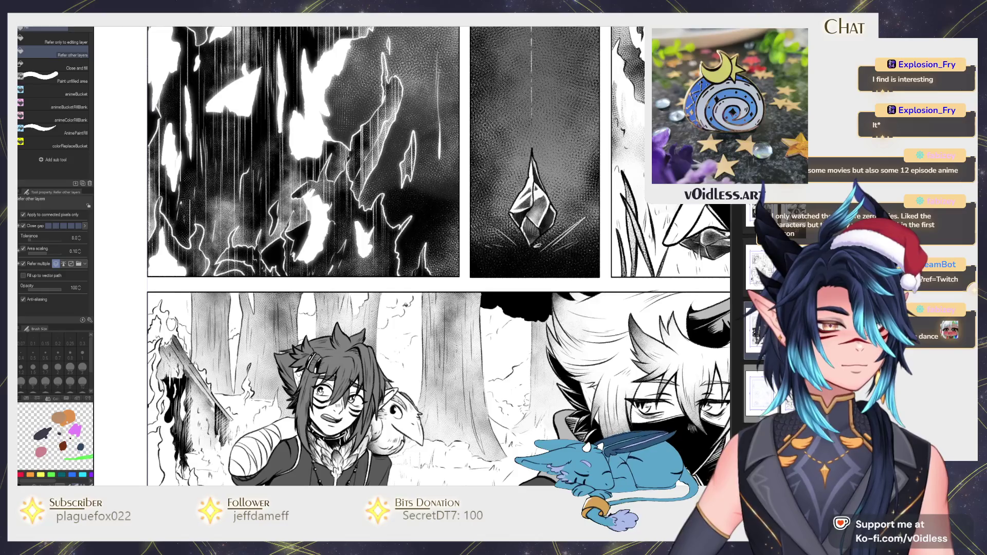
{"action": "key", "text": "p"}
{"action": "scroll", "coordinate": [411, 291], "scroll_direction": "up", "scroll_amount": 2}
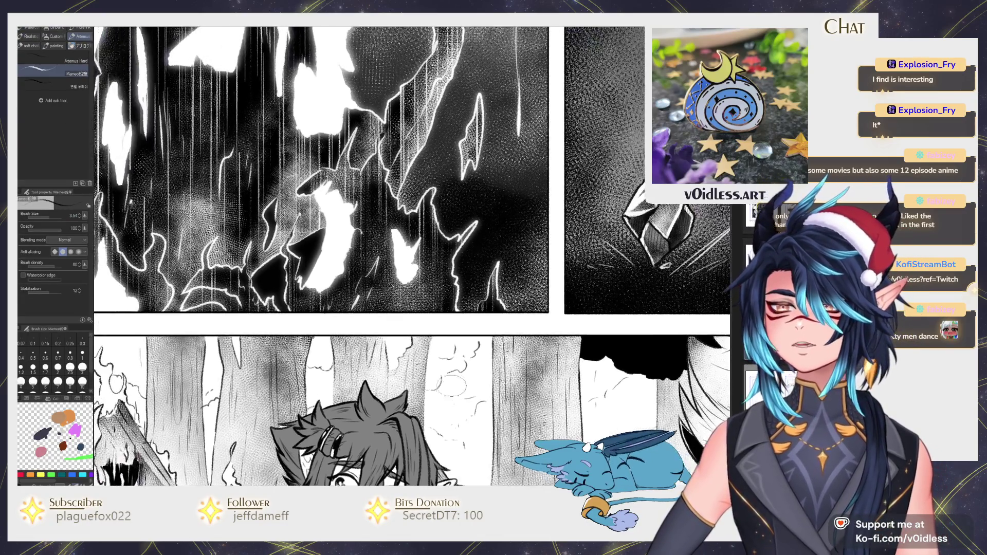
{"action": "scroll", "coordinate": [412, 290], "scroll_direction": "up", "scroll_amount": 2}
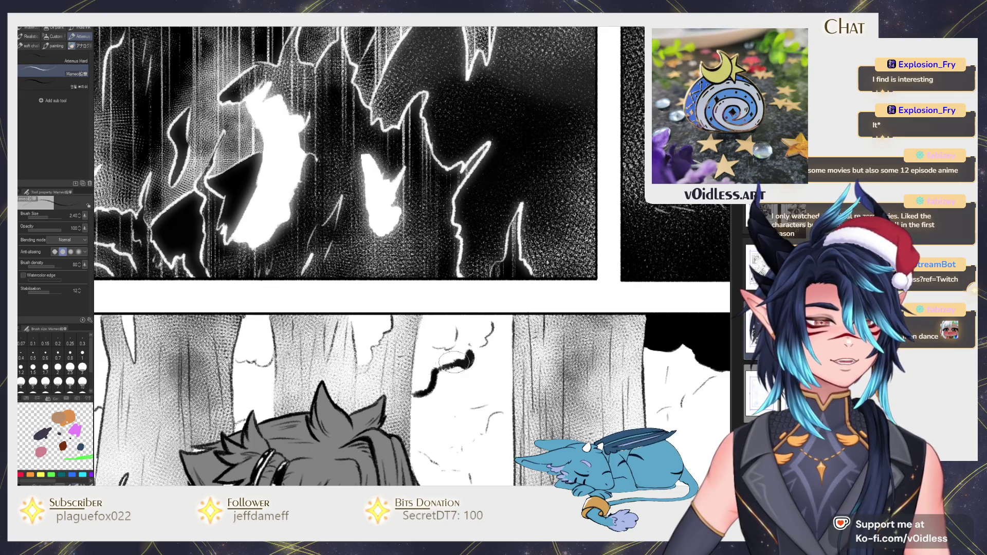
{"action": "key", "text": "g"}
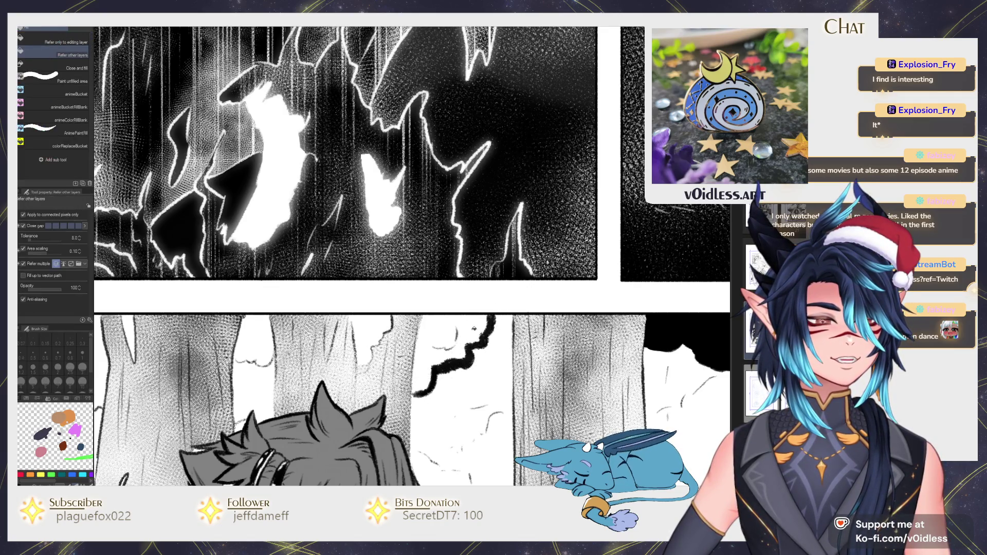
{"action": "left_click", "coordinate": [464, 333]}
{"action": "key", "text": "p"}
Step: Fill the forest panel's top-left gap black, then view the whole page
{"action": "scroll", "coordinate": [480, 332], "scroll_direction": "left", "scroll_amount": 3}
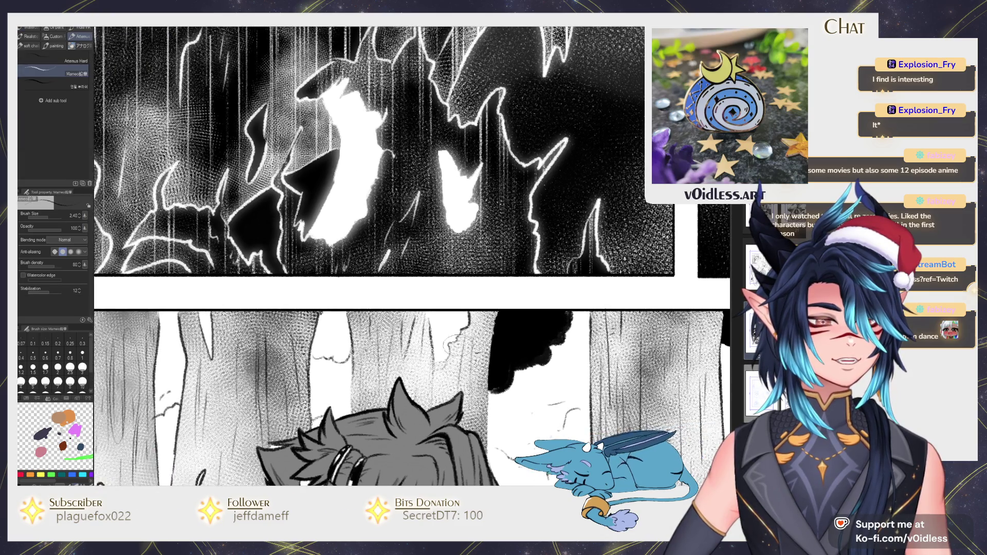
{"action": "scroll", "coordinate": [473, 355], "scroll_direction": "left", "scroll_amount": 3}
{"action": "key", "text": "g"}
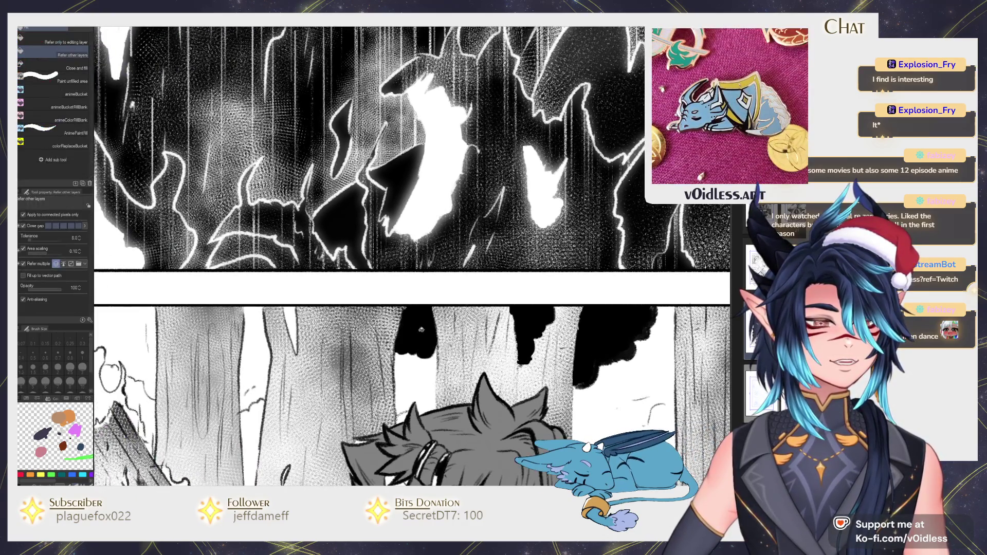
{"action": "scroll", "coordinate": [473, 355], "scroll_direction": "left", "scroll_amount": 3}
{"action": "scroll", "coordinate": [420, 347], "scroll_direction": "left", "scroll_amount": 2}
{"action": "scroll", "coordinate": [428, 328], "scroll_direction": "up", "scroll_amount": 1}
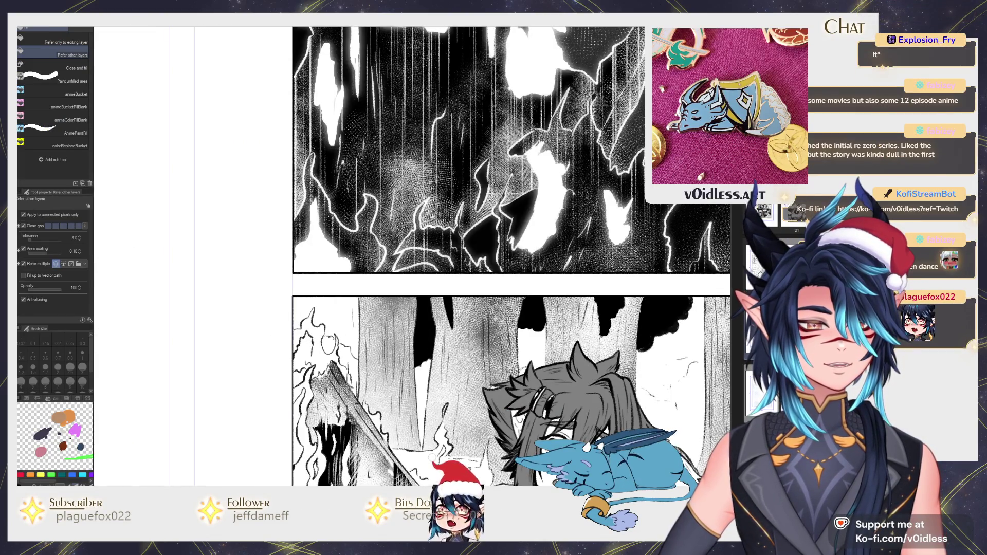
{"action": "key", "text": "p"}
{"action": "key", "text": "g"}
{"action": "left_click", "coordinate": [329, 334]}
{"action": "key", "text": "p"}
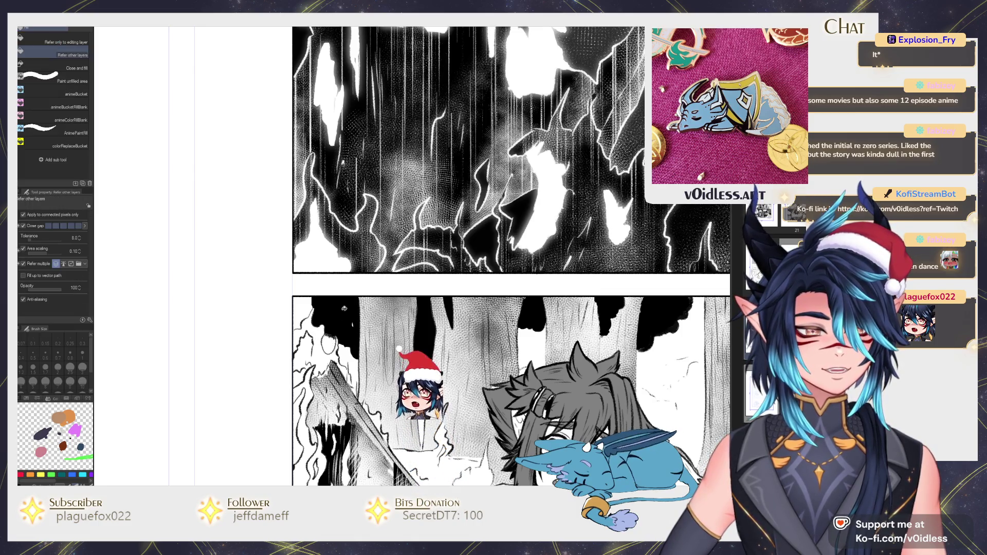
{"action": "scroll", "coordinate": [231, 110], "scroll_direction": "down", "scroll_amount": 1}
{"action": "scroll", "coordinate": [231, 123], "scroll_direction": "down", "scroll_amount": 1}
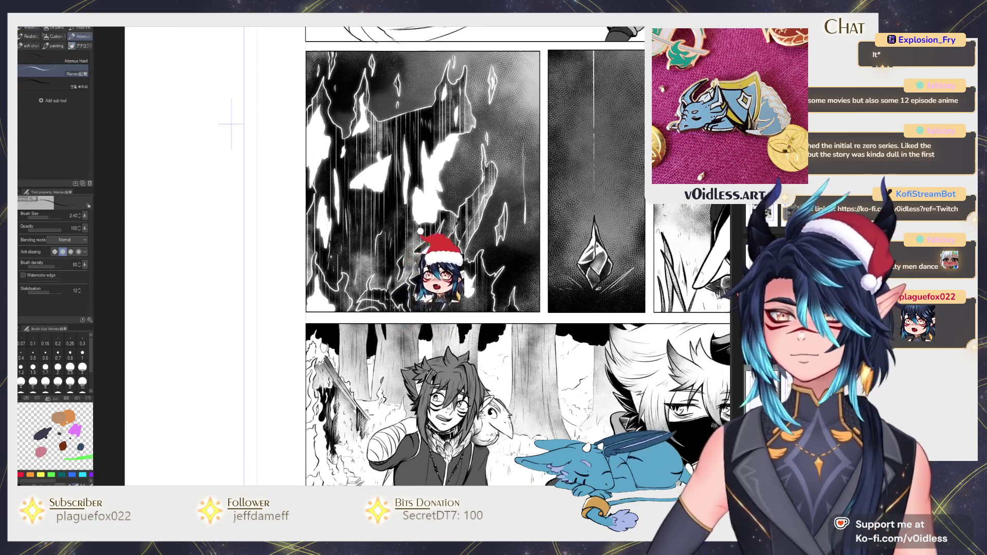
{"action": "key", "text": "b"}
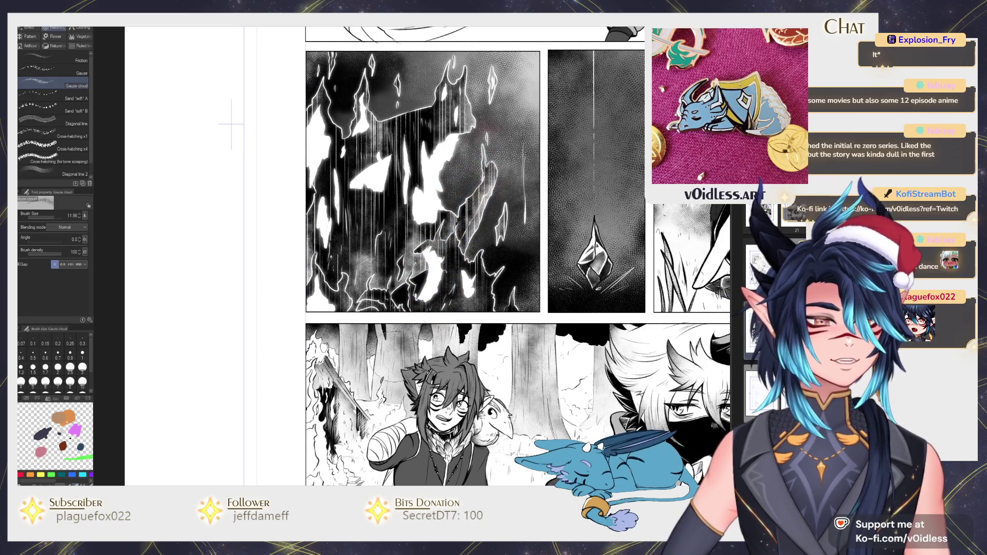
{"action": "scroll", "coordinate": [231, 123], "scroll_direction": "down", "scroll_amount": 1}
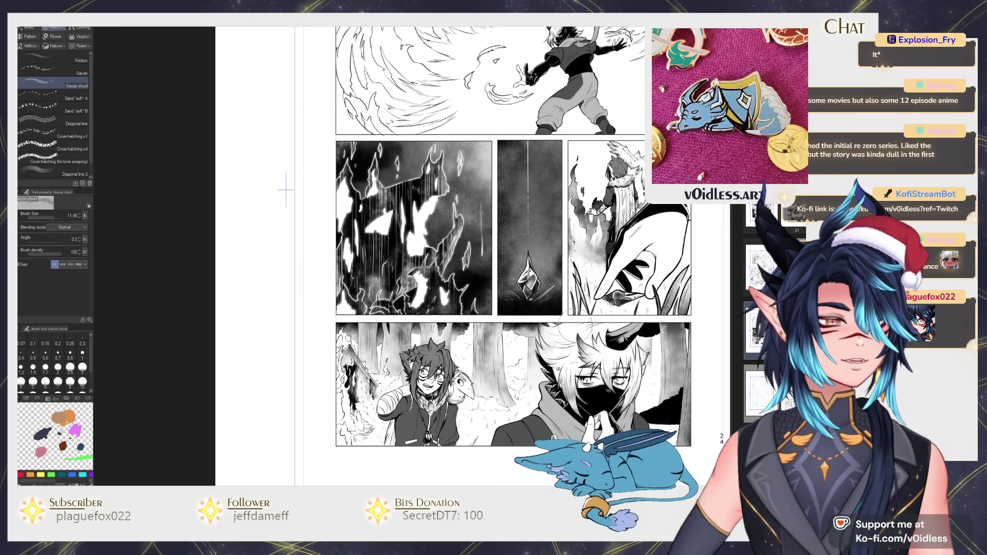
{"action": "left_click_drag", "start_coordinate": [680, 331], "coordinate": [545, 313]}
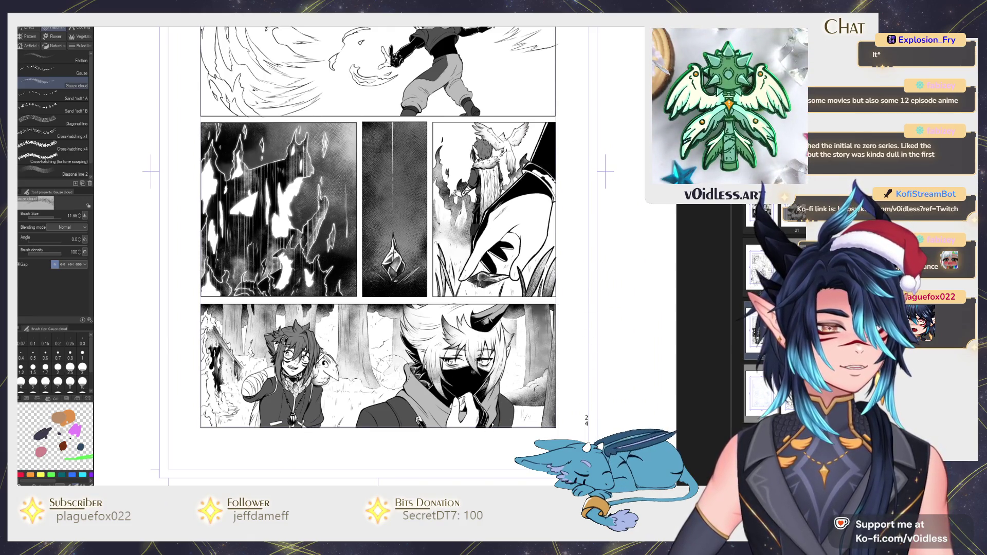
Step: Fill the gap between the tree trunks with black, extending it upward, using Refer other layers
{"action": "scroll", "coordinate": [331, 385], "scroll_direction": "up", "scroll_amount": 4}
{"action": "key", "text": "g"}
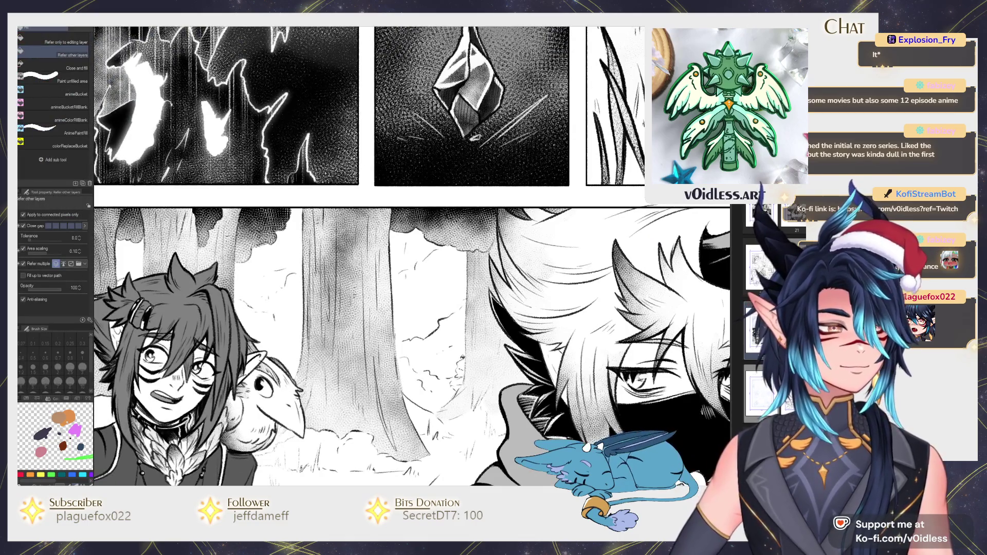
{"action": "scroll", "coordinate": [576, 236], "scroll_direction": "down", "scroll_amount": 1}
{"action": "scroll", "coordinate": [444, 359], "scroll_direction": "up", "scroll_amount": 1}
{"action": "left_click_drag", "start_coordinate": [396, 344], "coordinate": [440, 270]}
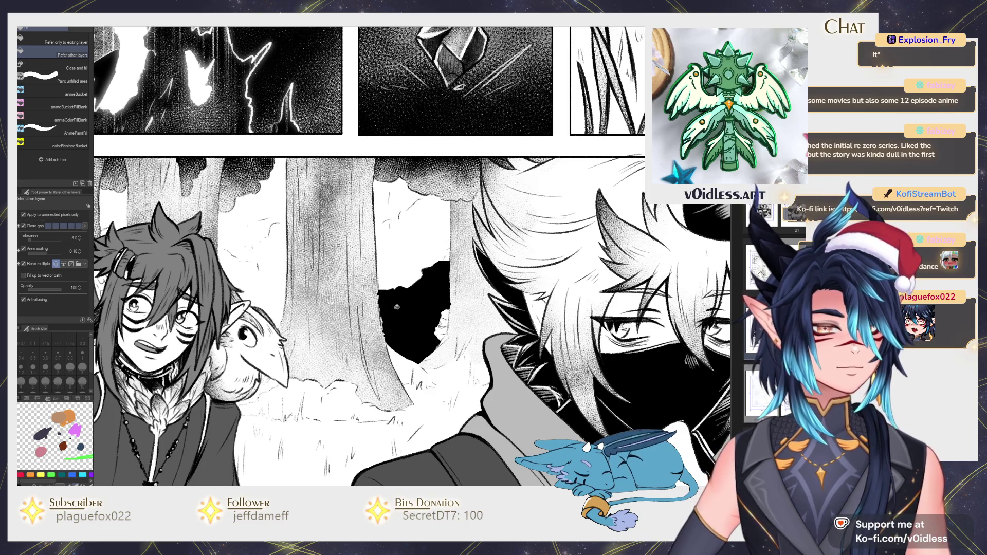
{"action": "left_click_drag", "start_coordinate": [395, 309], "coordinate": [412, 230]}
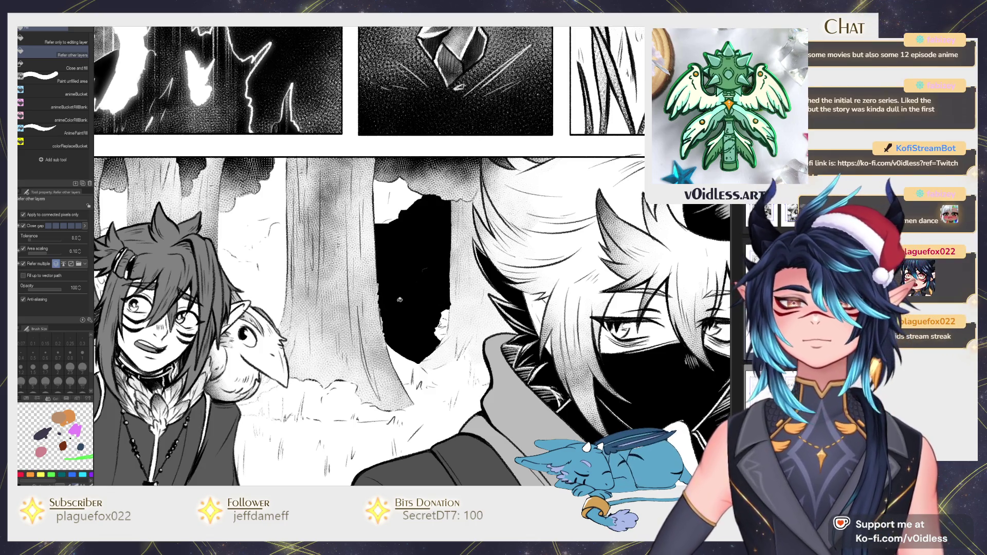
Step: Cycle through the pen, gradient, gauze-cloud and soft airbrush tools while scrolling the view
{"action": "scroll", "coordinate": [397, 303], "scroll_direction": "down", "scroll_amount": 1}
{"action": "scroll", "coordinate": [393, 298], "scroll_direction": "down", "scroll_amount": 1}
{"action": "key", "text": "p"}
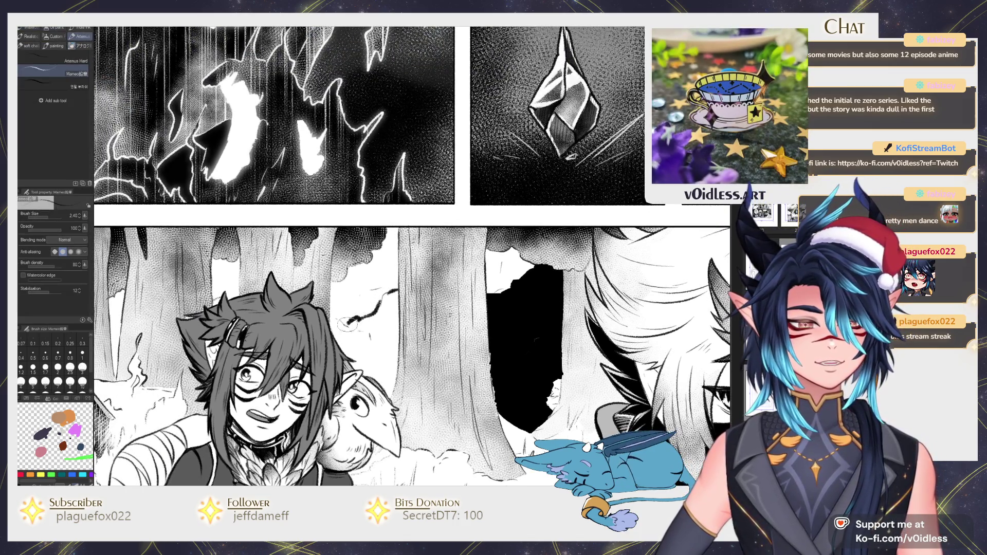
{"action": "key", "text": "g"}
{"action": "key", "text": "b"}
{"action": "scroll", "coordinate": [348, 336], "scroll_direction": "down", "scroll_amount": 1}
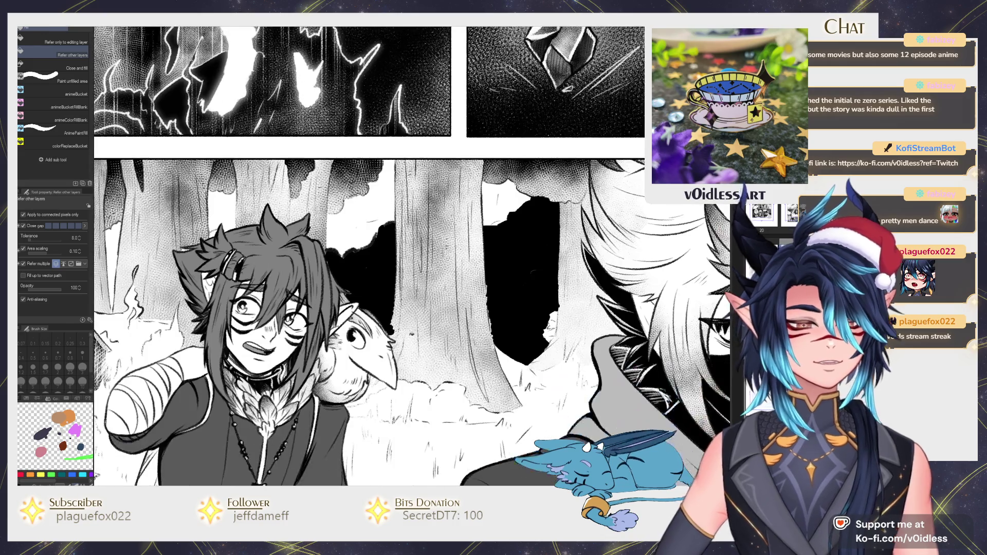
{"action": "scroll", "coordinate": [400, 327], "scroll_direction": "down", "scroll_amount": 1}
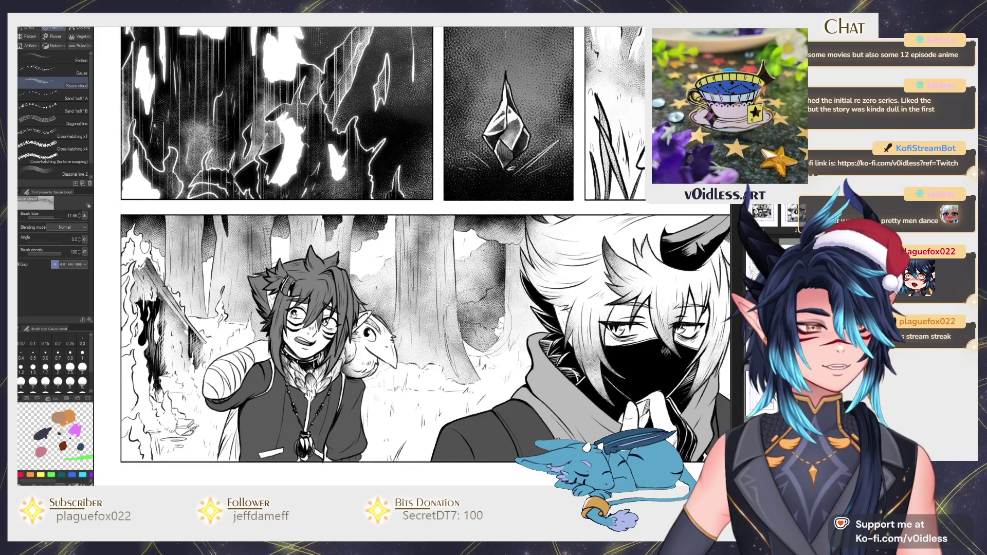
{"action": "key", "text": "b"}
{"action": "scroll", "coordinate": [498, 334], "scroll_direction": "down", "scroll_amount": 1}
{"action": "scroll", "coordinate": [514, 340], "scroll_direction": "right", "scroll_amount": 3}
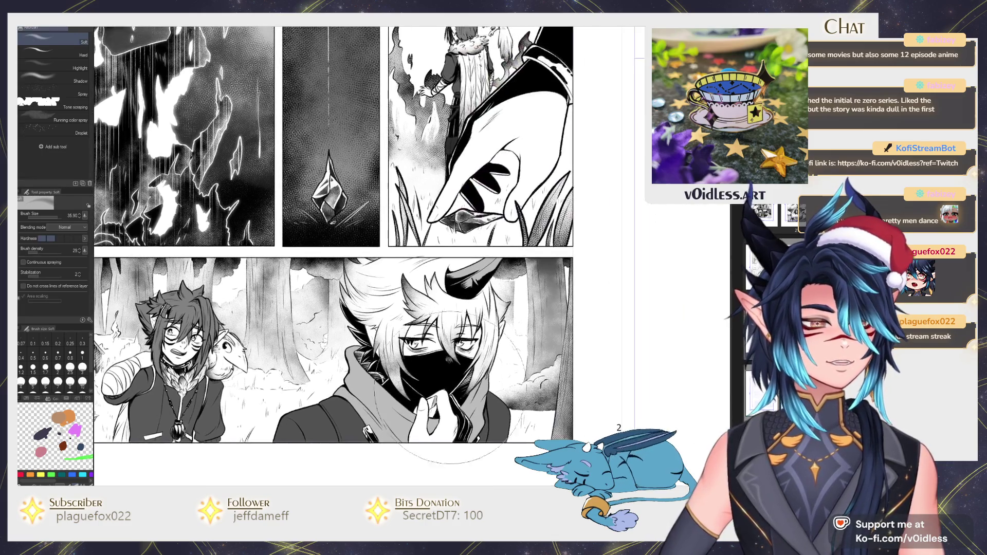
{"action": "scroll", "coordinate": [526, 345], "scroll_direction": "up", "scroll_amount": 1}
Step: Fill a small gap between the trees black with the Fill tool
{"action": "key", "text": "p"}
{"action": "scroll", "coordinate": [525, 345], "scroll_direction": "up", "scroll_amount": 1}
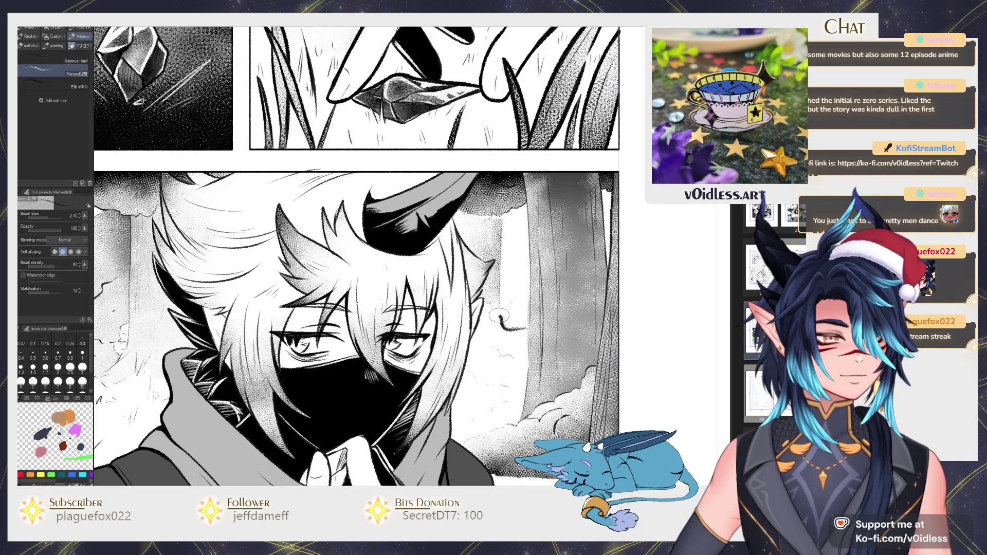
{"action": "key", "text": "b"}
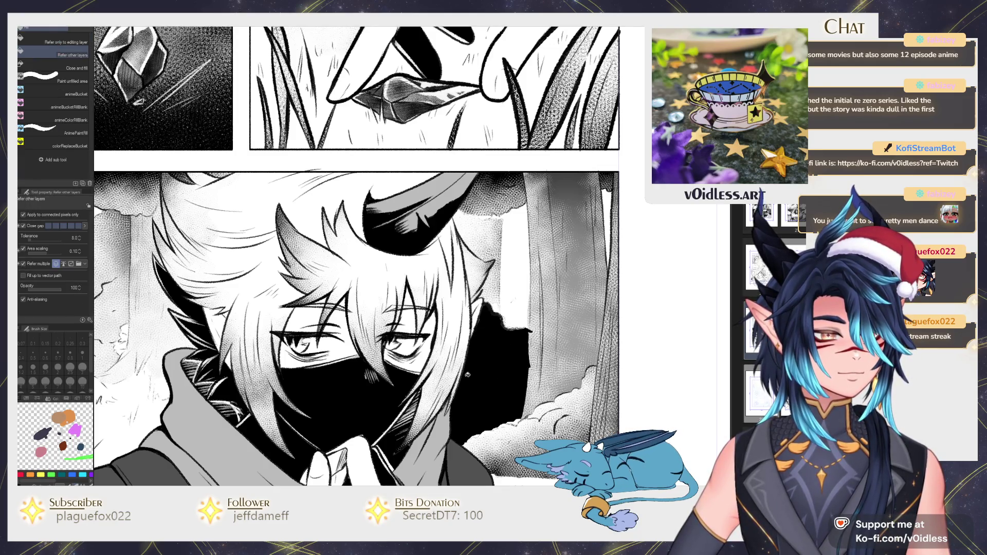
{"action": "key", "text": "b"}
{"action": "scroll", "coordinate": [532, 360], "scroll_direction": "down", "scroll_amount": 1}
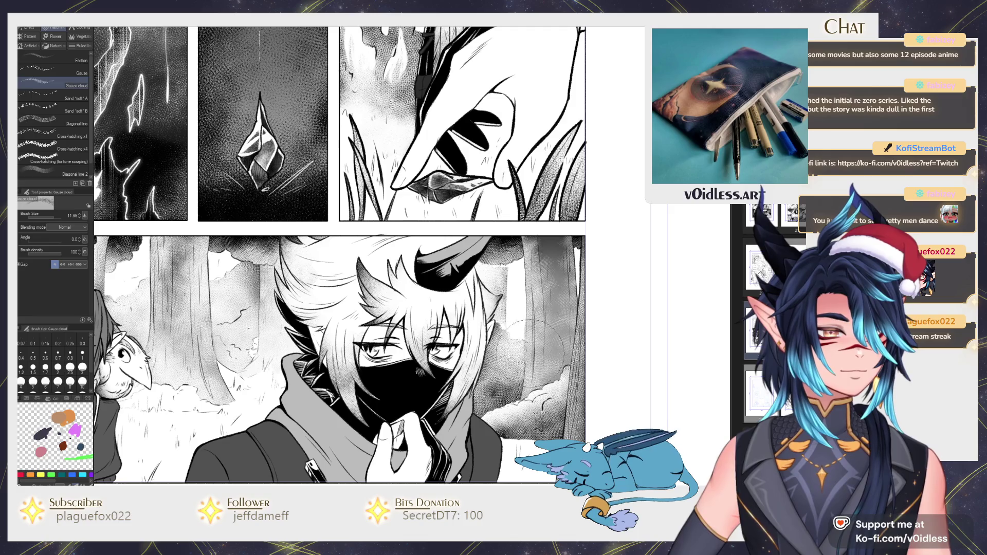
{"action": "key", "text": "b"}
{"action": "scroll", "coordinate": [506, 367], "scroll_direction": "down", "scroll_amount": 1}
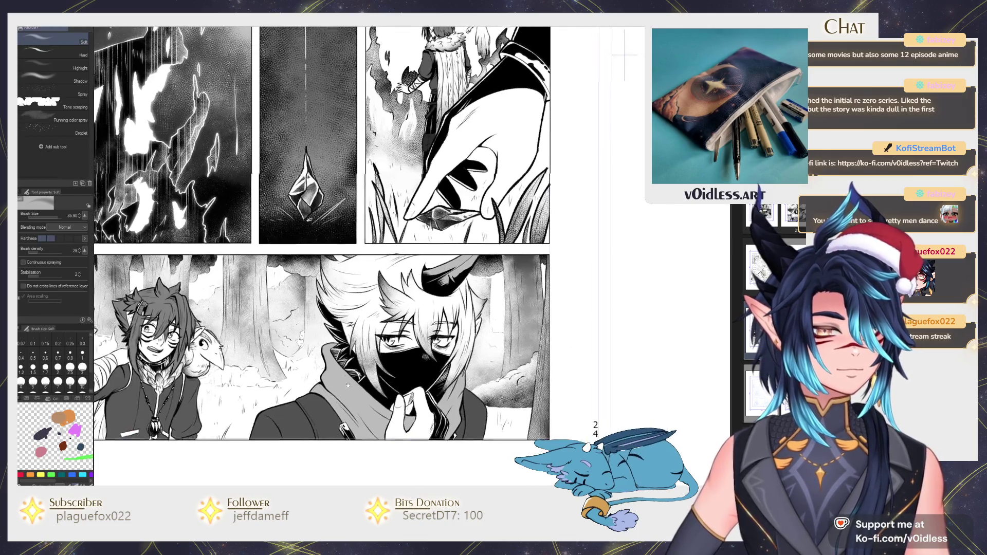
{"action": "scroll", "coordinate": [450, 389], "scroll_direction": "up", "scroll_amount": 1}
{"action": "key", "text": "p"}
{"action": "scroll", "coordinate": [450, 389], "scroll_direction": "down", "scroll_amount": 1}
{"action": "scroll", "coordinate": [450, 388], "scroll_direction": "up", "scroll_amount": 1}
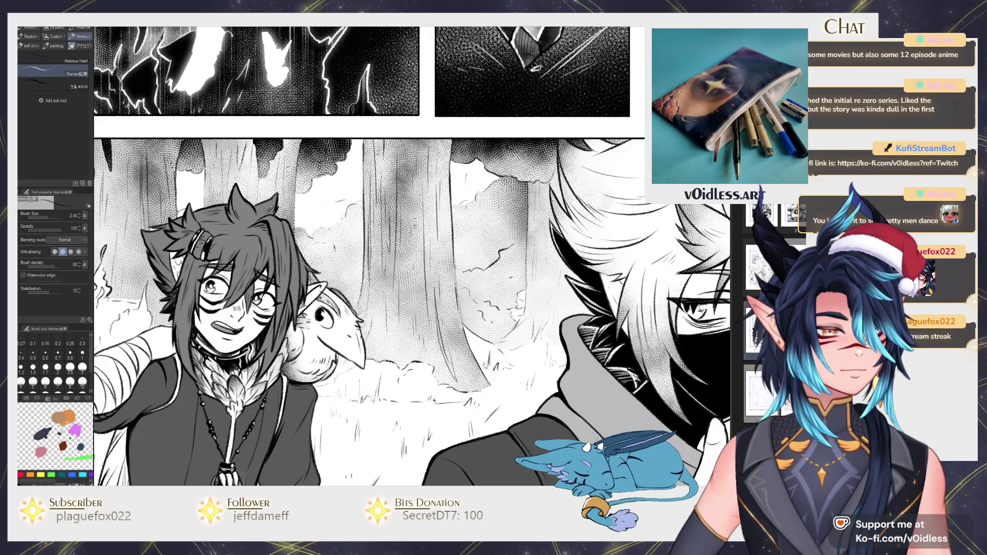
{"action": "key", "text": "g"}
{"action": "left_click", "coordinate": [494, 351]}
Step: Switch between the gauze-cloud brush and the inking pencil, scrolling across the forest
{"action": "key", "text": "p"}
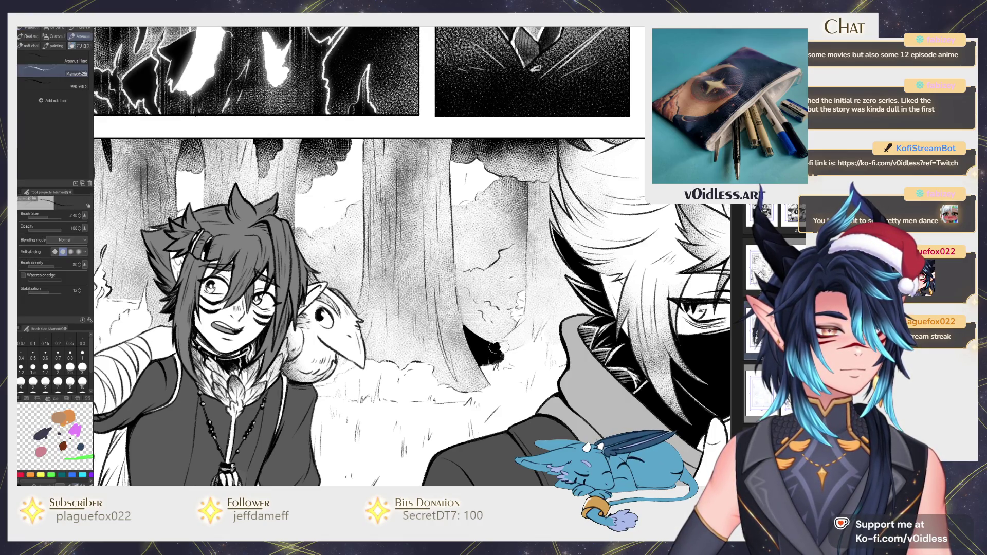
{"action": "key", "text": "b"}
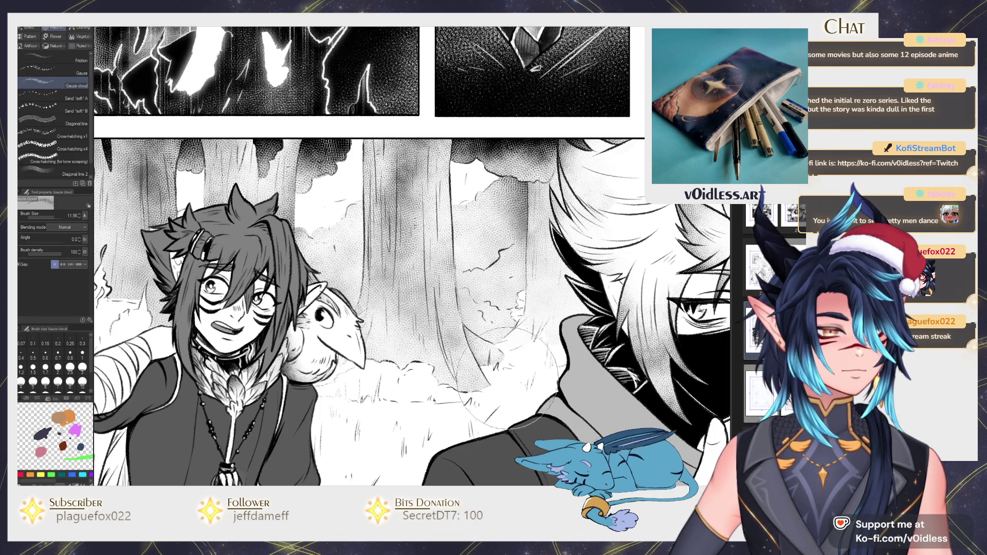
{"action": "key", "text": "p"}
{"action": "scroll", "coordinate": [487, 322], "scroll_direction": "down", "scroll_amount": 2}
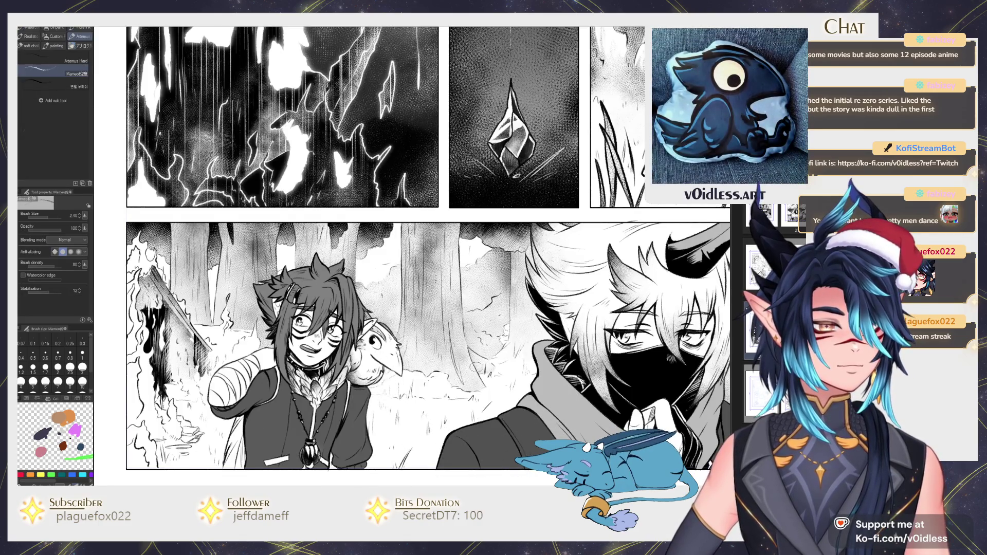
{"action": "scroll", "coordinate": [427, 339], "scroll_direction": "down", "scroll_amount": 1}
{"action": "scroll", "coordinate": [462, 412], "scroll_direction": "up", "scroll_amount": 2}
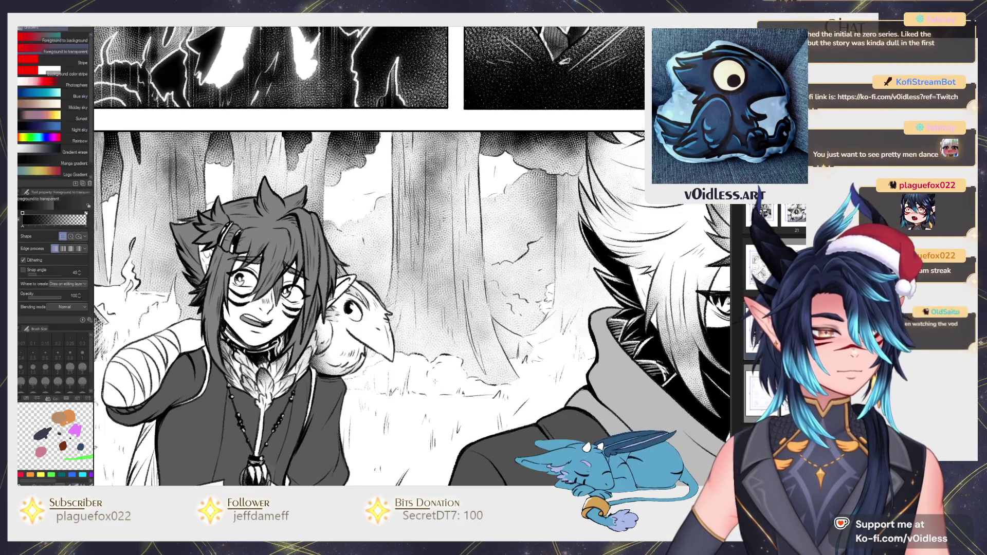
Step: Fill below and left of the bird's beak with black, then ink its edges with the pen
{"action": "key", "text": "g"}
{"action": "left_click", "coordinate": [427, 376]}
{"action": "left_click", "coordinate": [373, 380]}
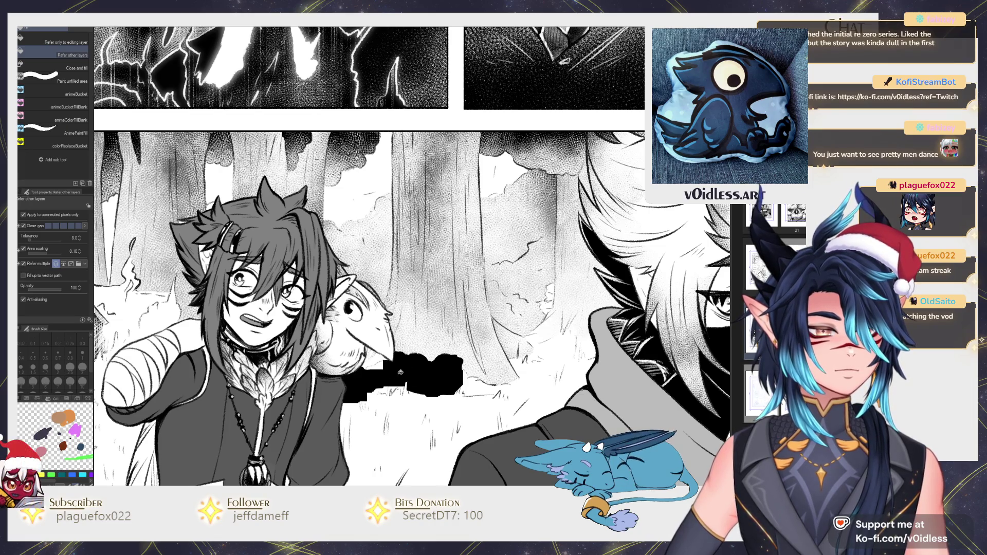
{"action": "key", "text": "minus"}
{"action": "key", "text": "minus"}
{"action": "key", "text": "p"}
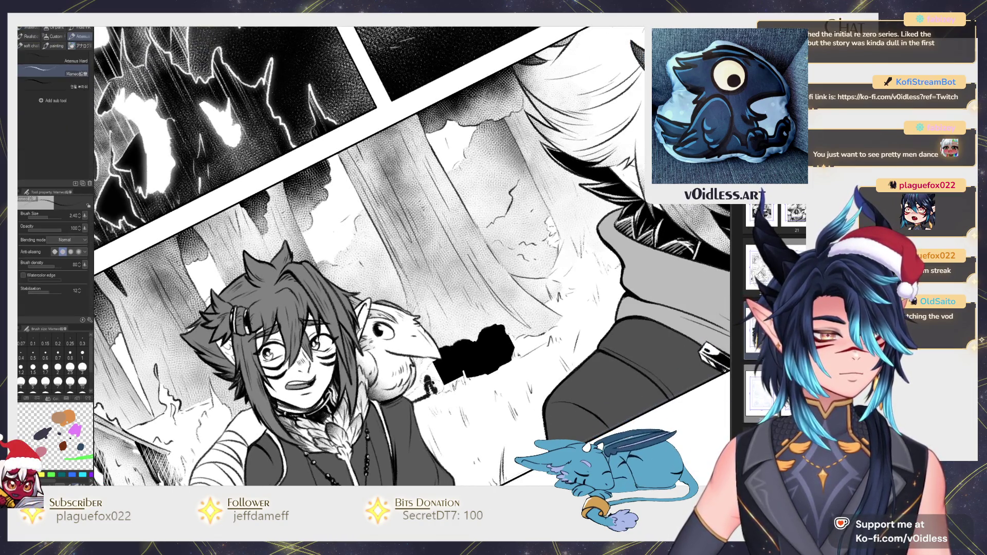
{"action": "left_click_drag", "start_coordinate": [432, 377], "coordinate": [459, 378]}
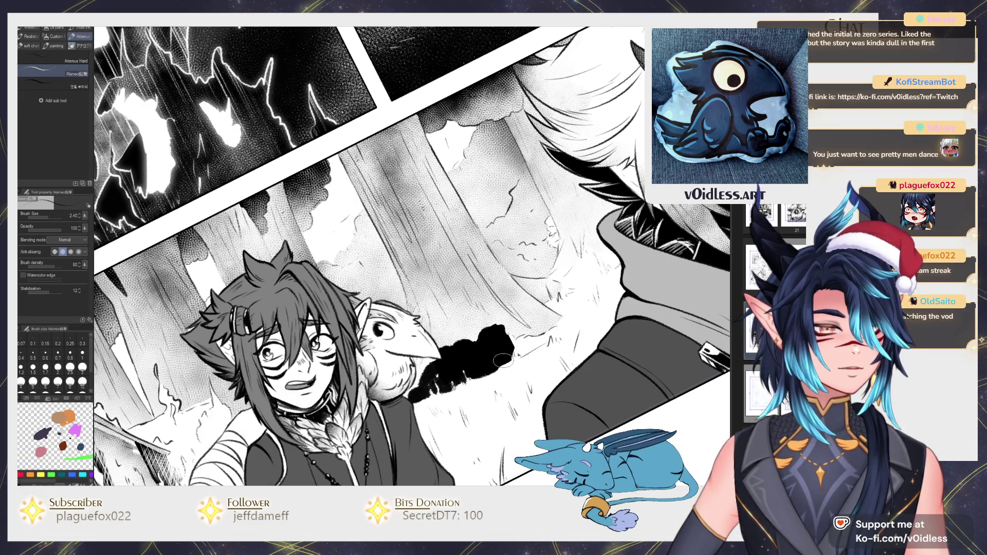
{"action": "mouse_move", "coordinate": [523, 346]}
{"action": "left_mouse_down"}
{"action": "mouse_move", "coordinate": [546, 339]}
{"action": "mouse_move", "coordinate": [516, 343]}
{"action": "left_mouse_up"}
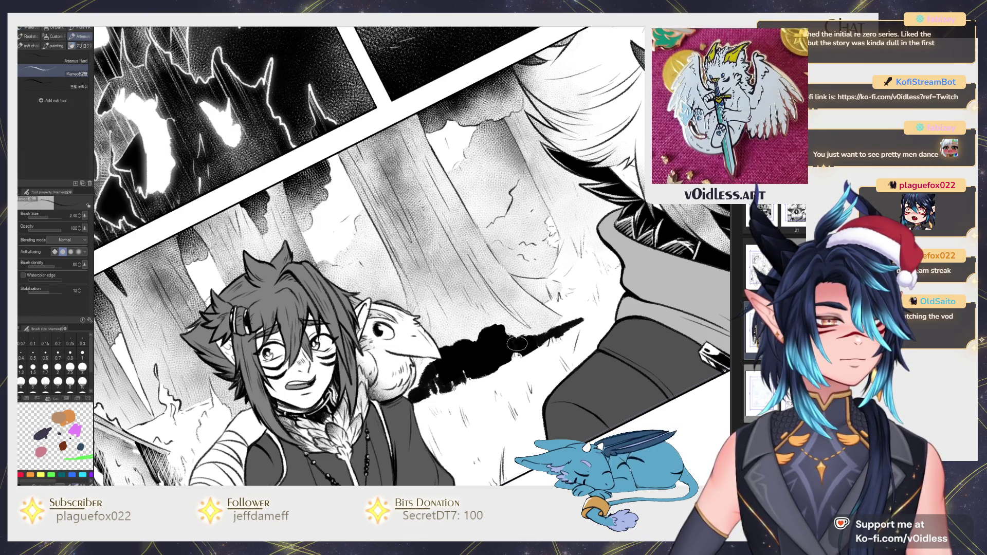
Step: Cover the black area below the beak with a smaller Gauze cloud brush
{"action": "key", "text": "b"}
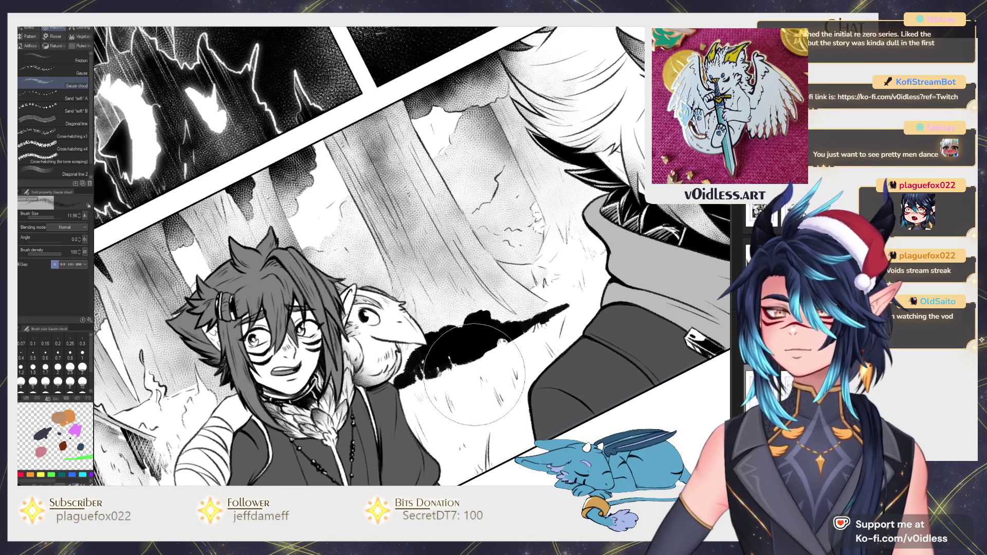
{"action": "key", "text": "bracketleft"}
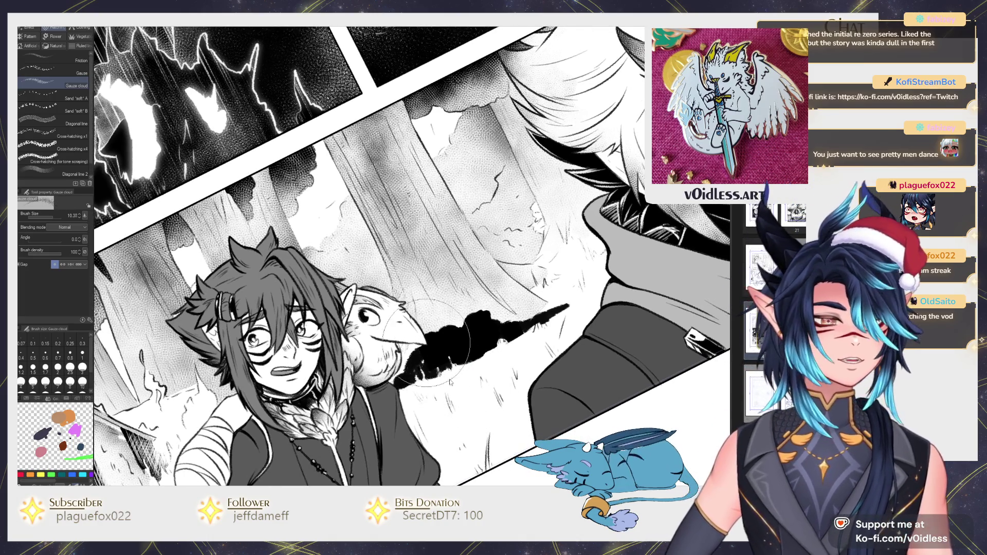
{"action": "left_click_drag", "start_coordinate": [394, 363], "coordinate": [526, 292]}
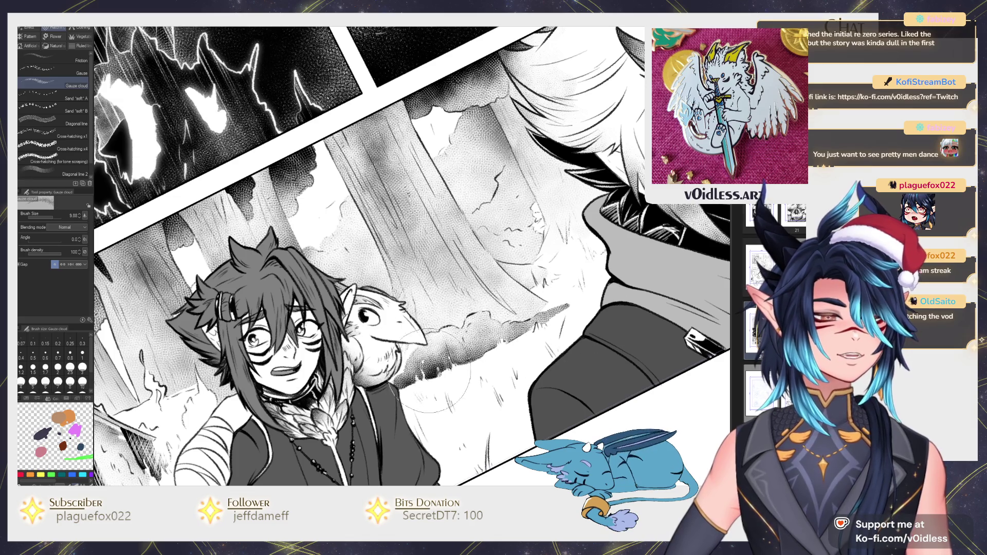
{"action": "key", "text": "p"}
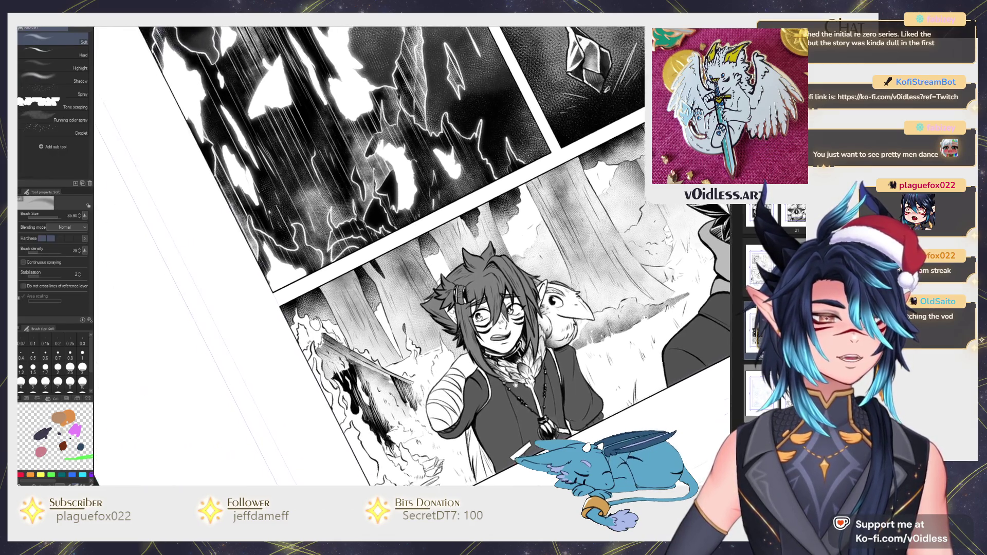